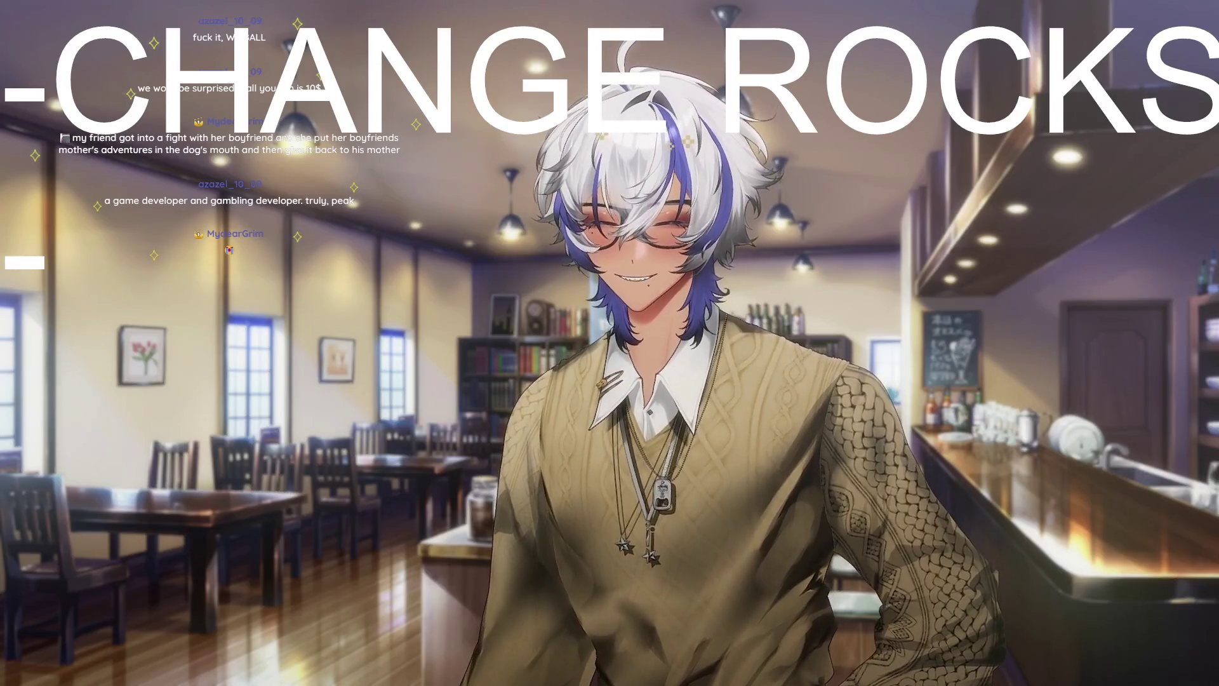
Write ADD CUPBOARD and -ROOM 3 into the overlay to-do list, dropping the DRAGON line.
type("ADD CUPBOAE")
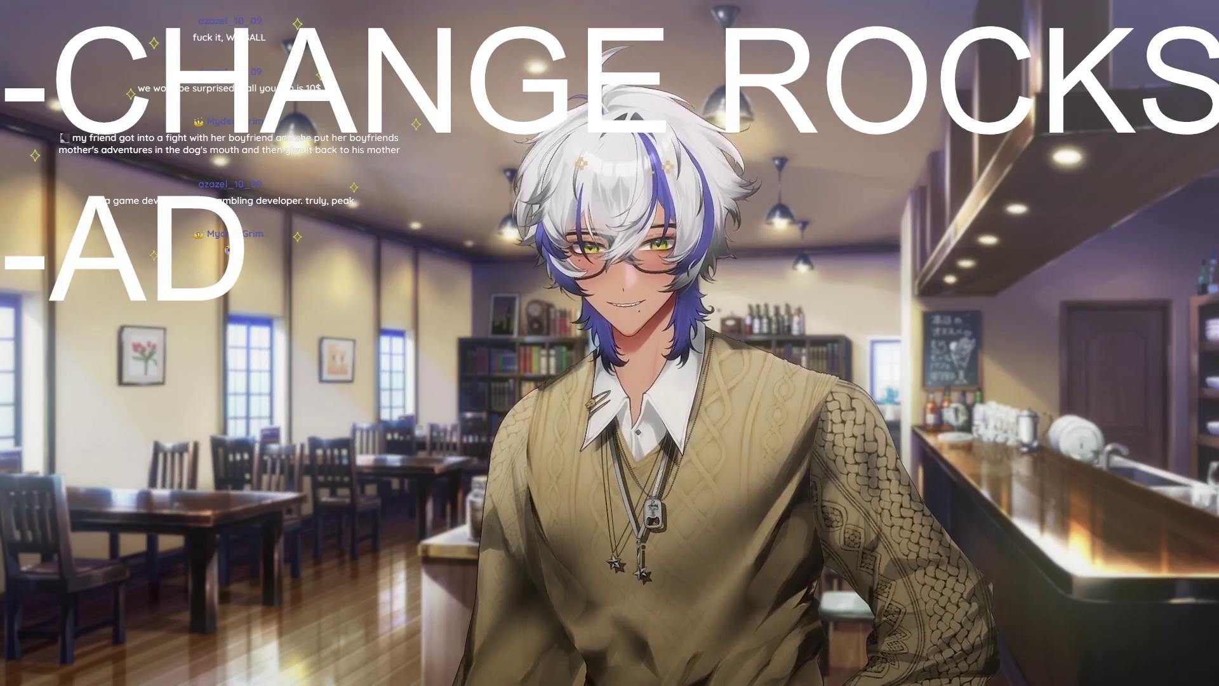
key("BackSpace")
type("RD")
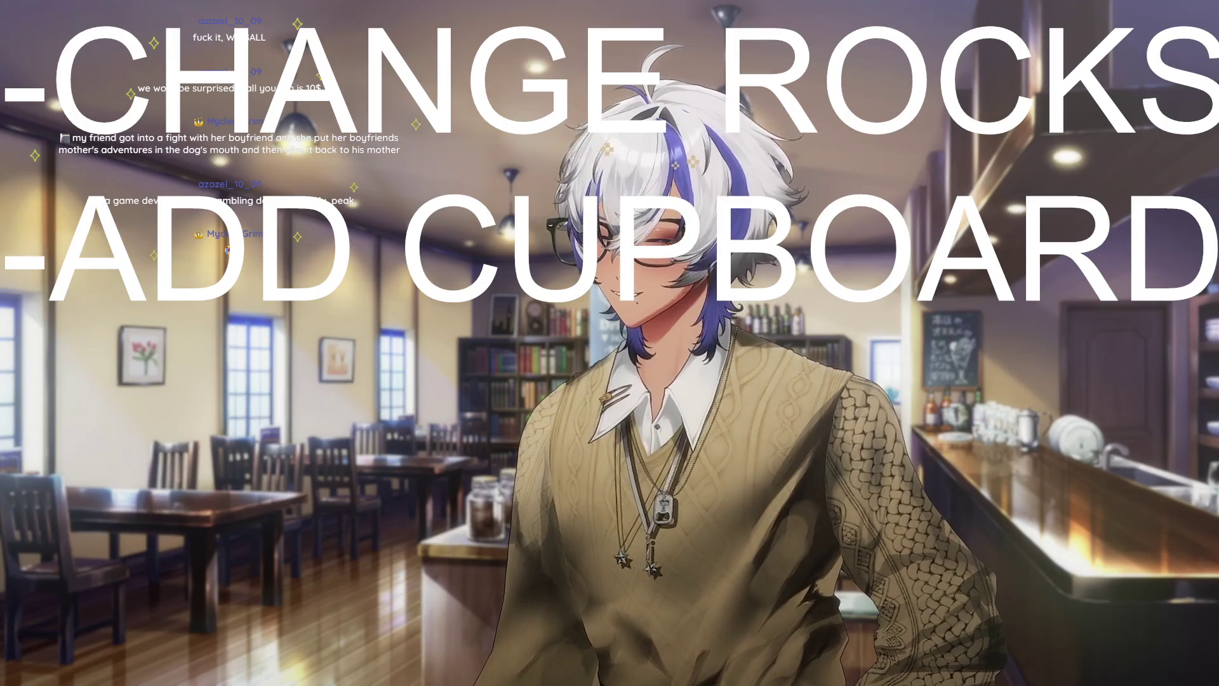
key("Return")
type("DRAG")
key("BackSpace")
key("BackSpace")
key("BackSpace")
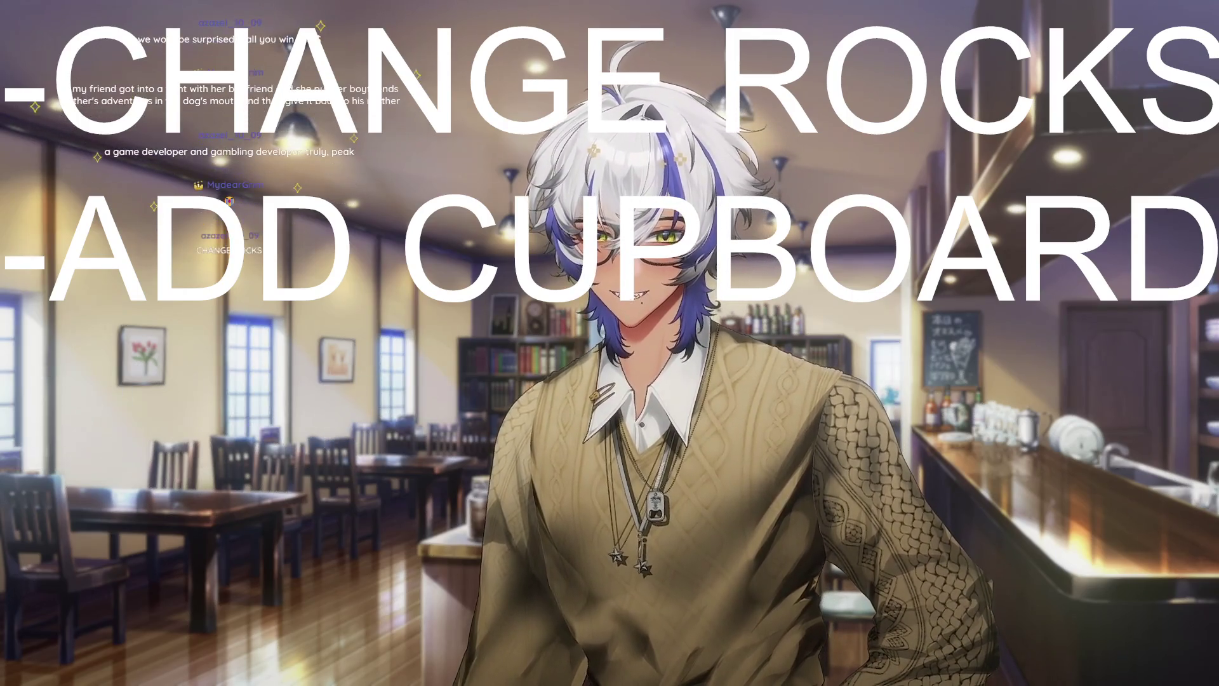
type("-DRAGON")
key("Return")
type("-")
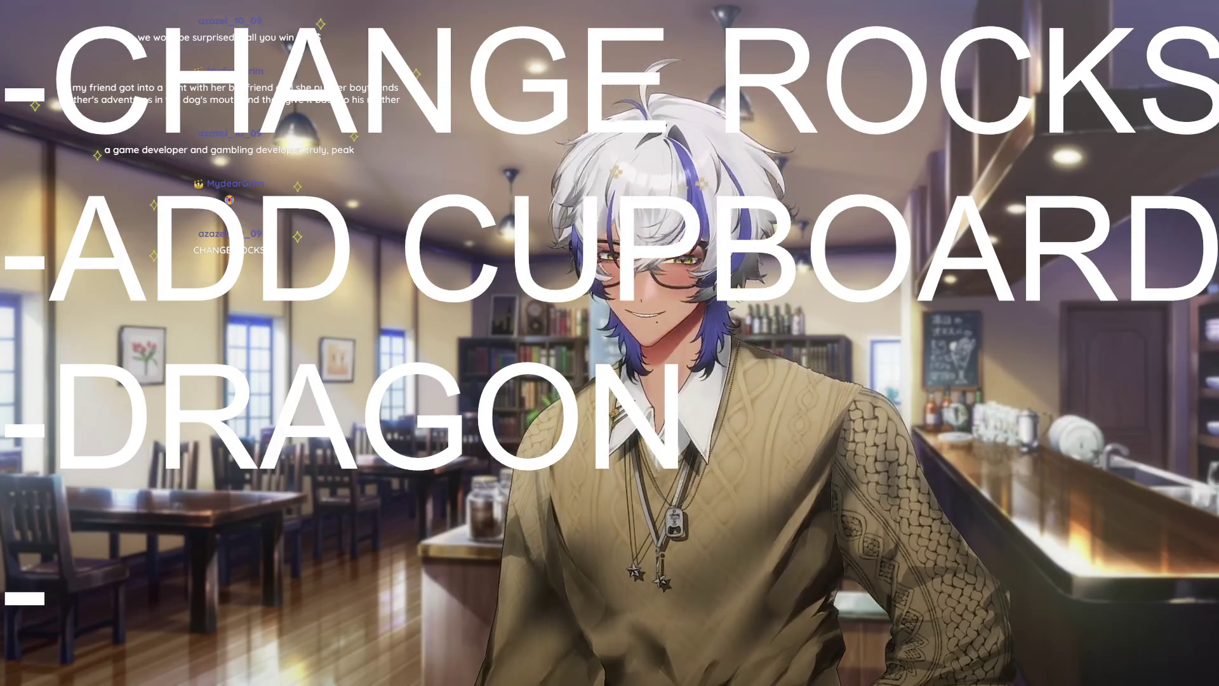
key("BackSpace")
key("BackSpace")
key("BackSpace")
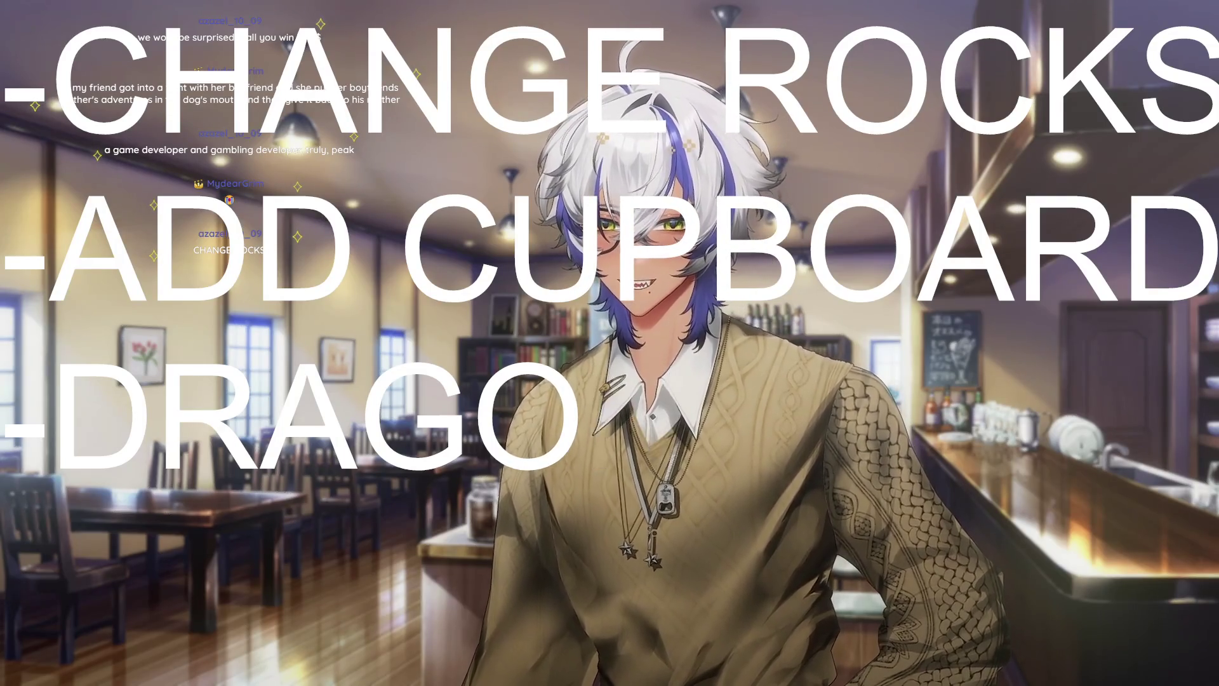
type("-ROOM #")
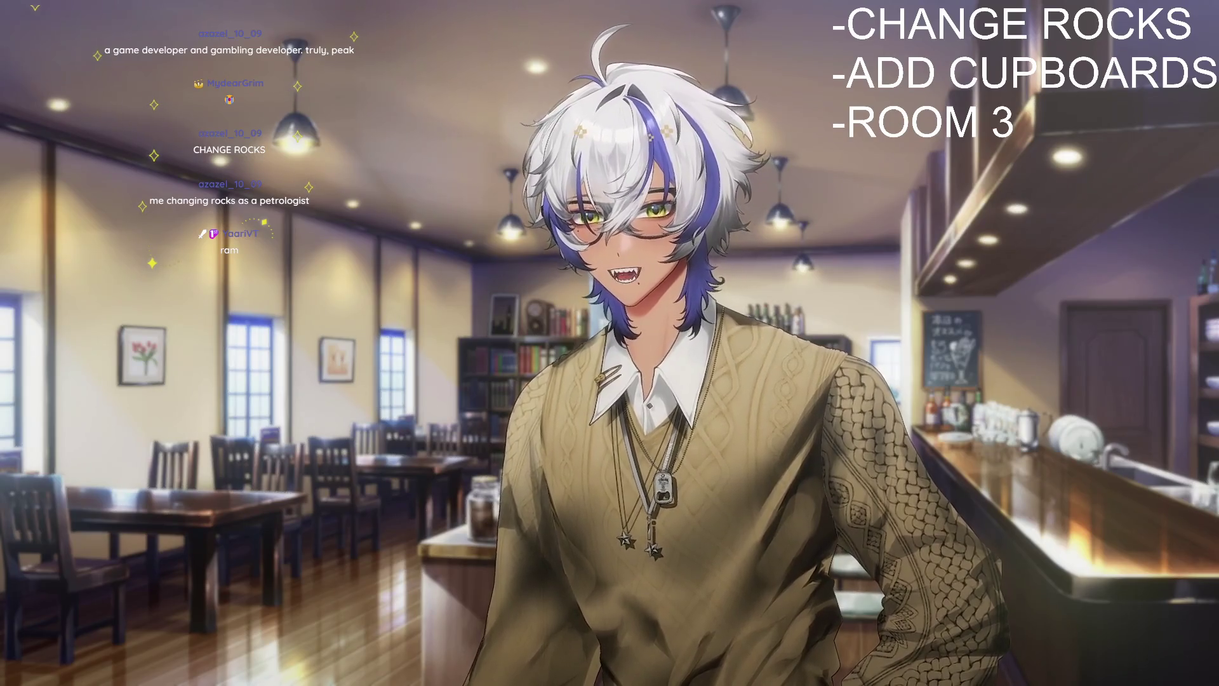
Insert '-CHANGE PULLEY' as a new line below CHANGE ROCKS in the overlay text.
key("Return")
type("-CHANGE PULLEY")
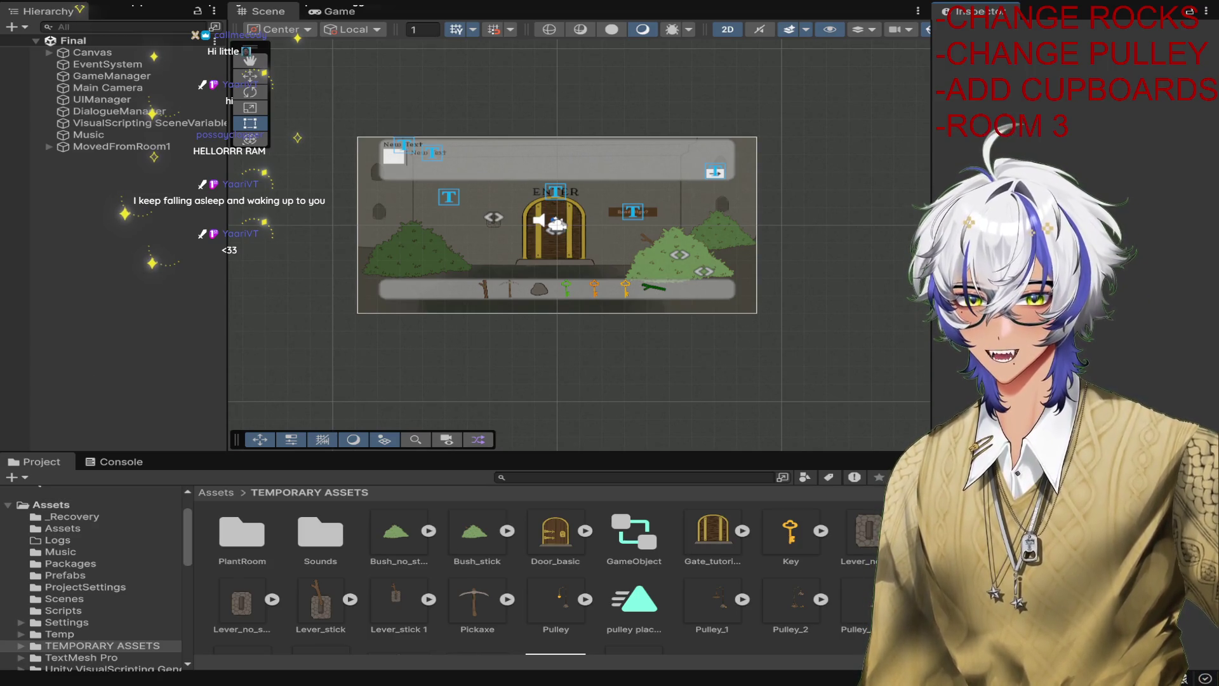
Widen and reframe the Scene view on the entrance room, then enter Play mode.
mouse_move(227, 313)
left_mouse_down()
mouse_move(238, 313)
mouse_move(164, 313)
left_mouse_up()
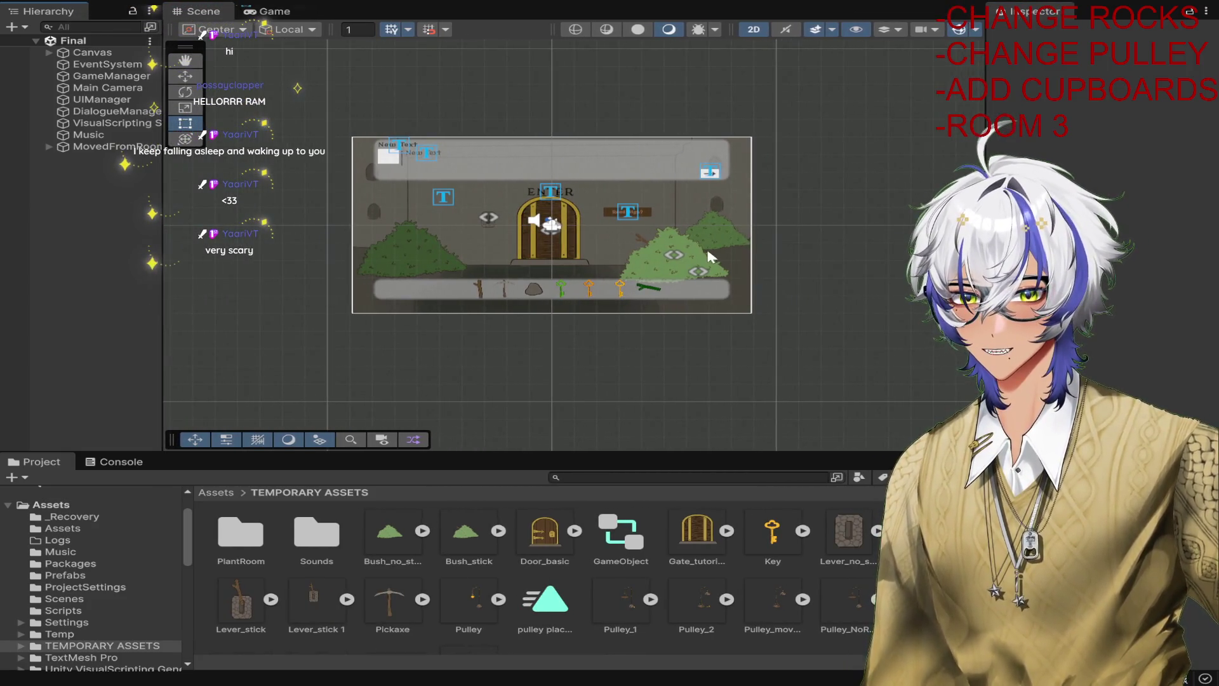
scroll(701, 255, "down", 1)
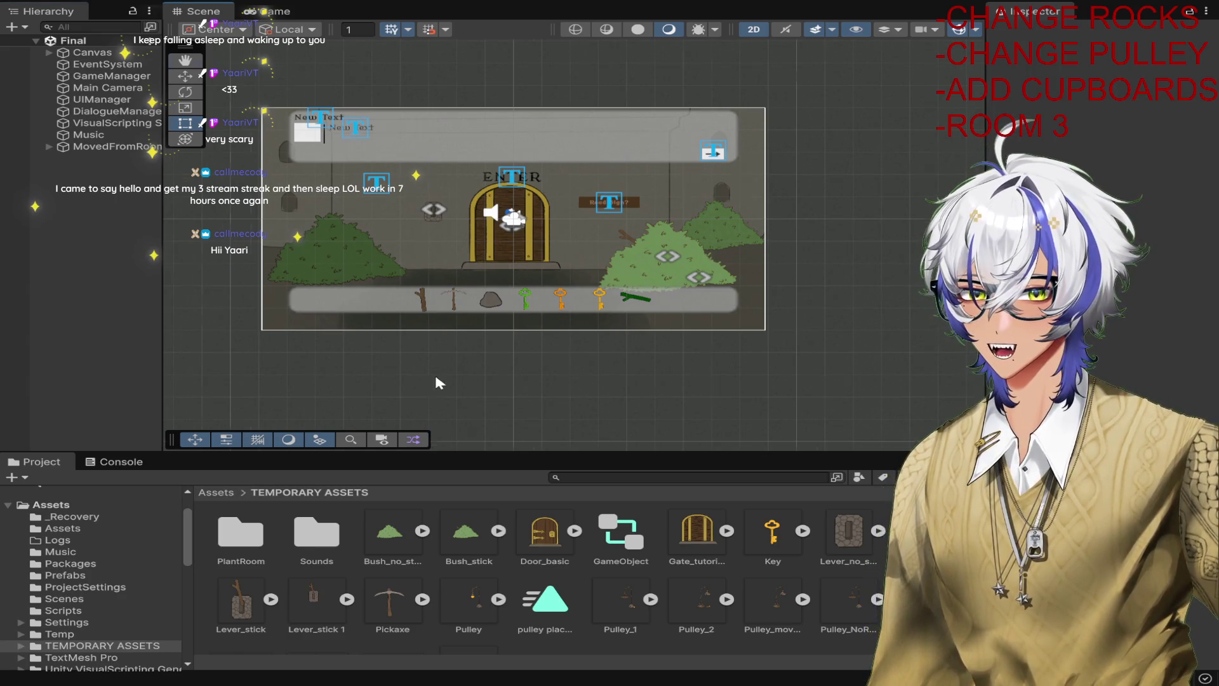
mouse_move(435, 381)
left_mouse_down()
mouse_move(595, 381)
mouse_move(467, 372)
left_mouse_up()
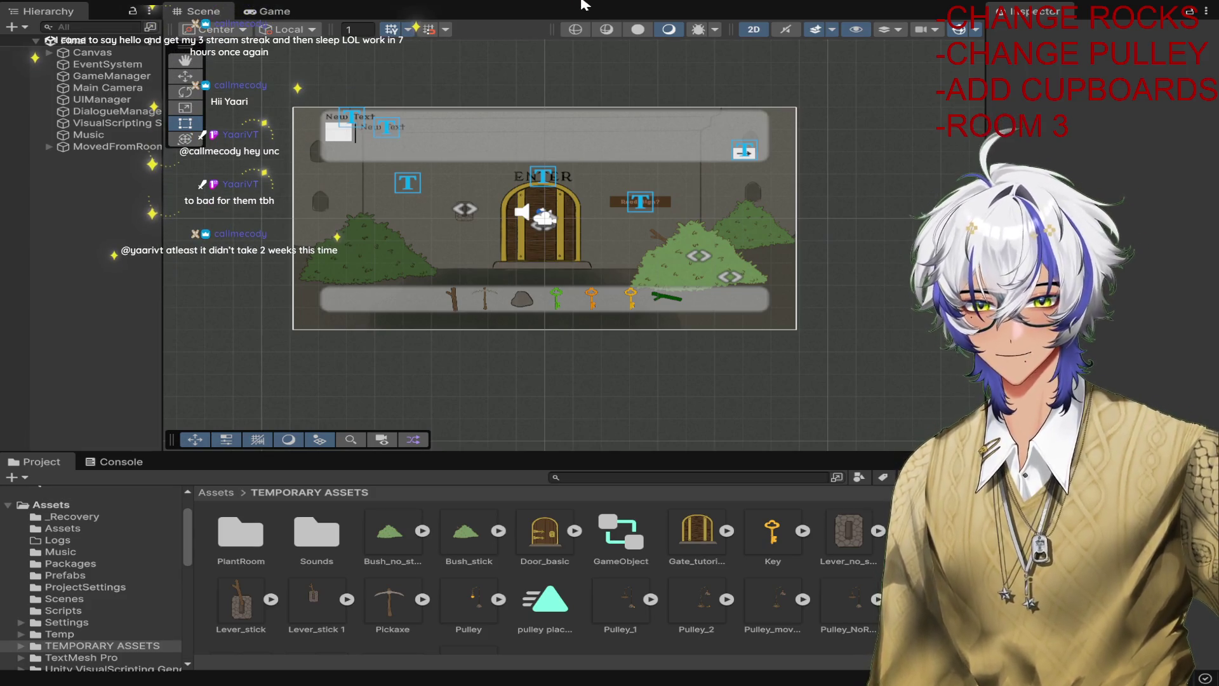
left_click(584, 5)
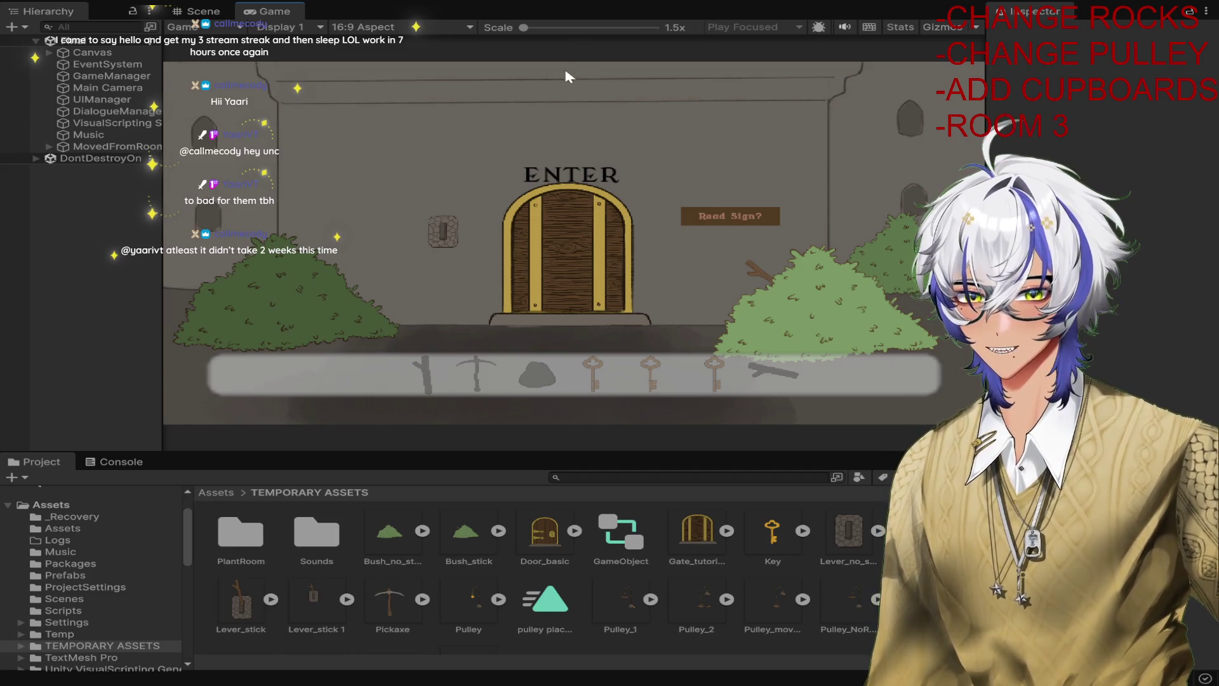
Solve the entrance room: fit the stick into the lever socket, read the sign, enter the door.
left_click(821, 311)
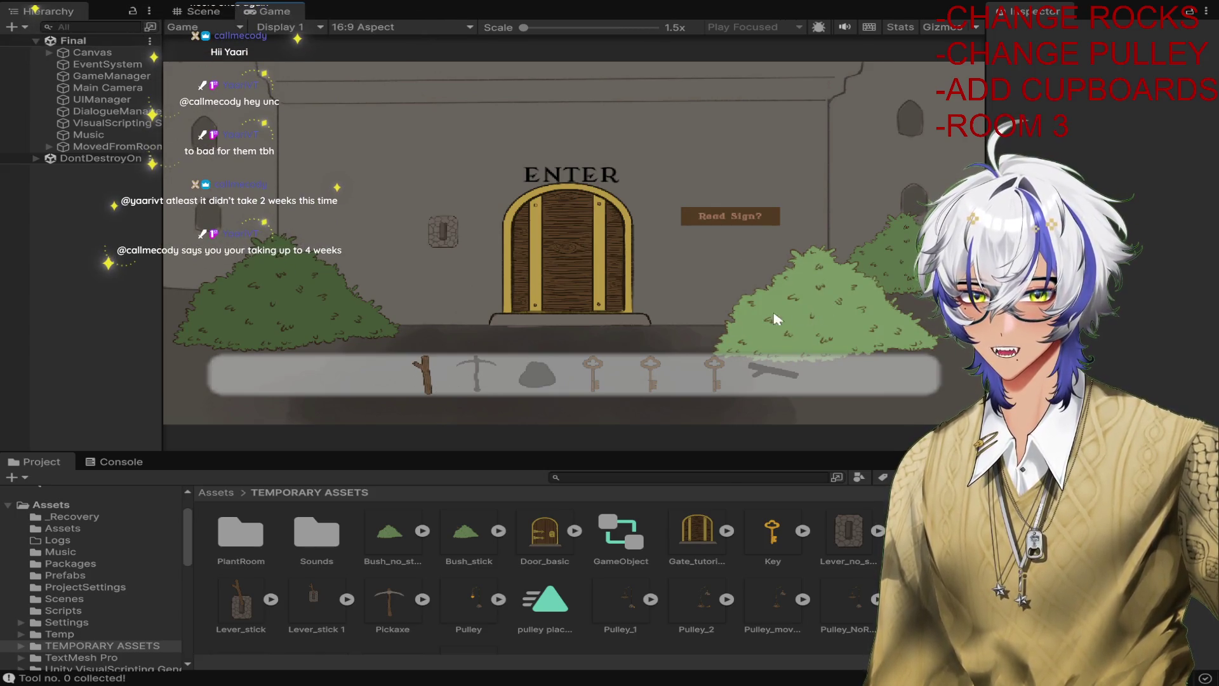
left_click(448, 231)
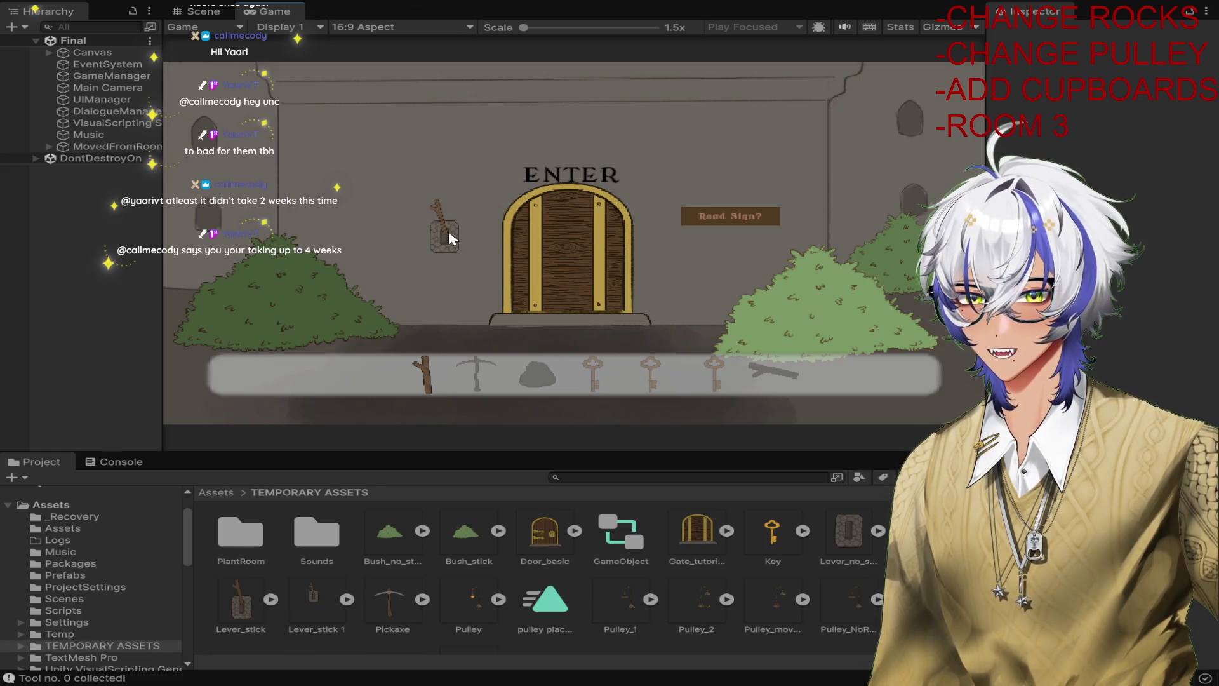
left_click(733, 216)
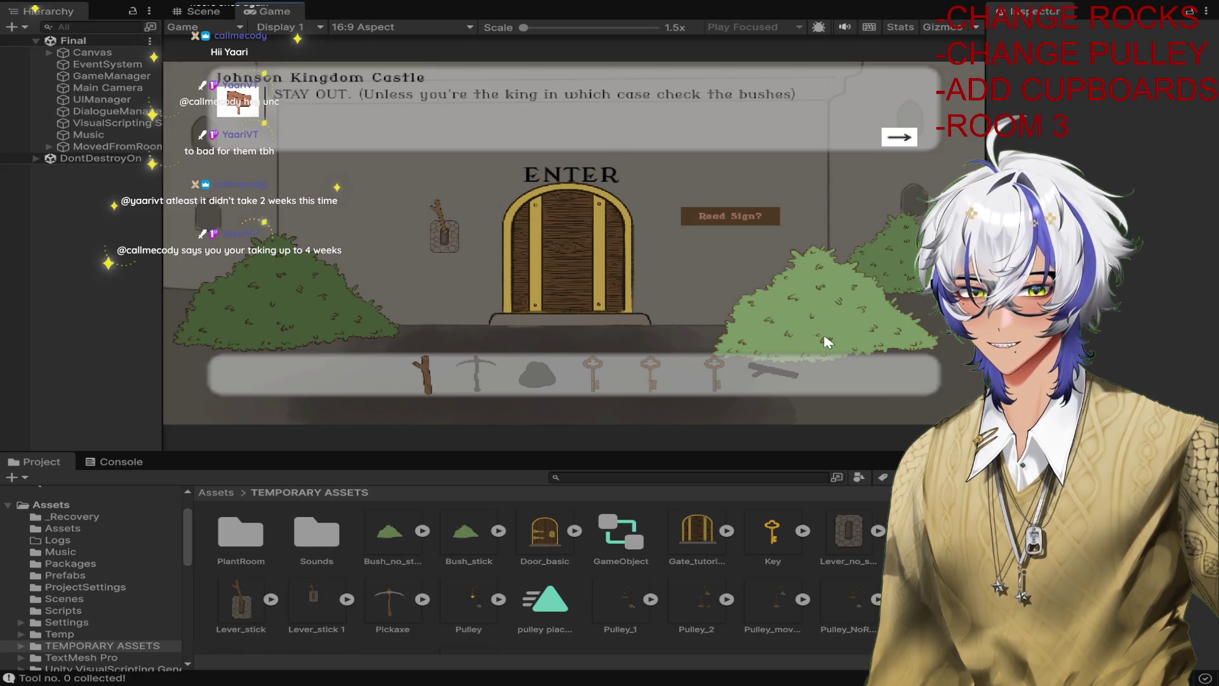
left_click(901, 140)
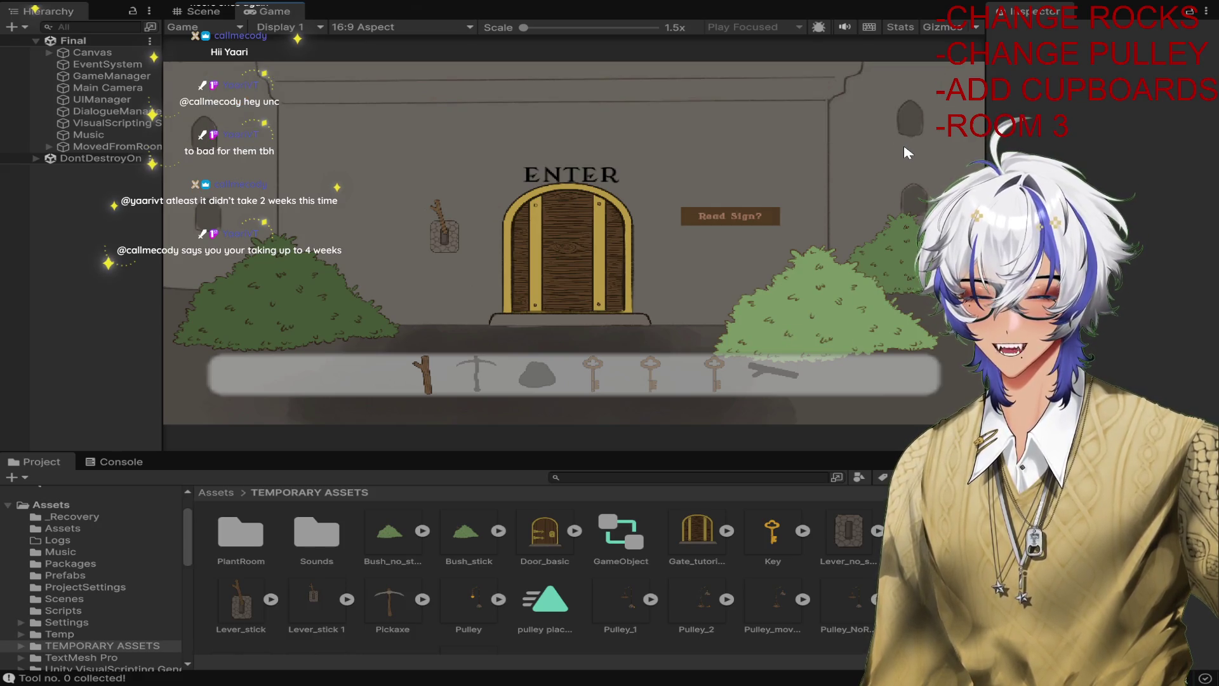
left_click(590, 254)
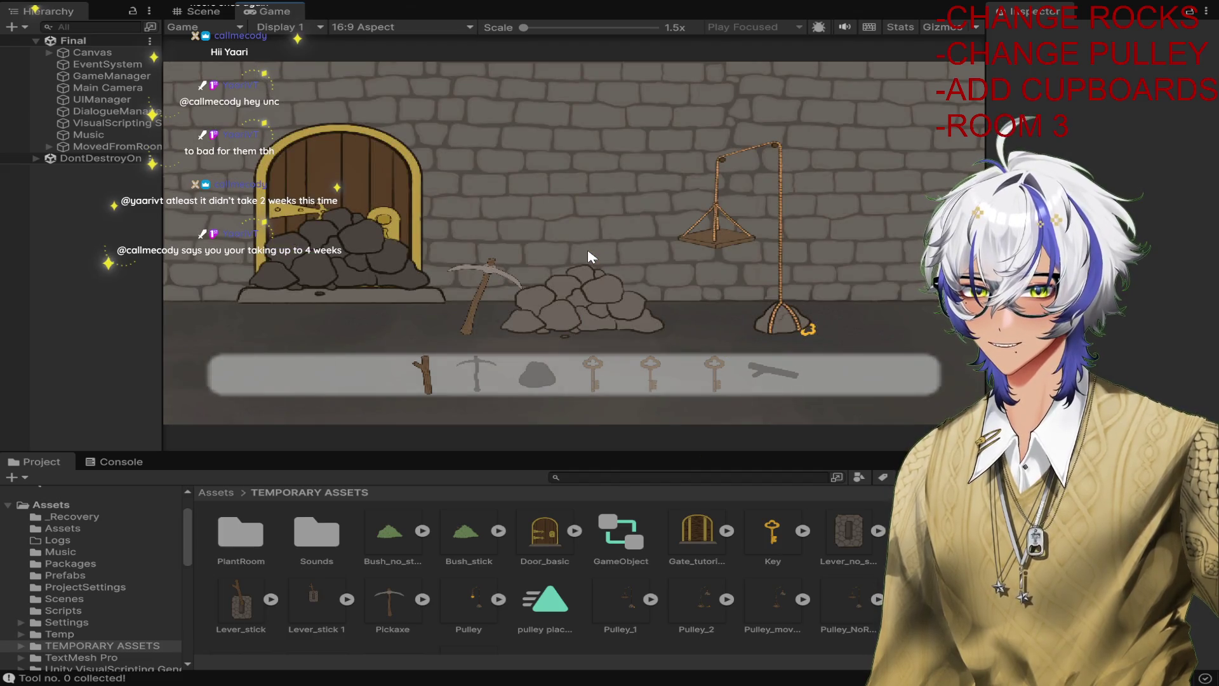
Load rocks onto the pulley, break the door rubble with the pickaxe, and go through.
left_click(330, 252)
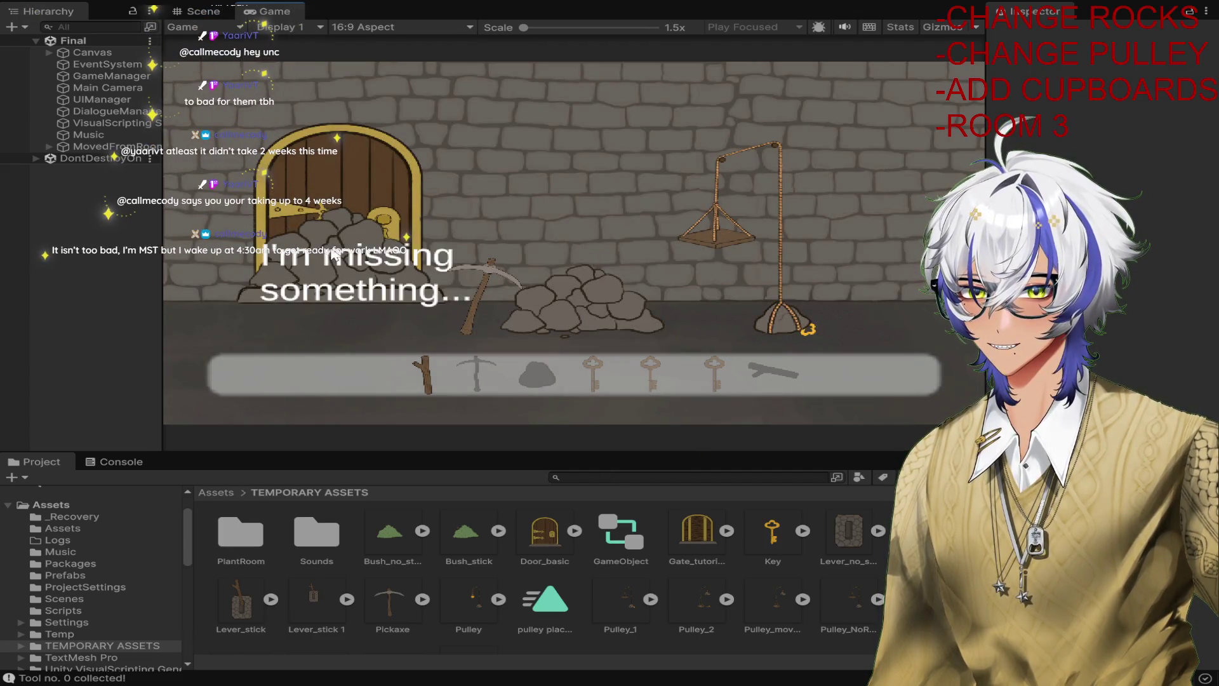
left_click(630, 291)
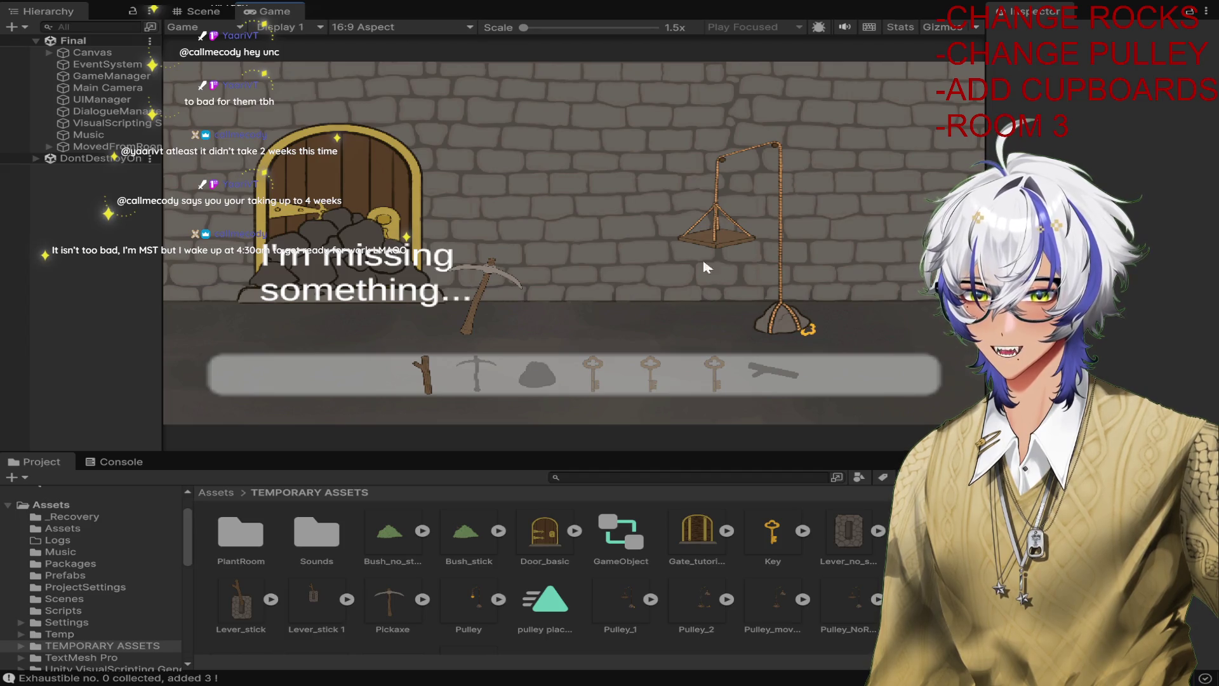
left_click(727, 236)
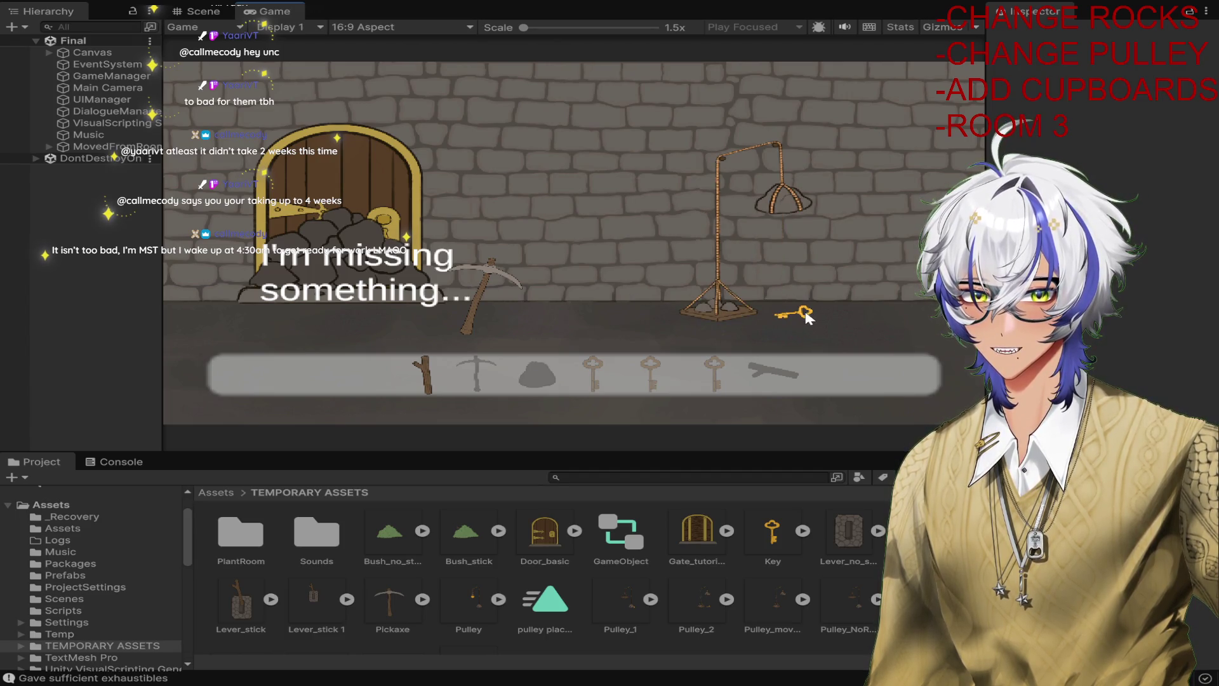
left_click(485, 272)
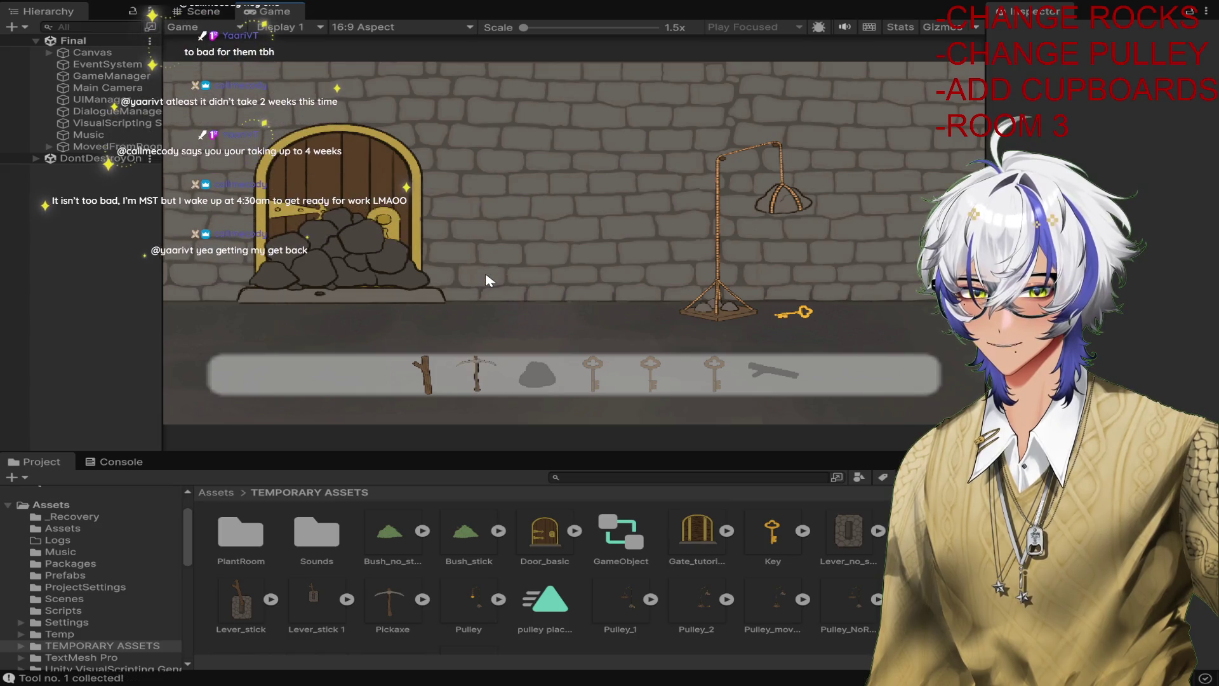
left_click(360, 250)
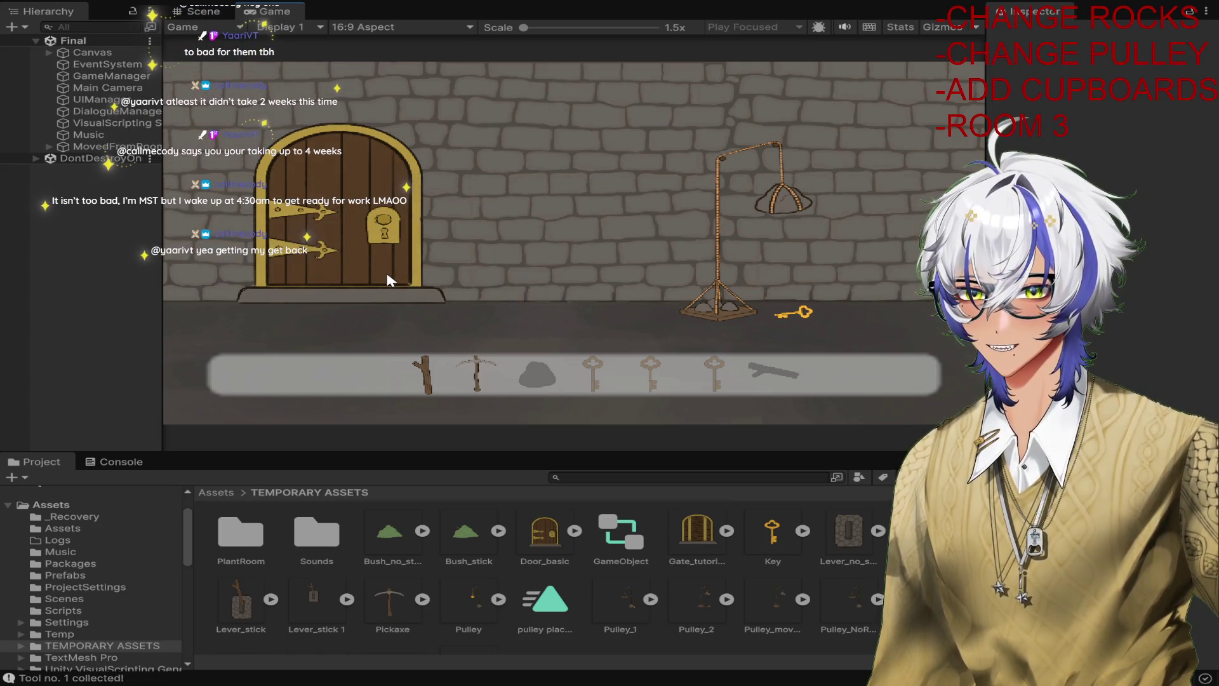
left_click(385, 269)
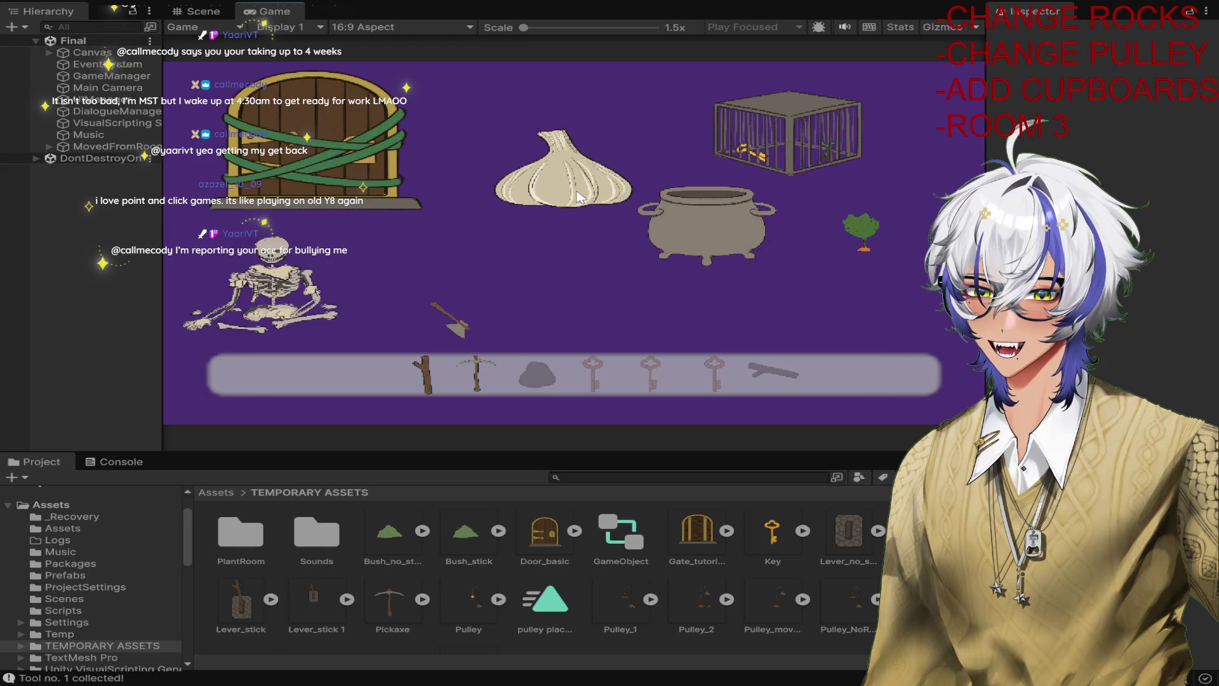
In the cauldron room, brew garlic and herb, take the key, cut the vines, and exit.
left_click(557, 182)
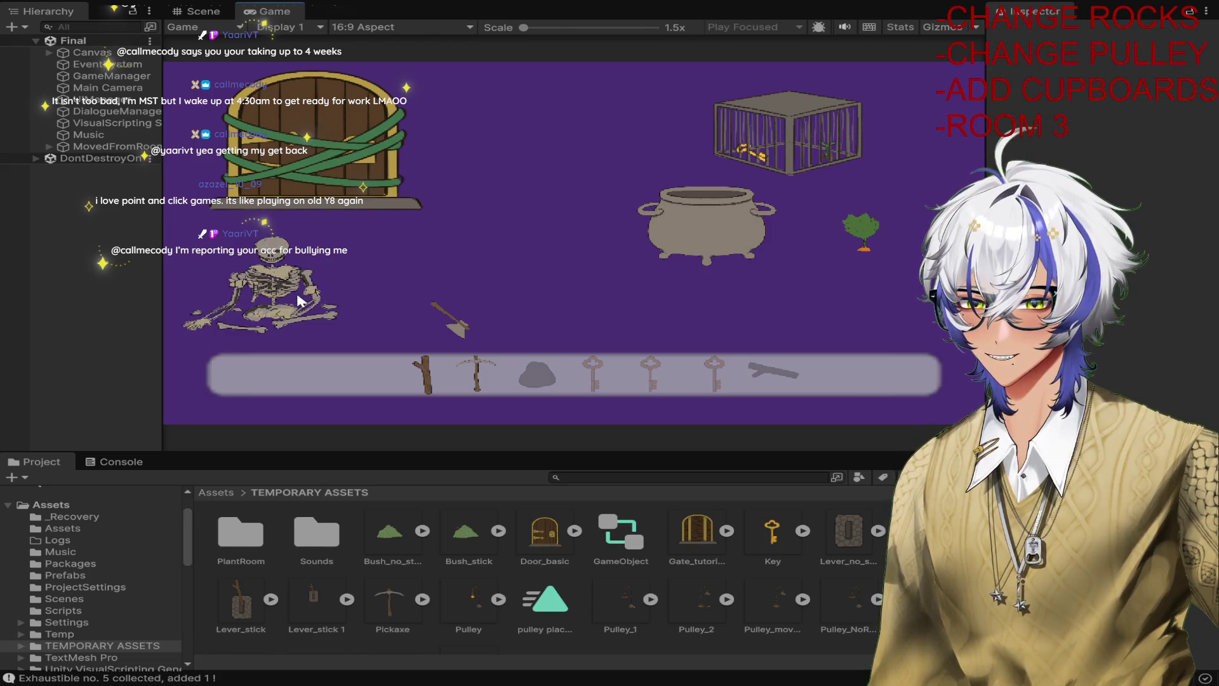
left_click(862, 234)
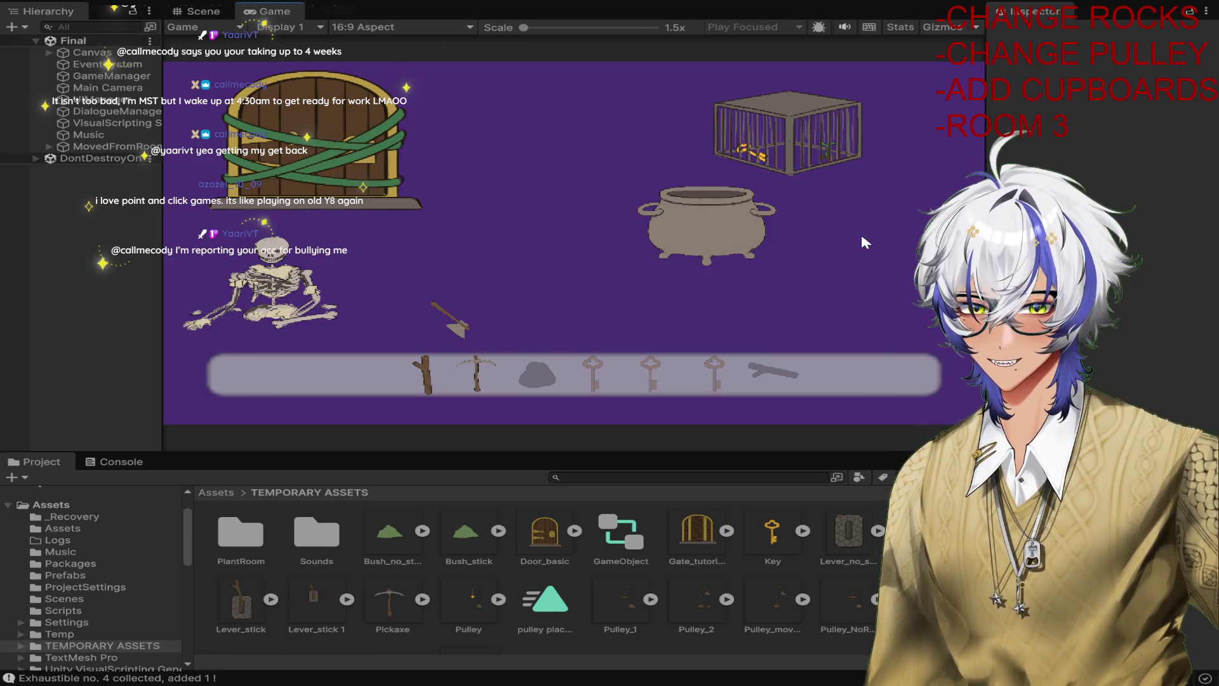
left_click(705, 212)
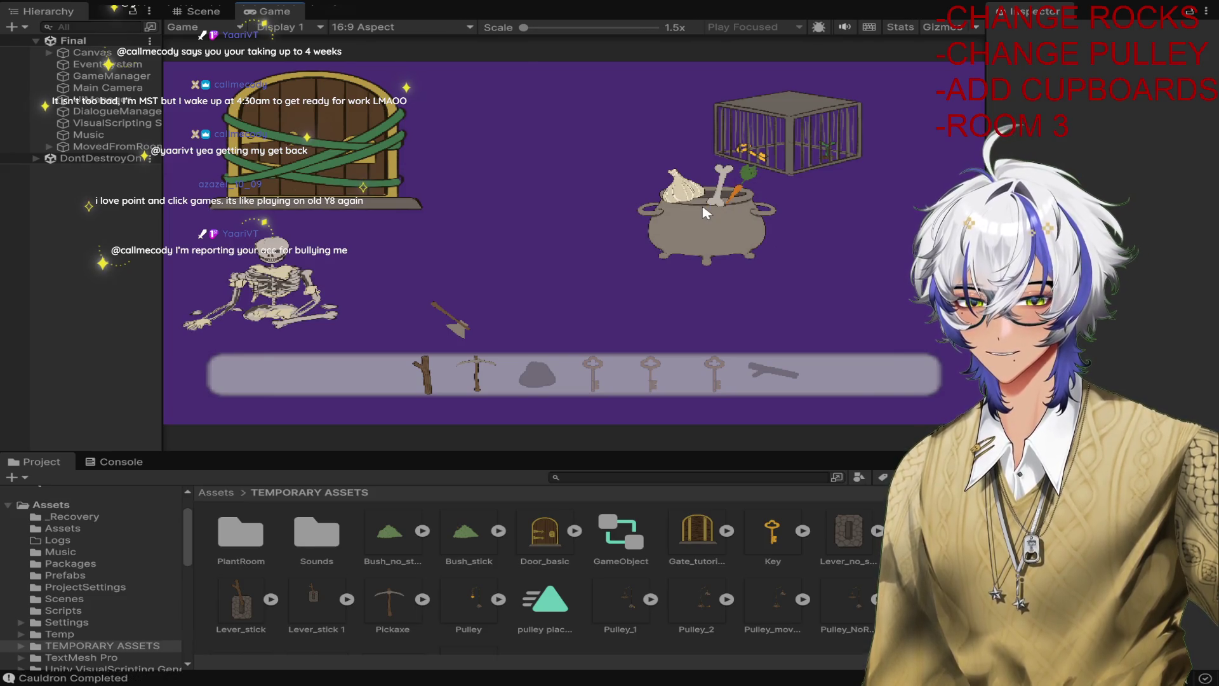
left_click(794, 137)
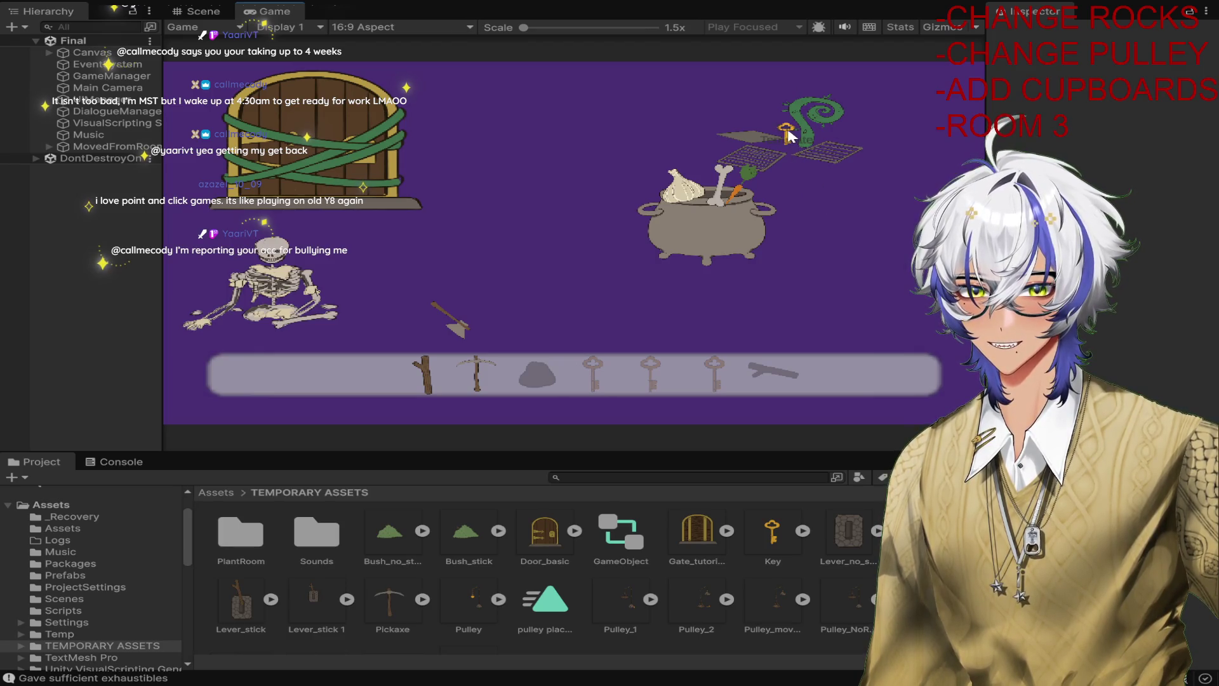
left_click(786, 130)
left_click(459, 320)
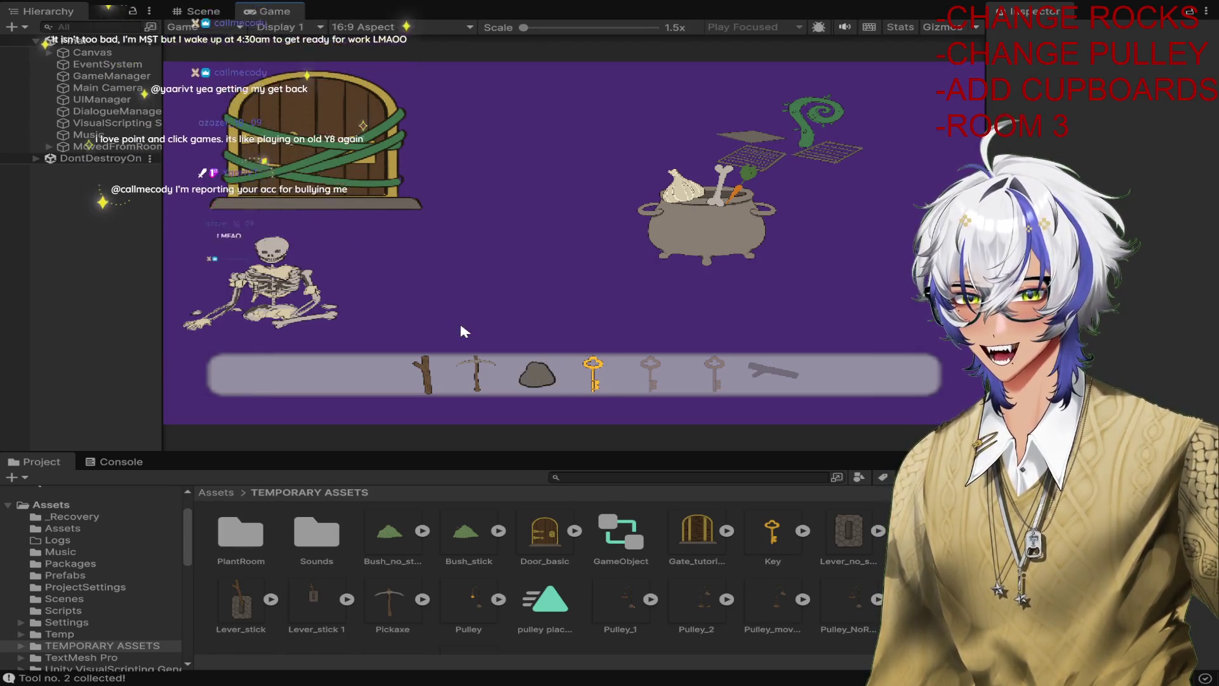
left_click(347, 157)
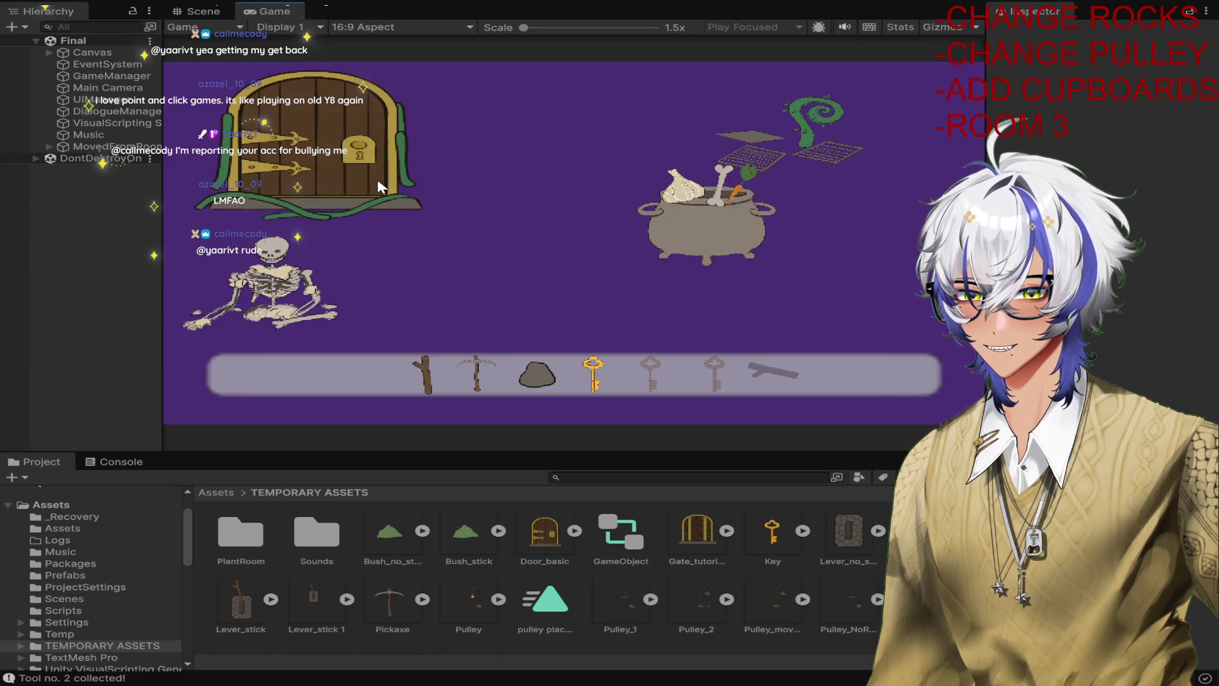
left_click(326, 152)
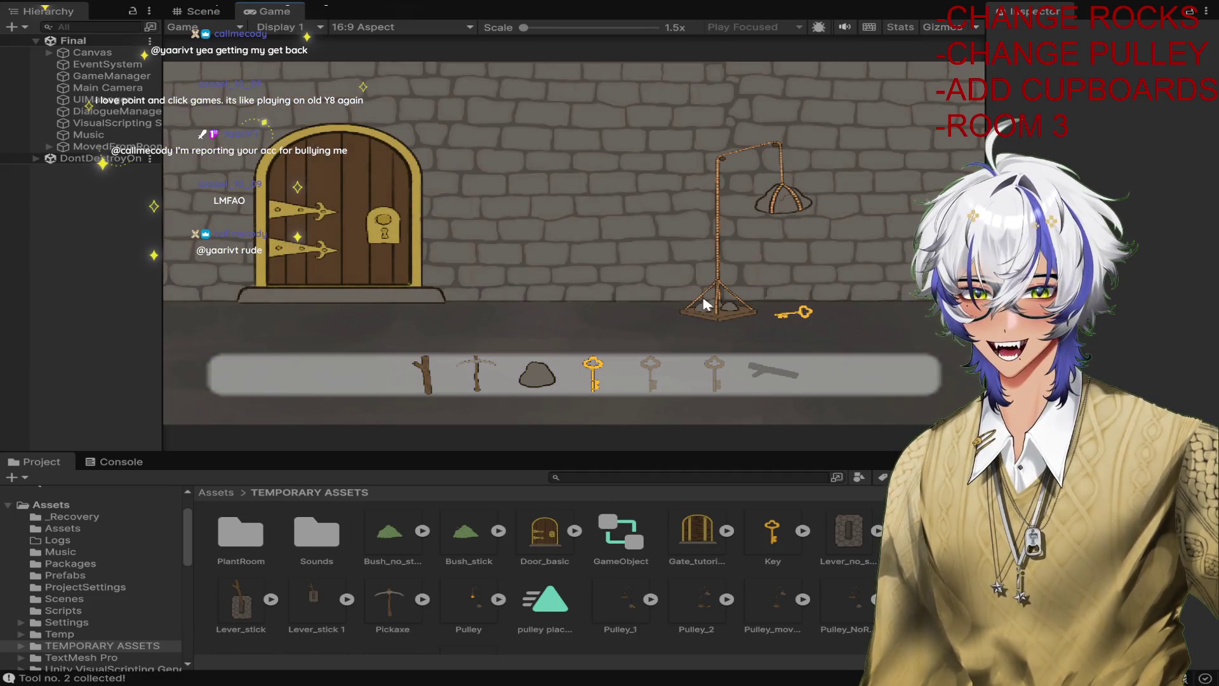
Travel between the pulley room and the cauldron room, then stop Play mode.
left_click(535, 181)
left_click(457, 137)
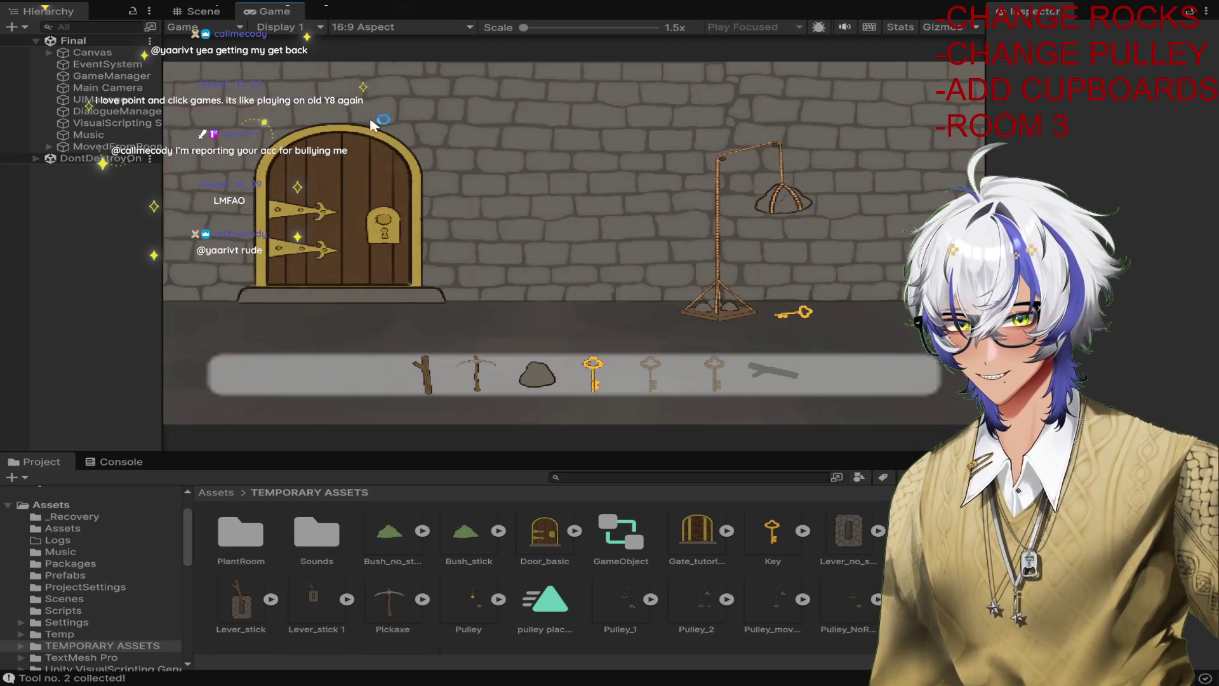
left_click(584, 1)
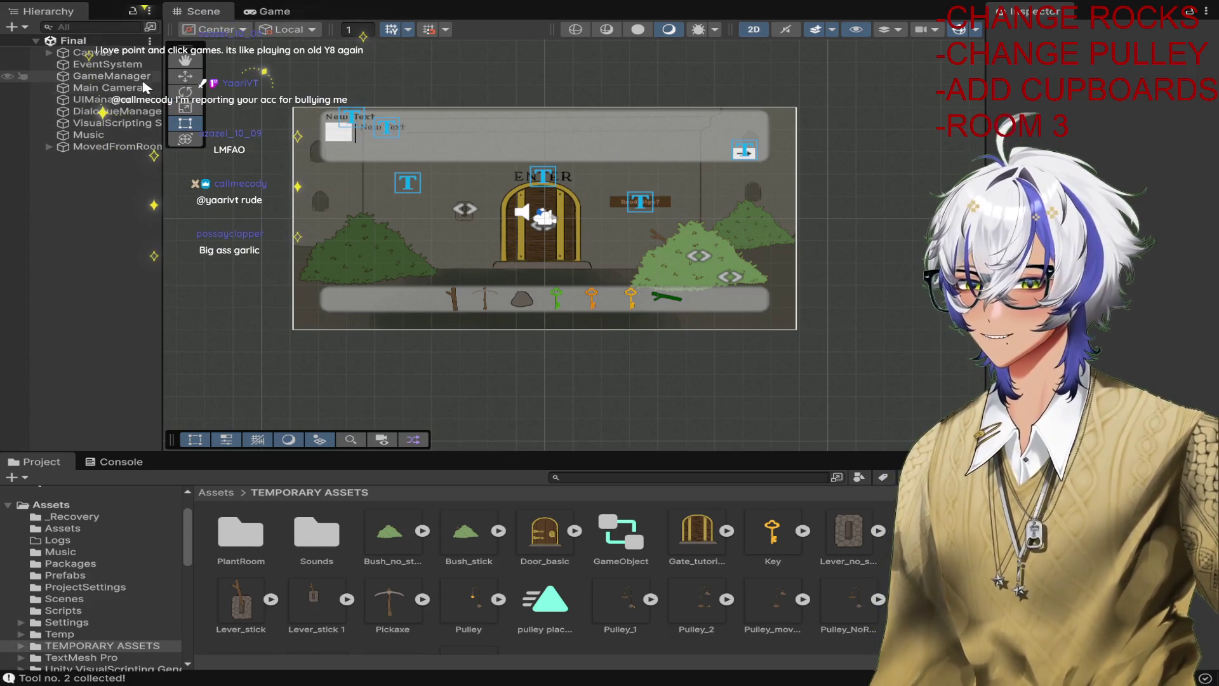
Under Canvas, activate Room2 and deactivate TutorialRoom.
left_click(48, 53)
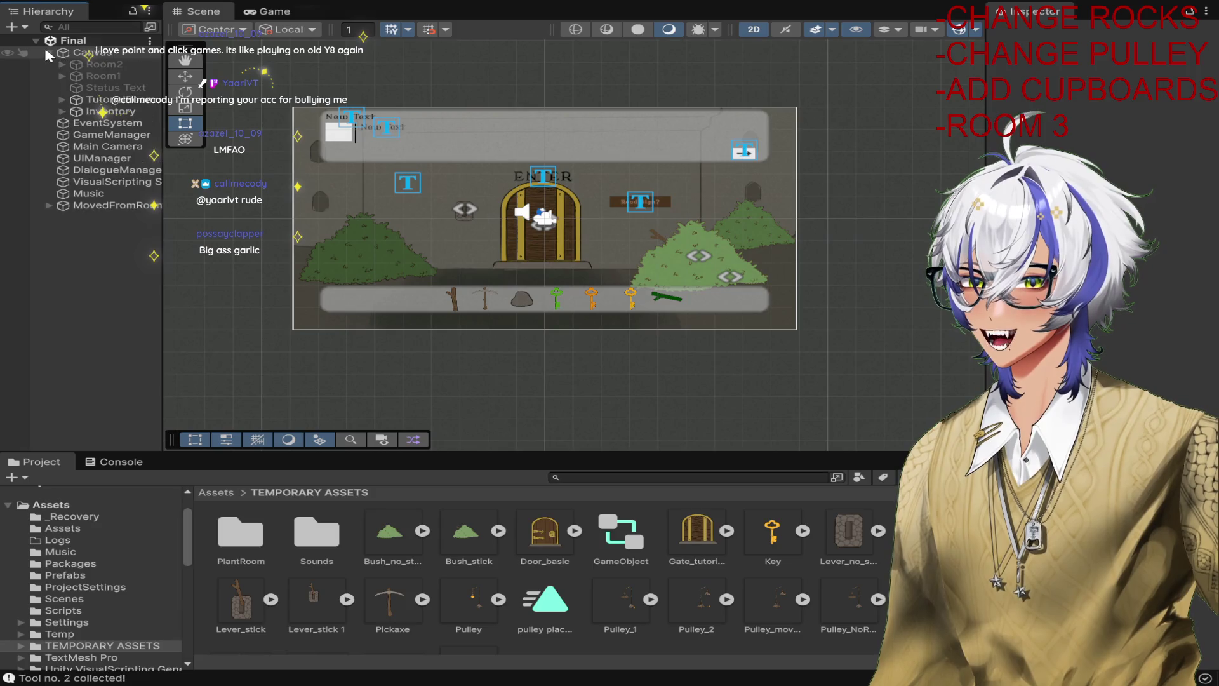
left_click(79, 66)
left_click(1035, 33)
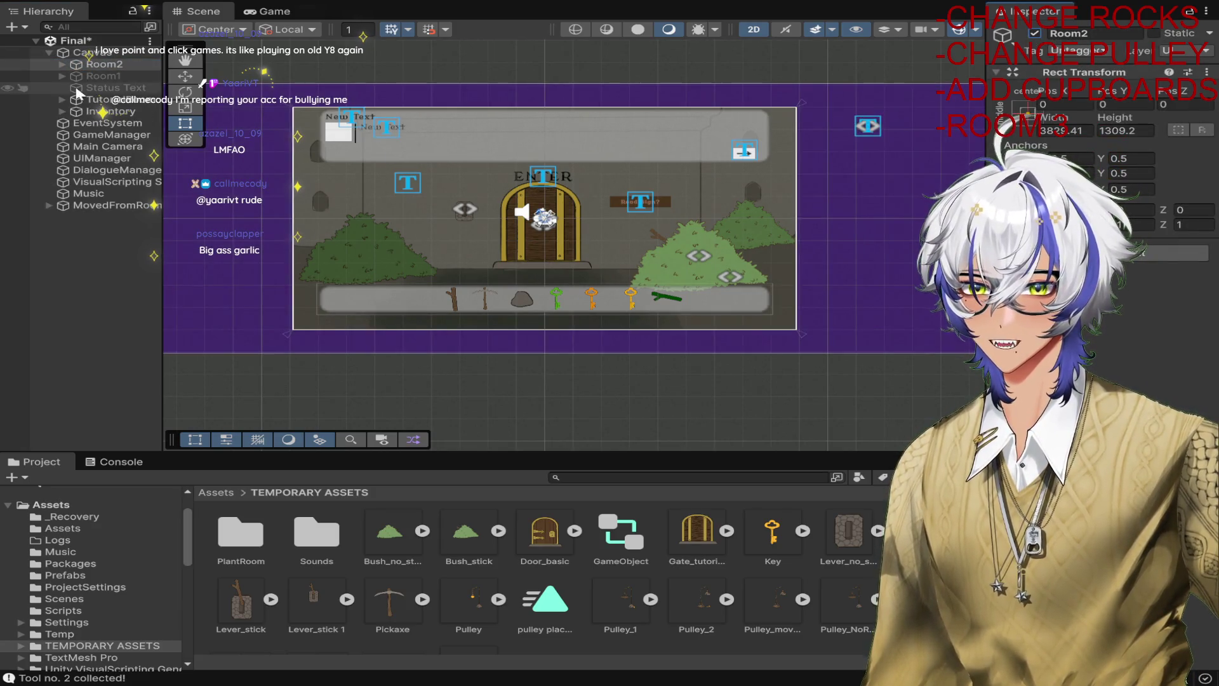
left_click(127, 99)
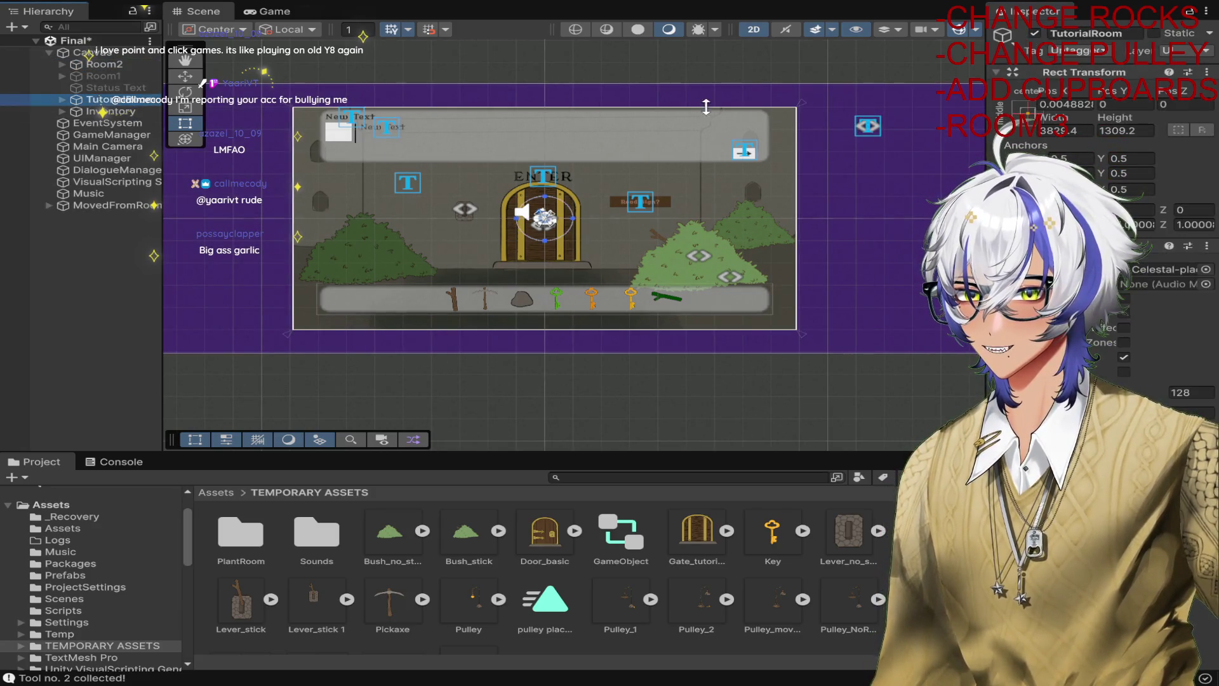
left_click(1035, 33)
scroll(509, 200, "up", 5)
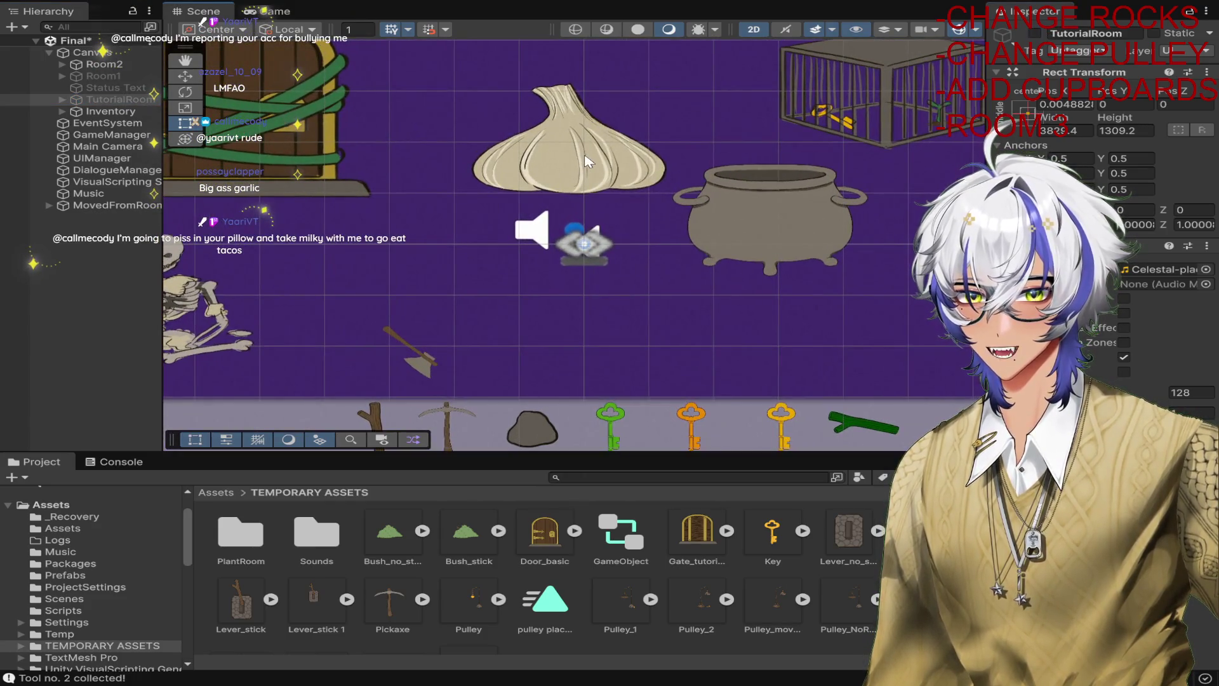
Select Garlic and try resizing it with the Scale tool, undoing the change.
left_click(590, 160)
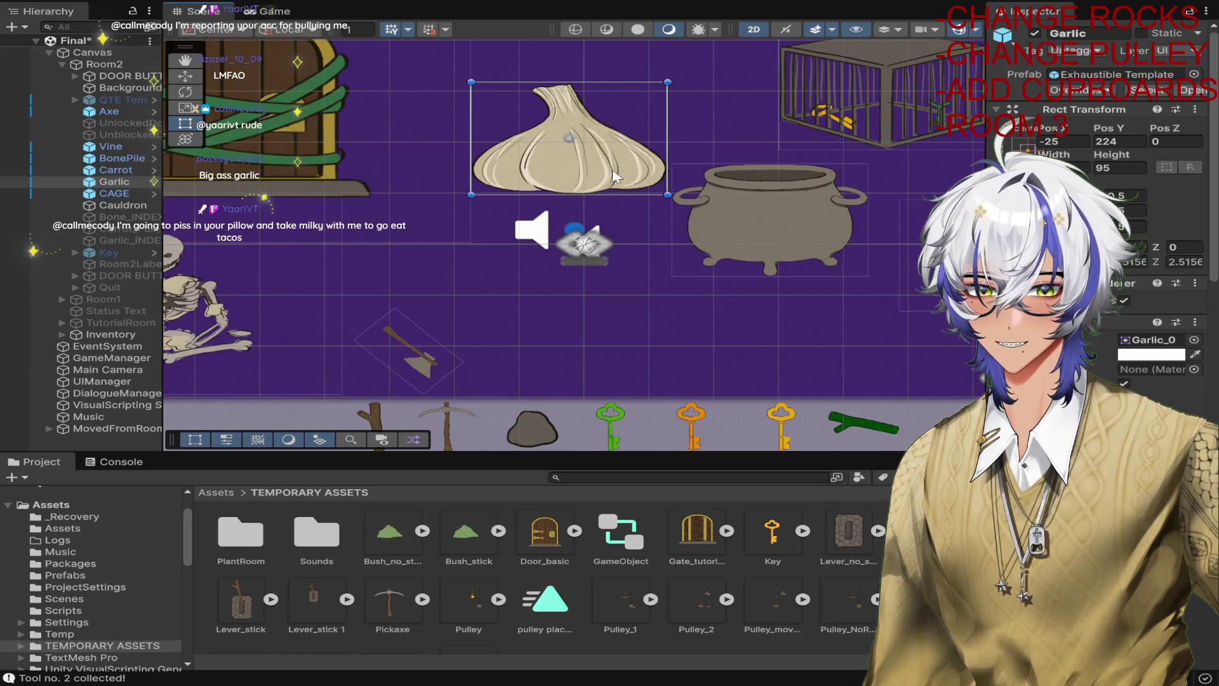
key("r")
left_click_drag(576, 143, 541, 159)
key("ctrl+z")
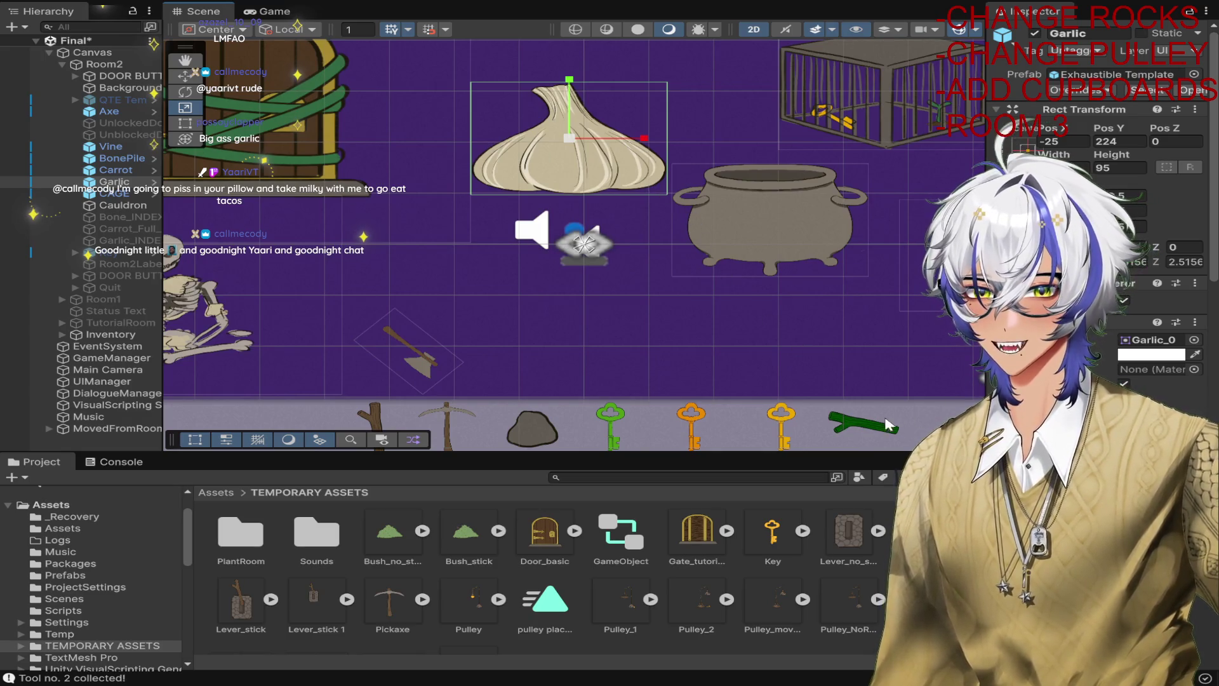
scroll(709, 334, "down", 3)
scroll(708, 334, "up", 1)
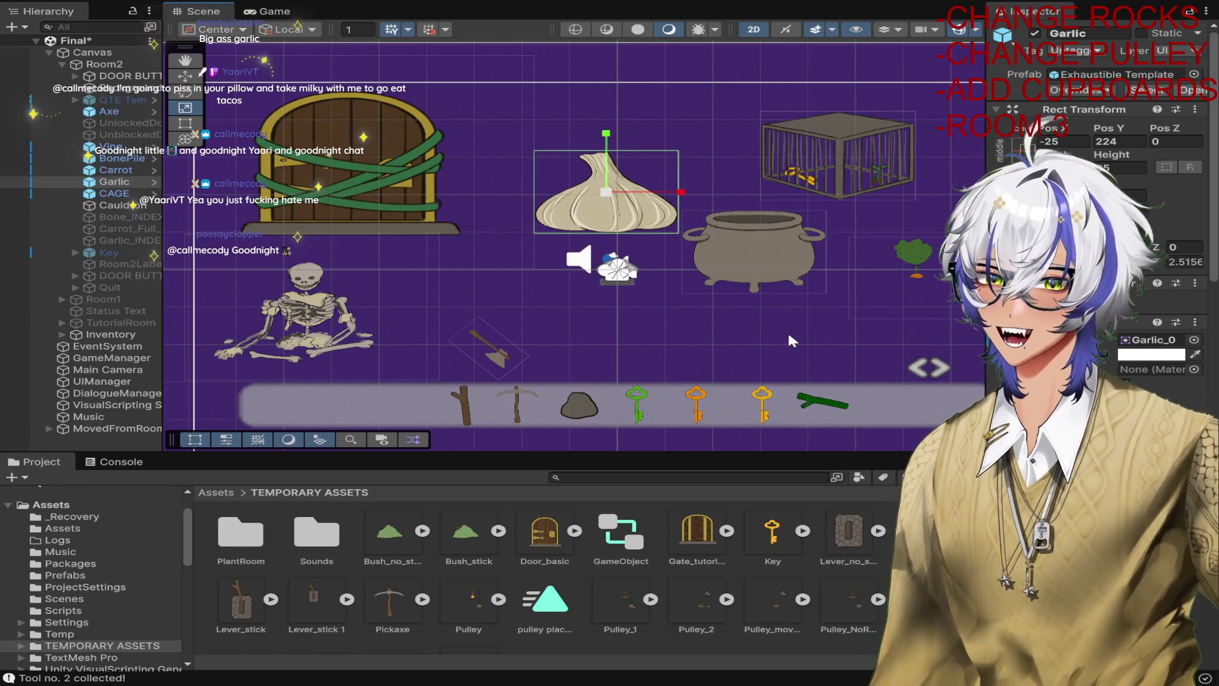
scroll(710, 299, "down", 3)
scroll(710, 296, "down", 1)
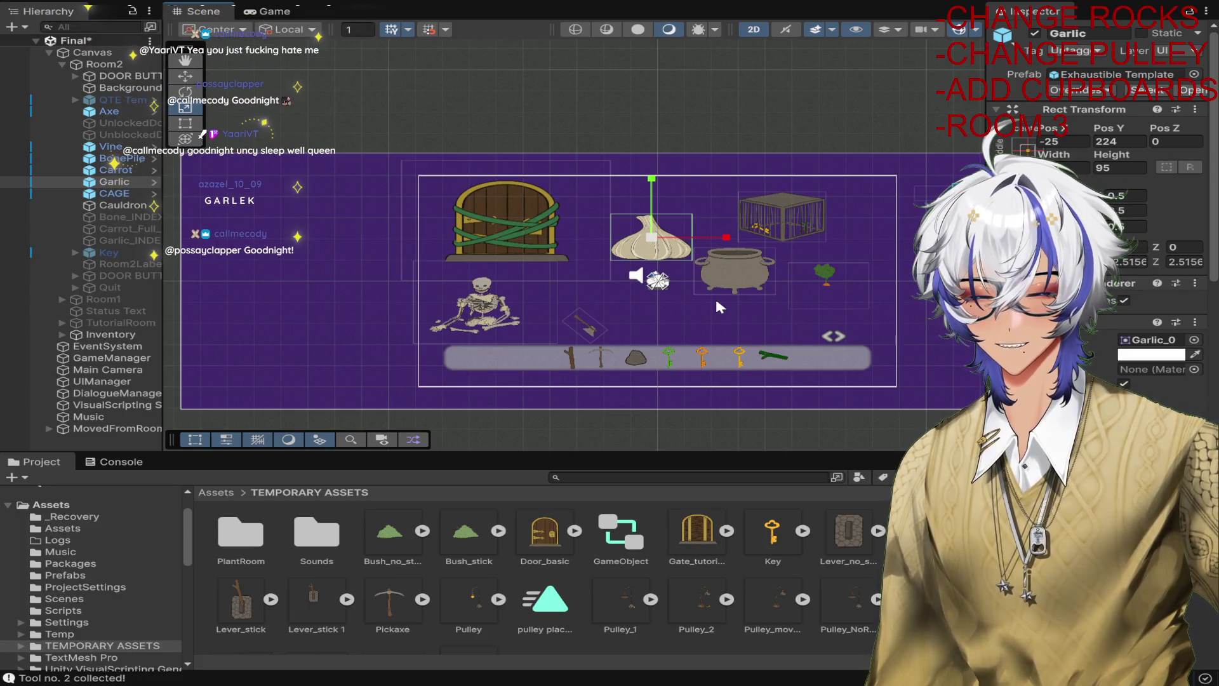
scroll(654, 238, "up", 5)
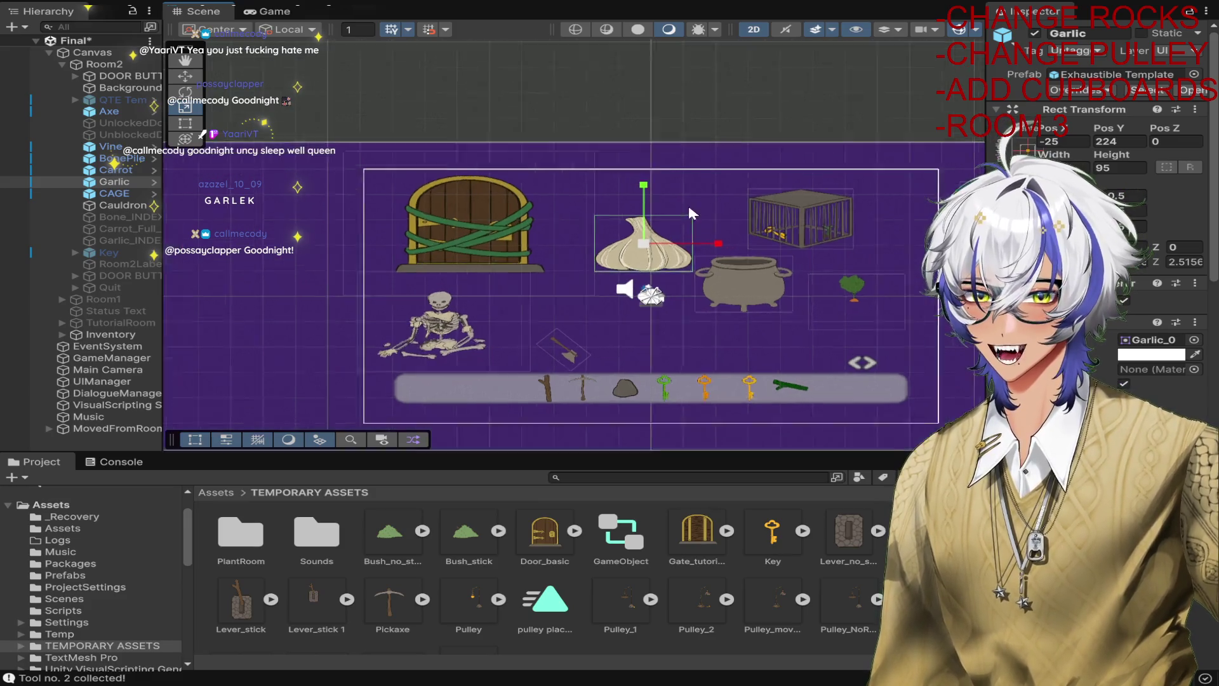
mouse_move(642, 237)
left_mouse_down()
mouse_move(589, 245)
mouse_move(666, 240)
left_mouse_up()
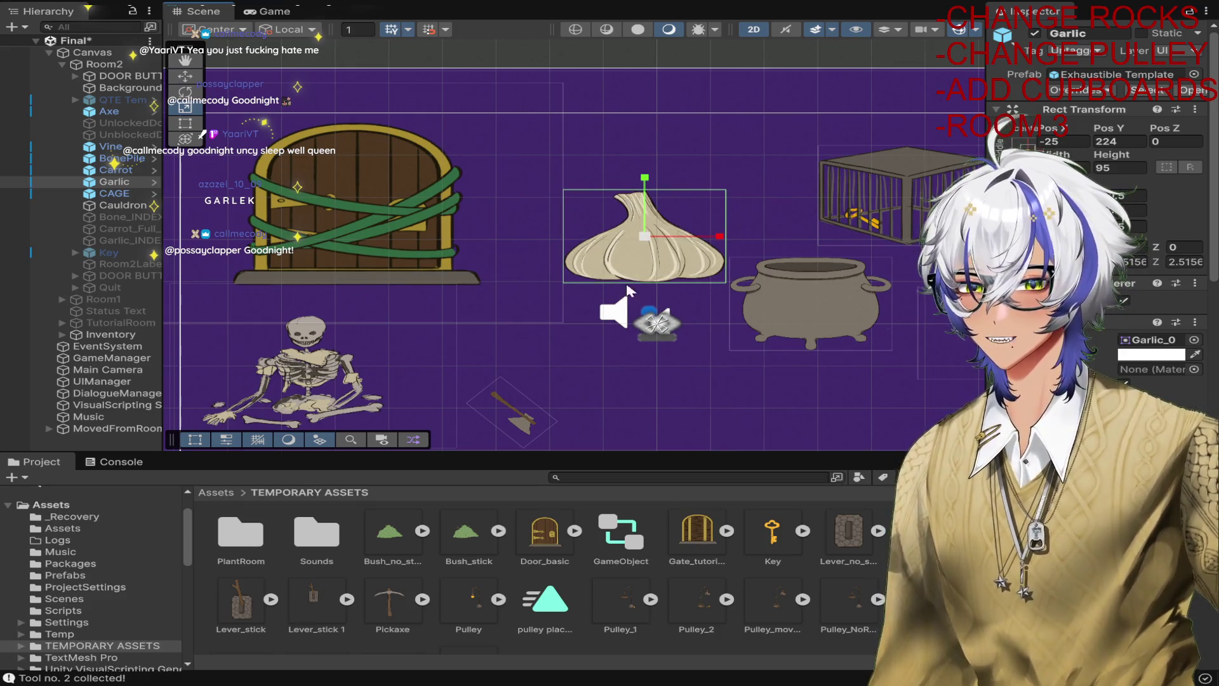
Move the garlic up-right to Pos 33, 323 above the cauldron, keeping scale 2.5156, and save.
key("w")
mouse_move(656, 236)
left_mouse_down()
mouse_move(678, 190)
mouse_move(684, 199)
left_mouse_up()
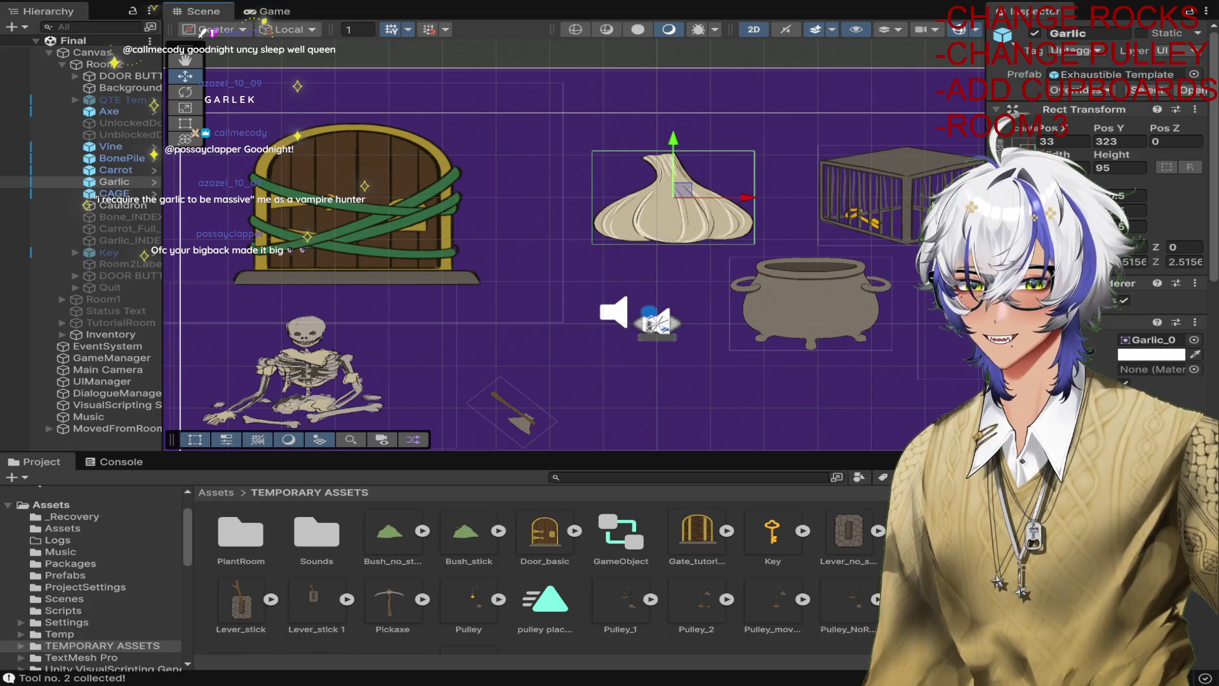
scroll(822, 103, "down", 4)
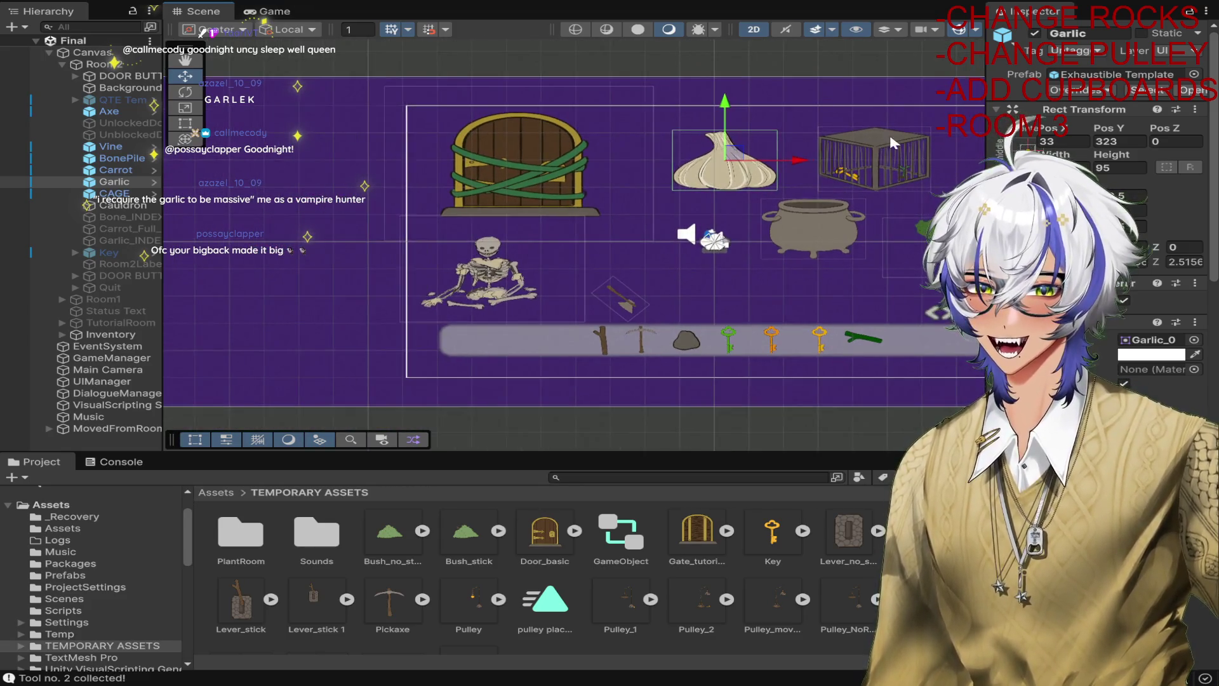
mouse_move(867, 135)
left_mouse_down()
mouse_move(664, 137)
mouse_move(705, 141)
left_mouse_up()
key("r")
scroll(544, 184, "up", 3)
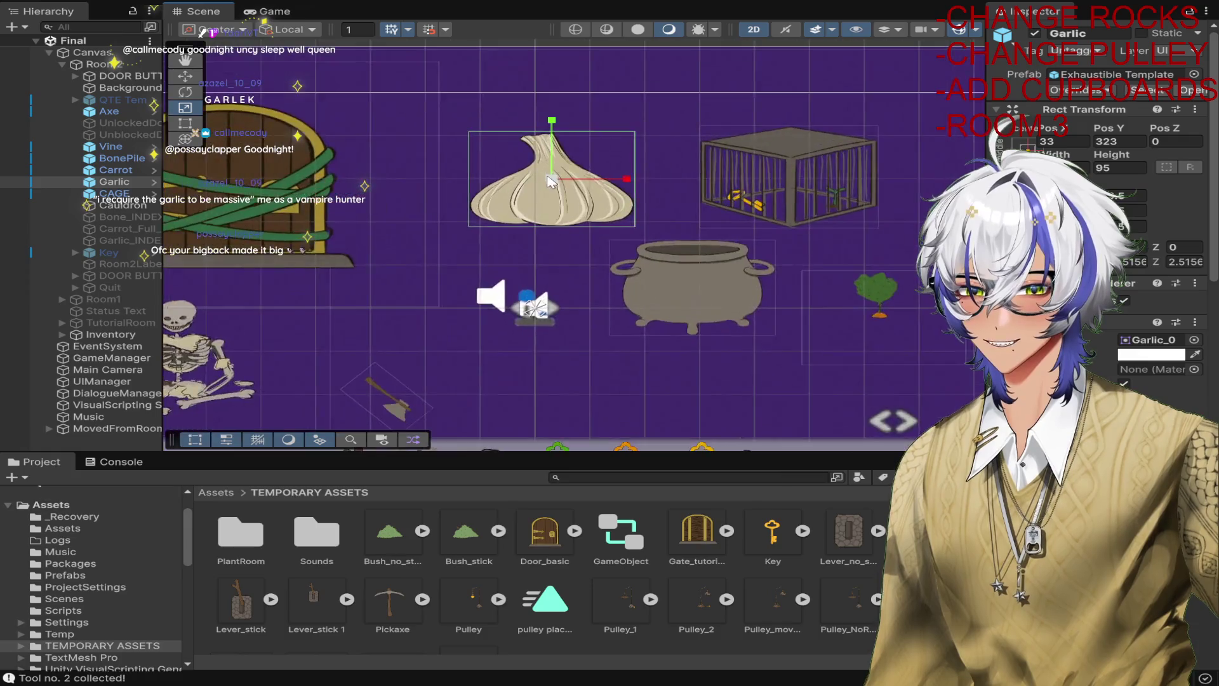
mouse_move(544, 188)
left_mouse_down()
mouse_move(486, 201)
mouse_move(571, 178)
left_mouse_up()
scroll(755, 190, "down", 4)
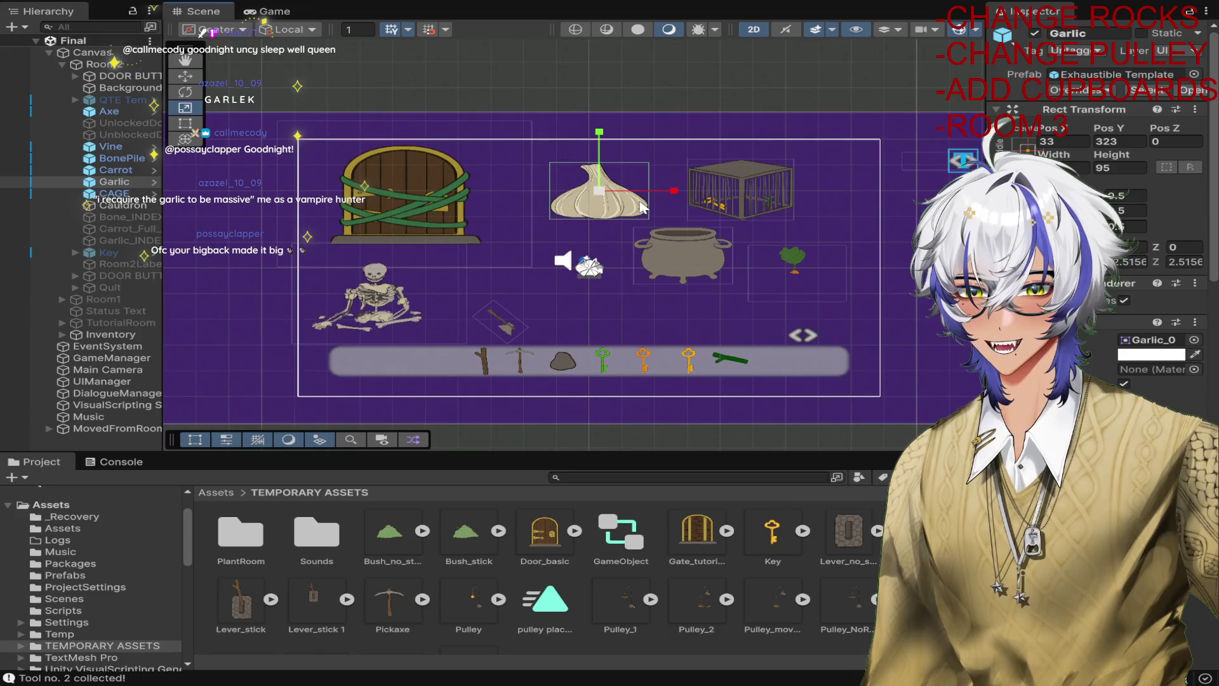
key("w")
key("ctrl+s")
scroll(754, 184, "down", 3)
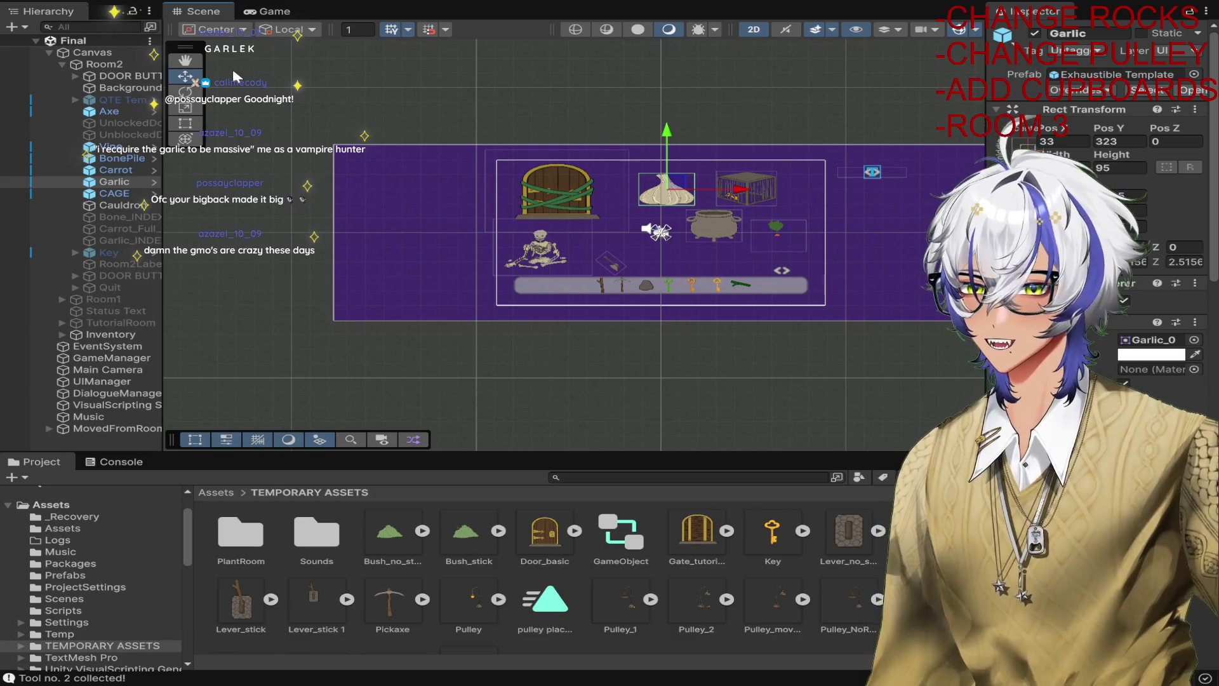
Deactivate Room2 and activate Room1, the stone-wall room.
left_click(104, 64)
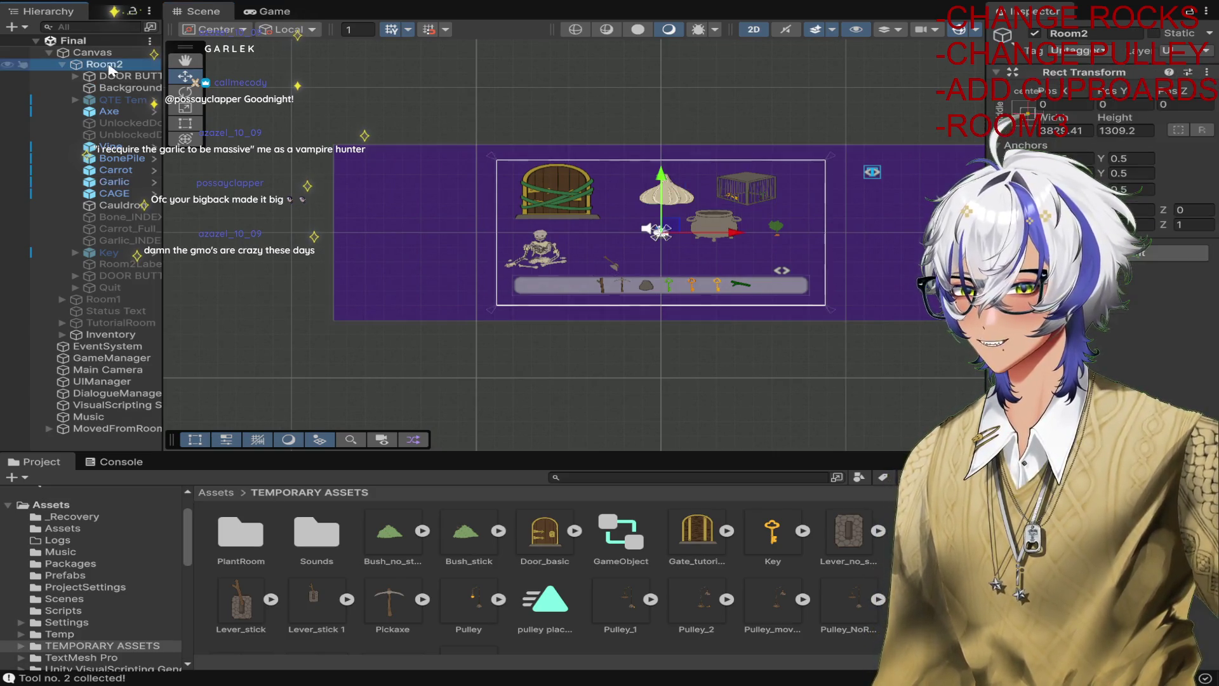
left_click(1036, 34)
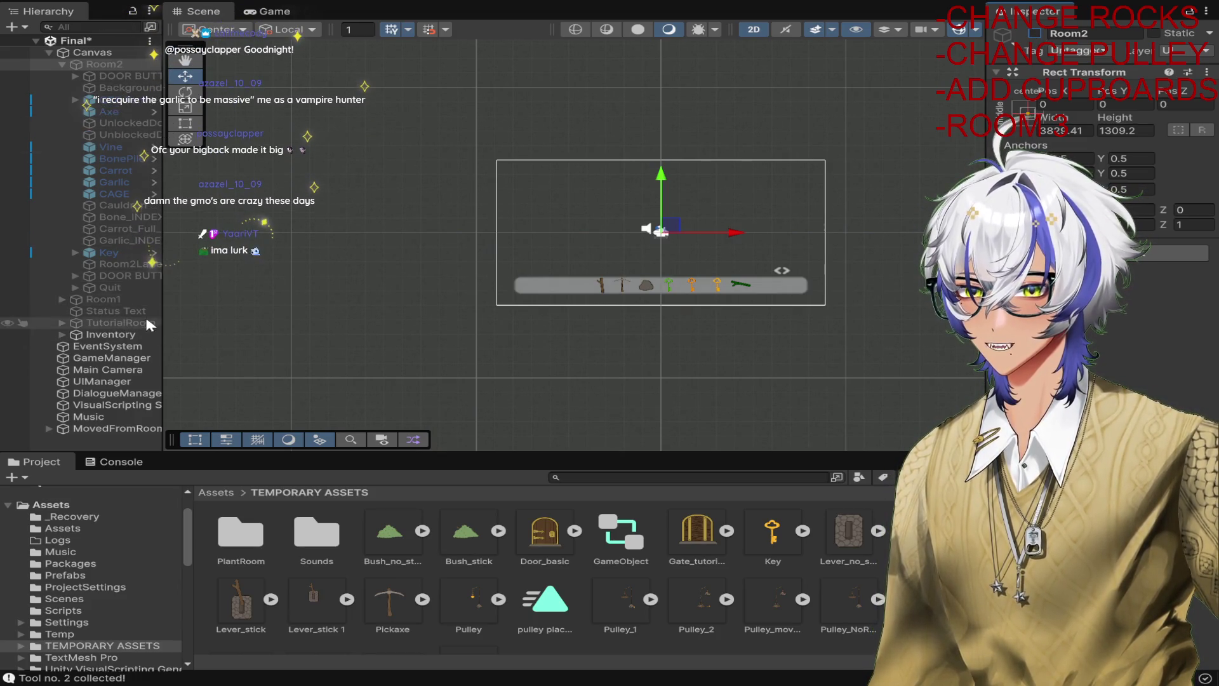
left_click(123, 299)
left_click(1036, 34)
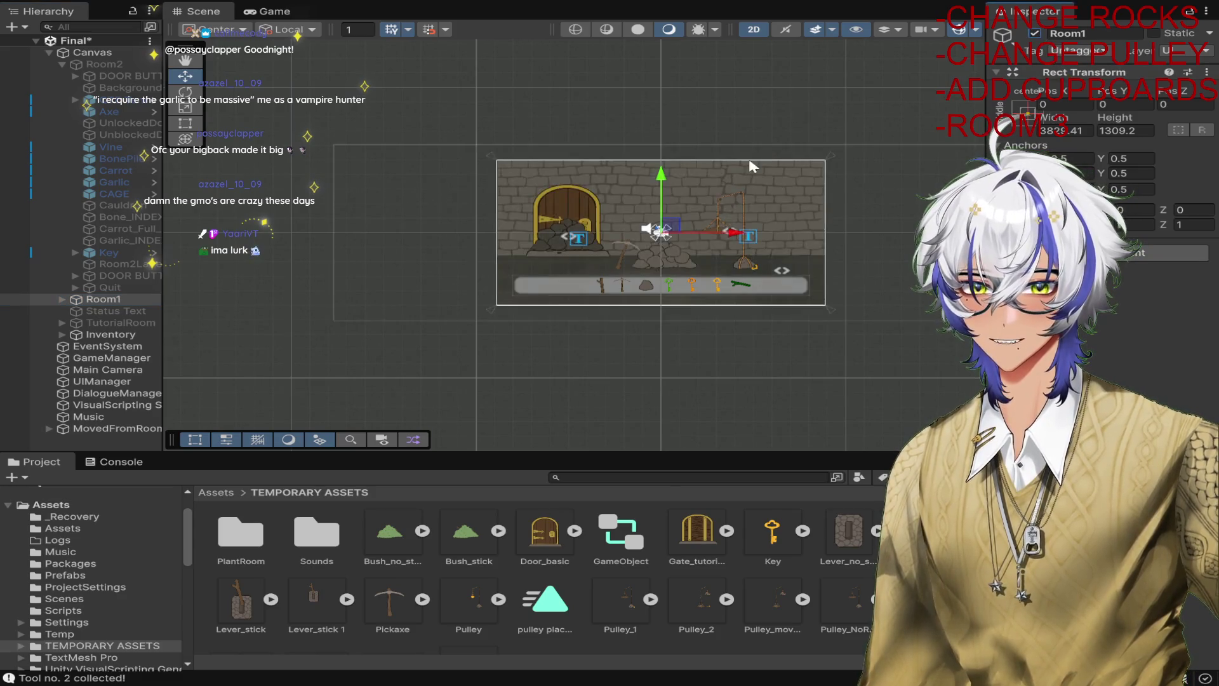
Select the left RubblePile by the door and show its On Click settings in the Inspector.
scroll(740, 190, "up", 5)
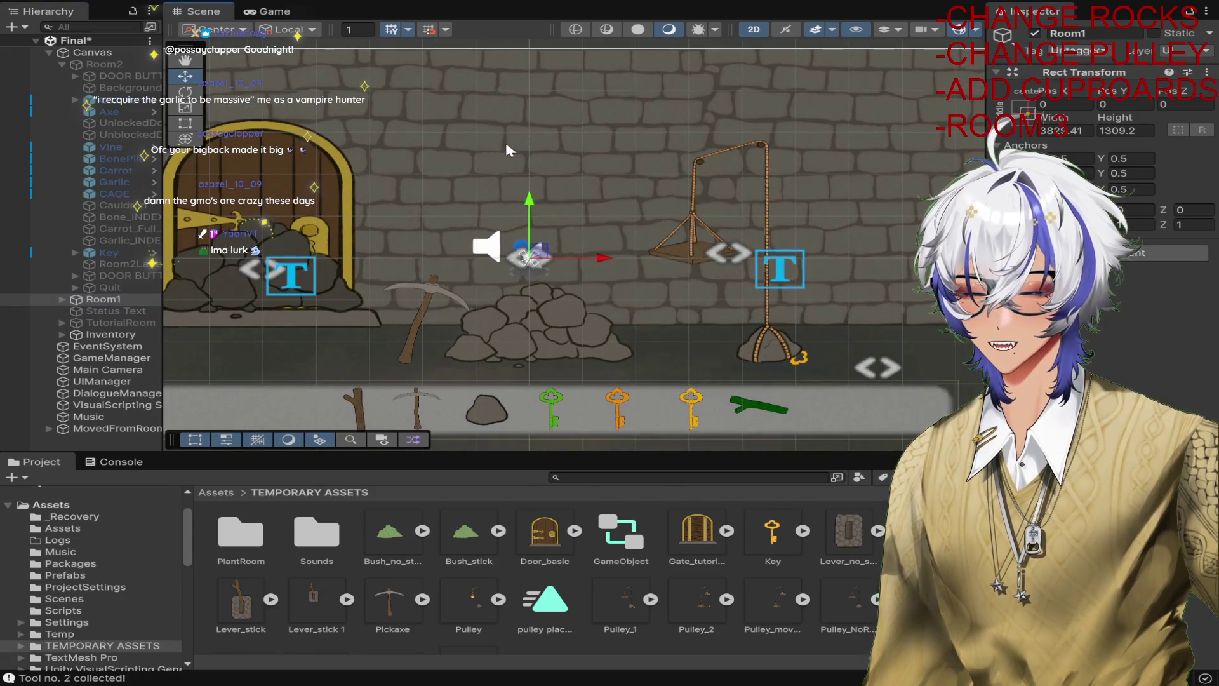
left_click_drag(506, 150, 581, 146)
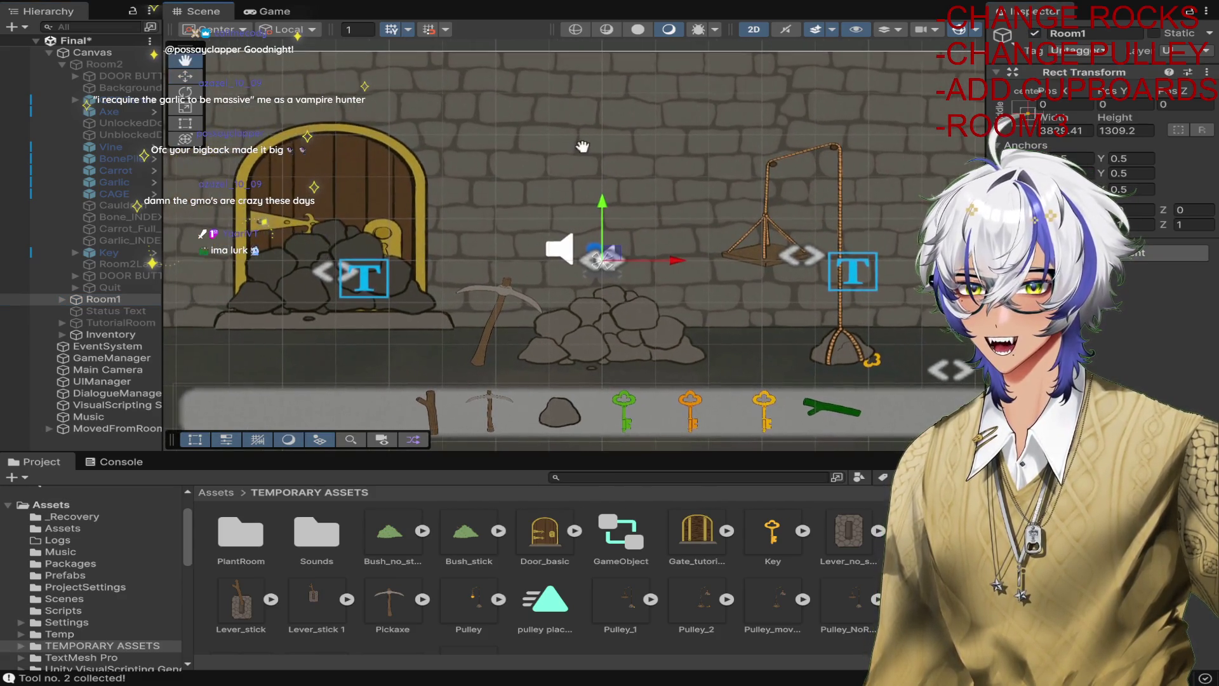
left_click(257, 284)
scroll(1098, 254, "down", 10)
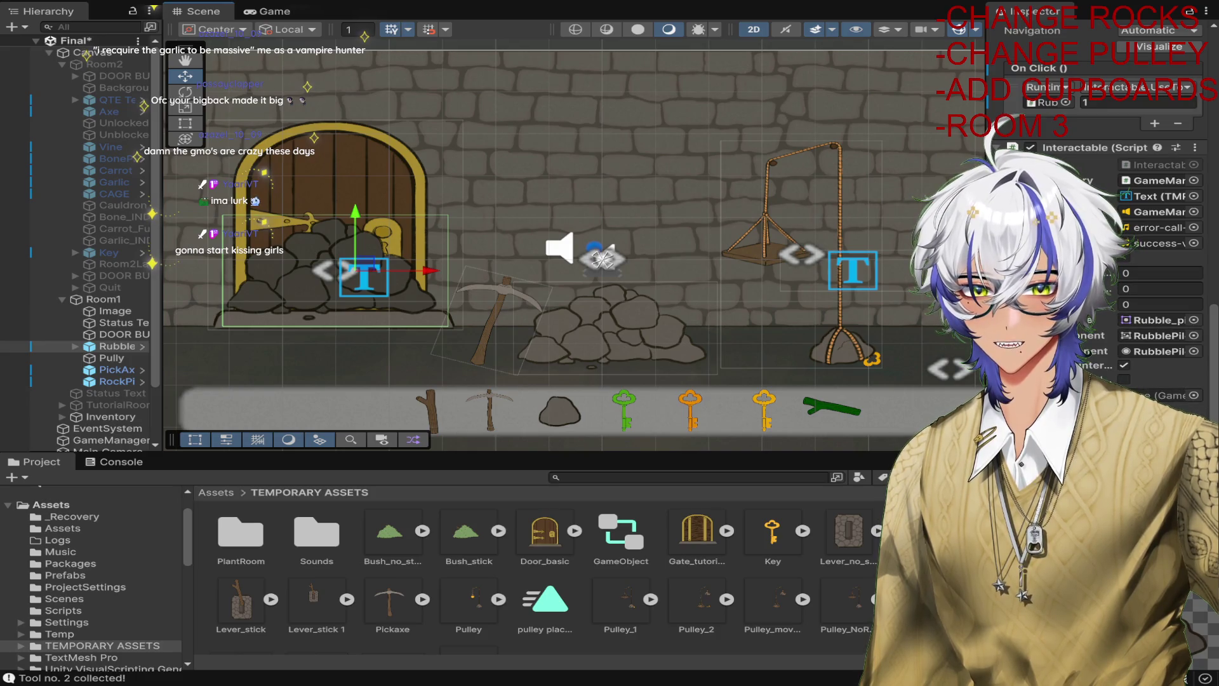
Duplicate RubblePile twice, lift one copy up the wall, and open the Locked Interactable Template prefab.
left_click_drag(989, 293, 868, 292)
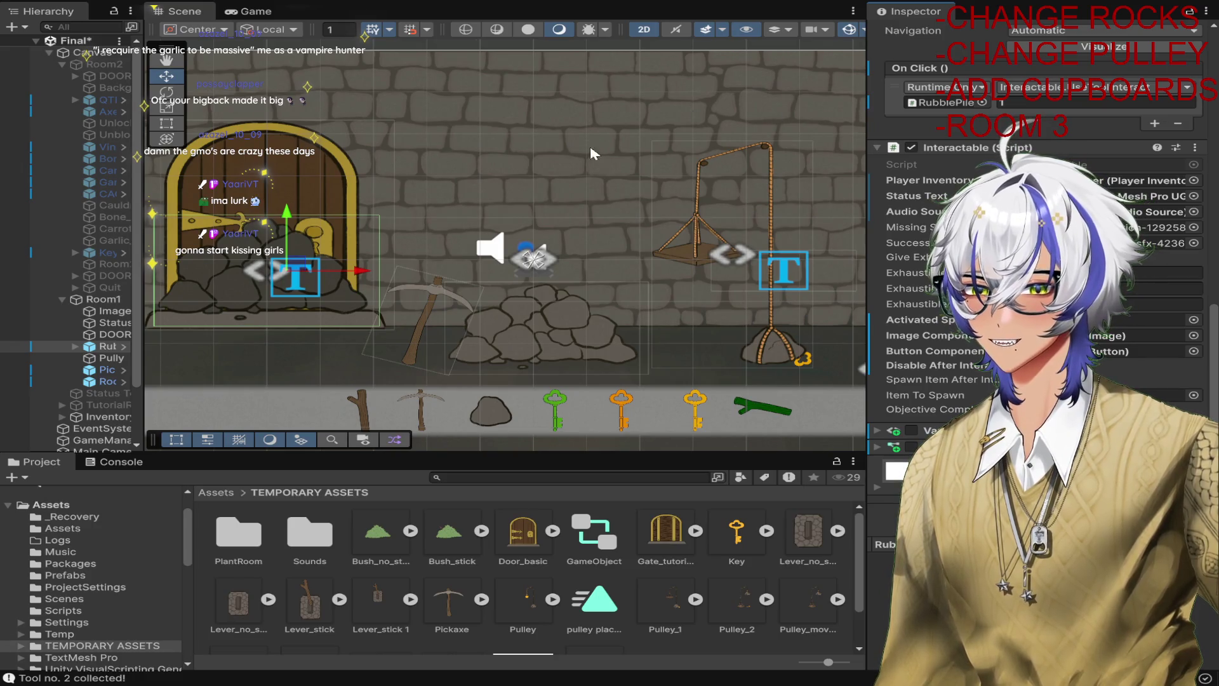
left_click_drag(143, 192, 183, 185)
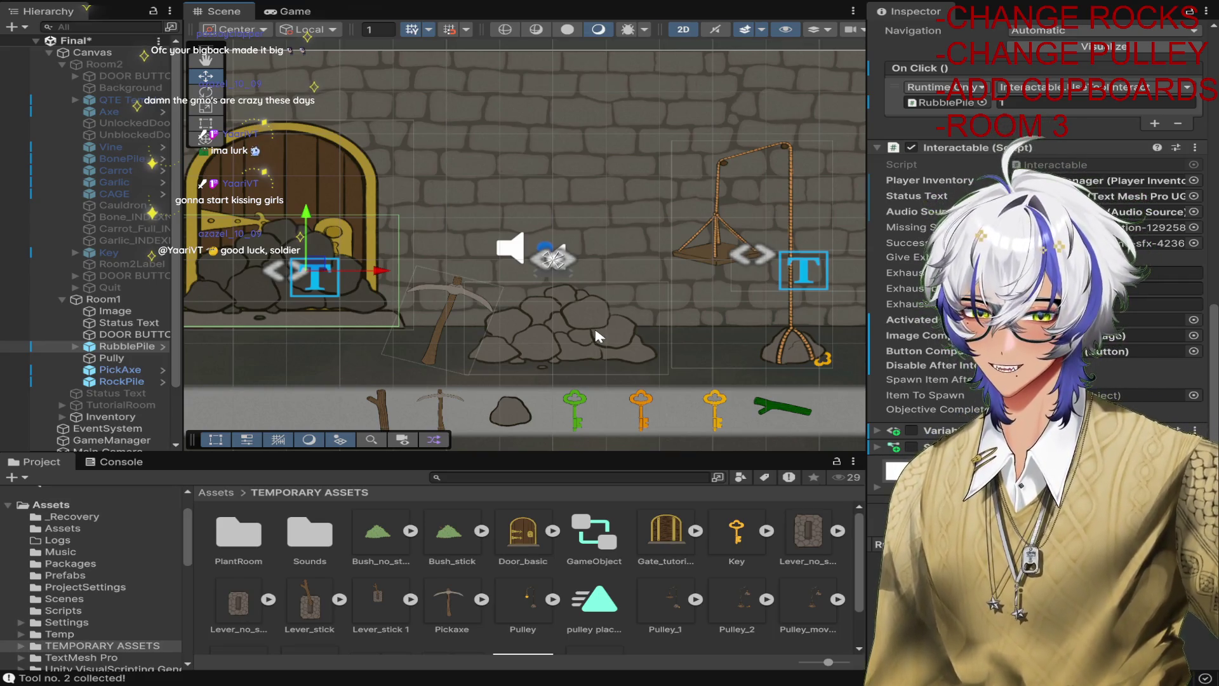
left_click(124, 350)
key("ctrl+d")
key("ctrl+d")
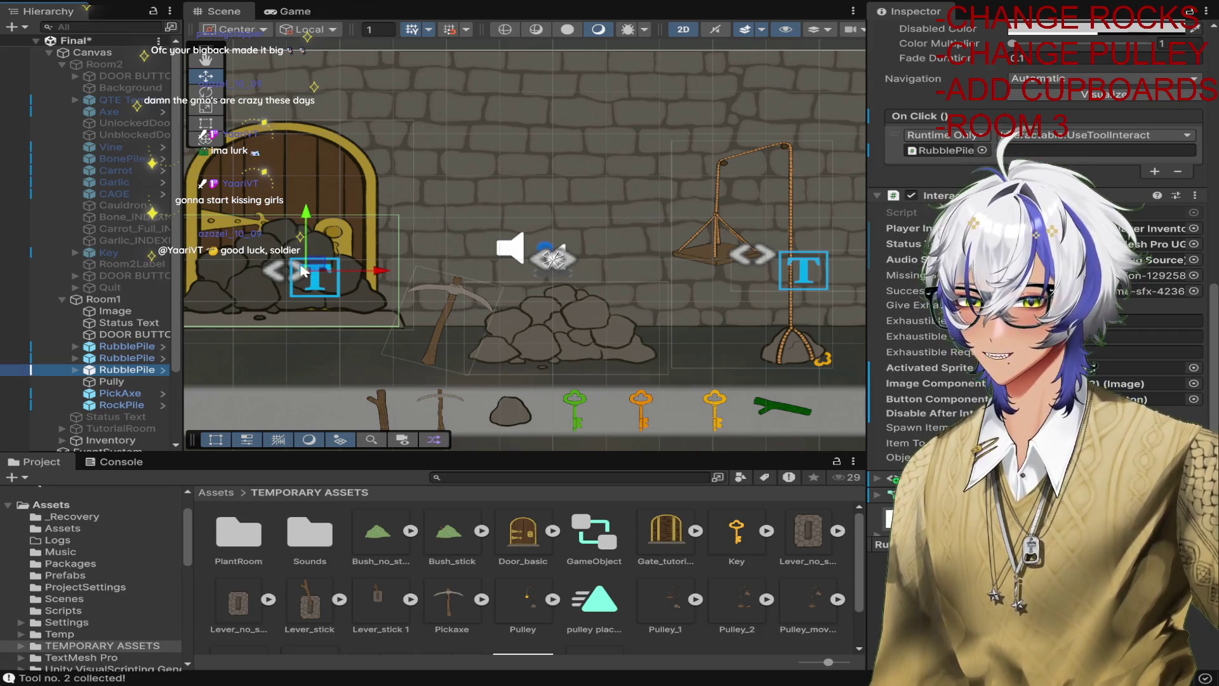
left_click_drag(314, 275, 501, 187)
left_click(163, 369)
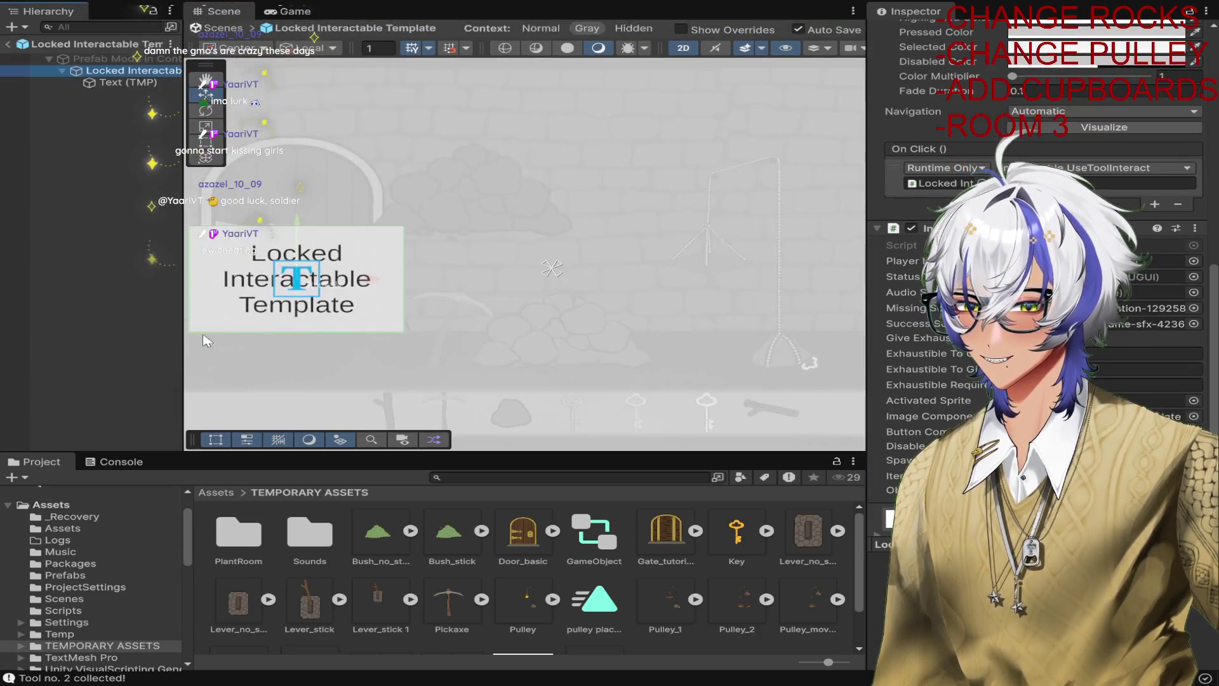
Back in the scene, hide the RubblePile (1) and (2) copies using their active checkboxes.
left_click(9, 44)
left_click(127, 358)
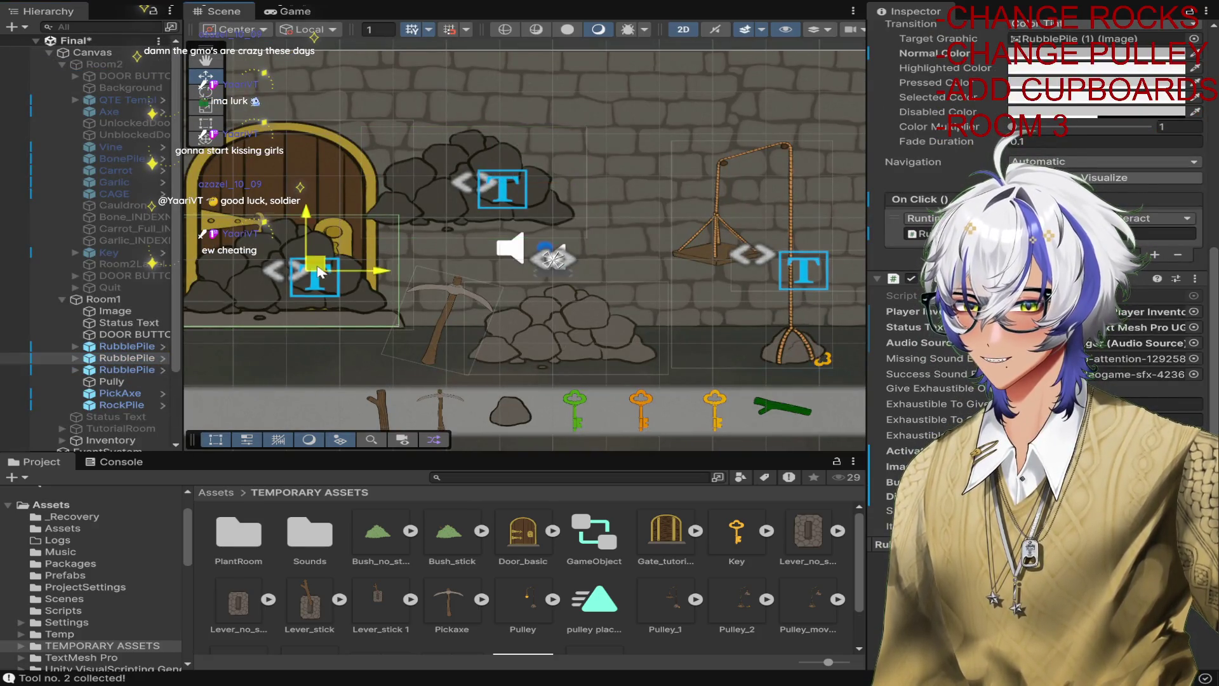
mouse_move(316, 273)
left_mouse_down()
mouse_move(333, 124)
mouse_move(339, 131)
left_mouse_up()
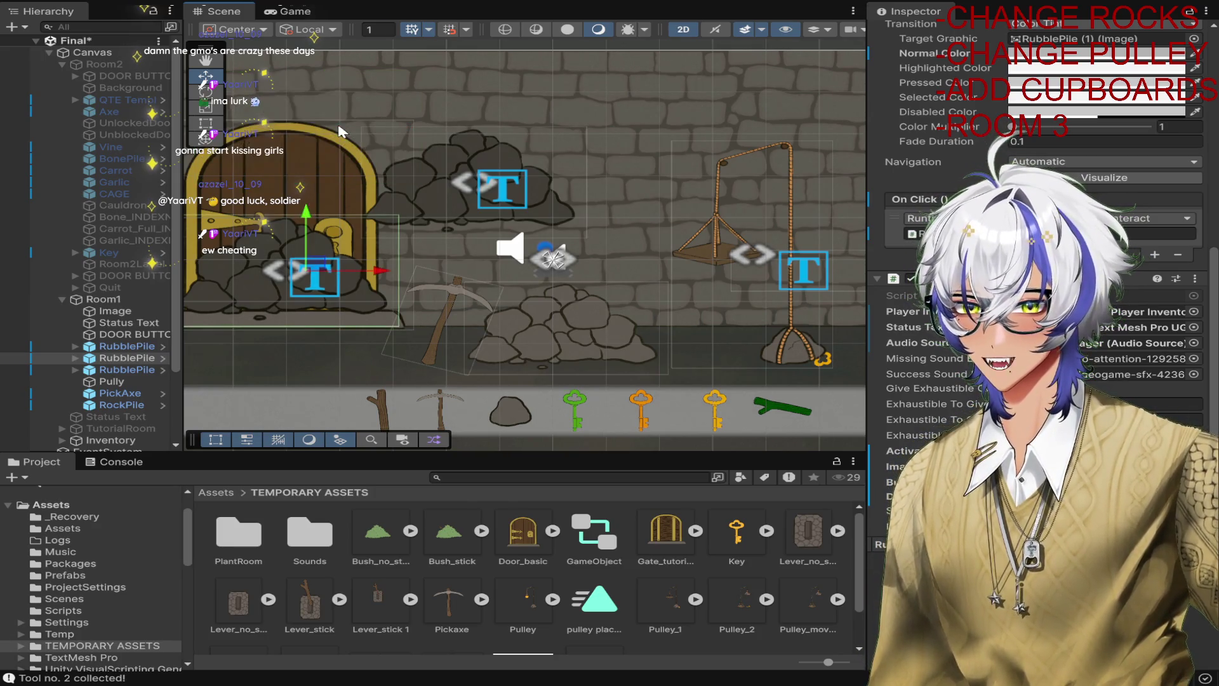
key("ctrl+z")
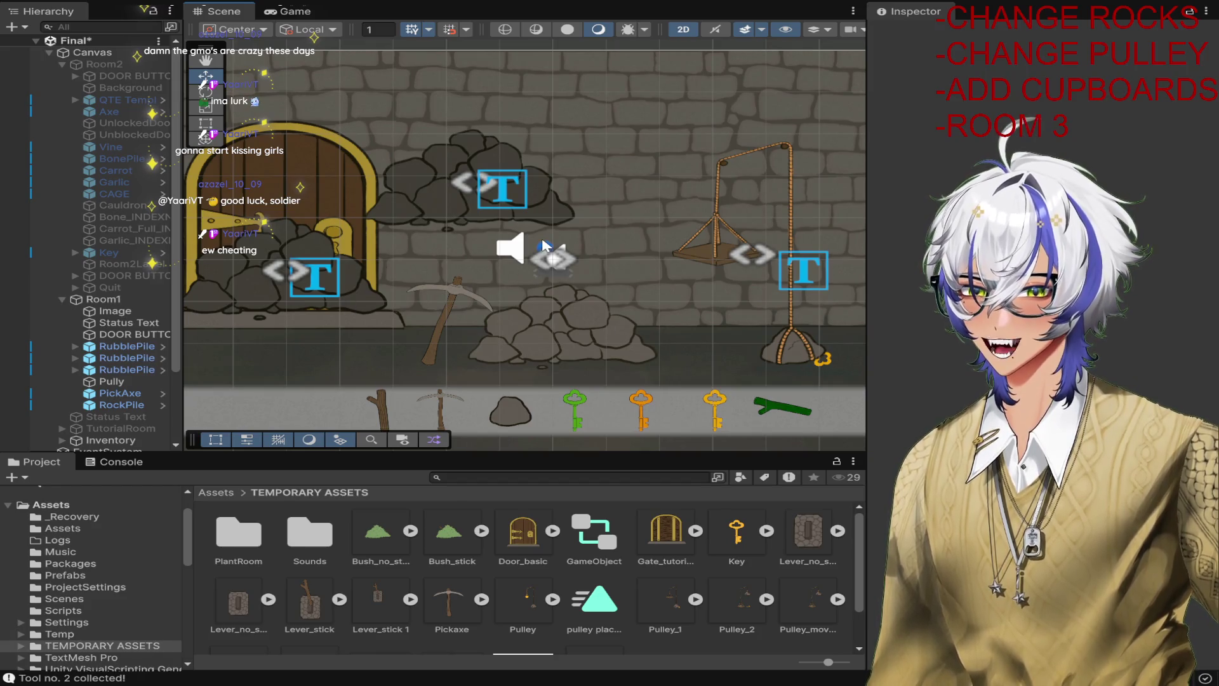
key("ctrl+z")
key("ctrl+z")
key("ctrl+z")
key("ctrl+z")
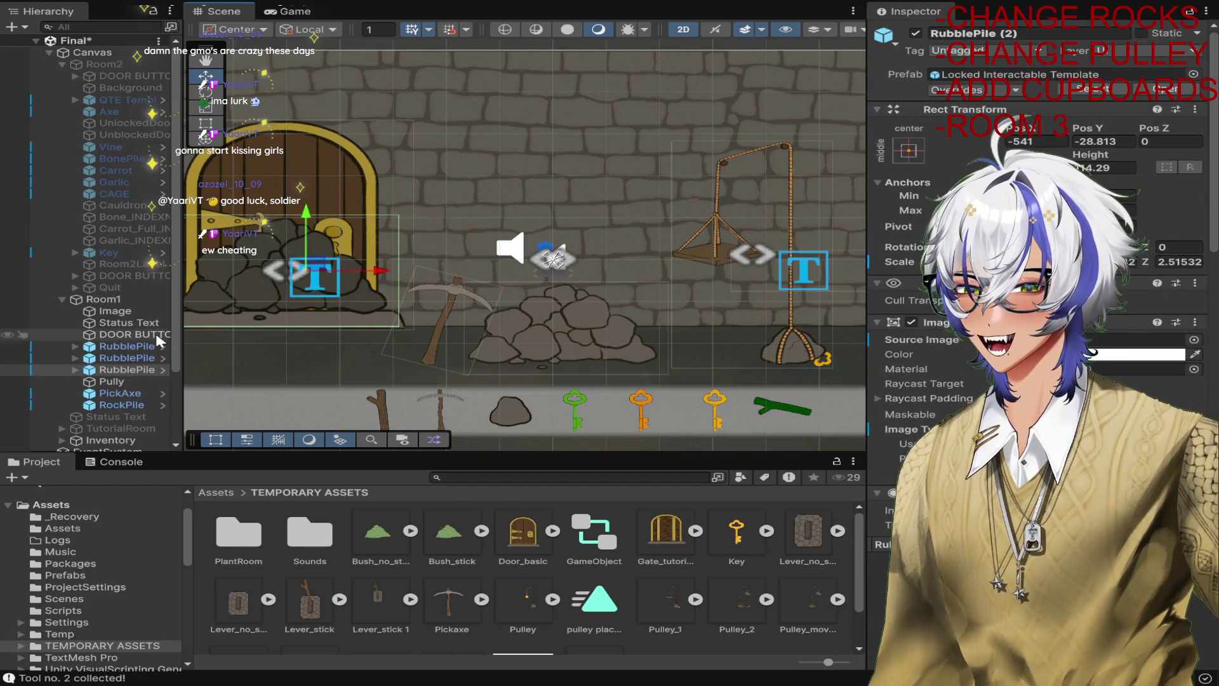
left_click(915, 34)
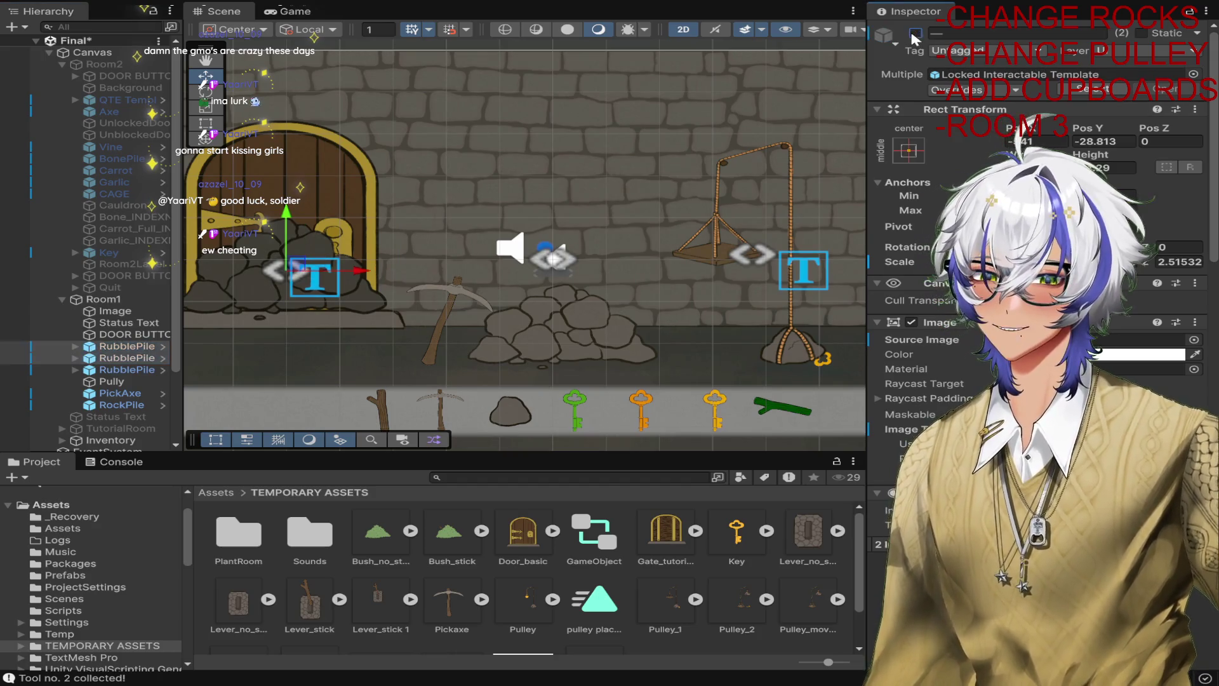
left_click(143, 370)
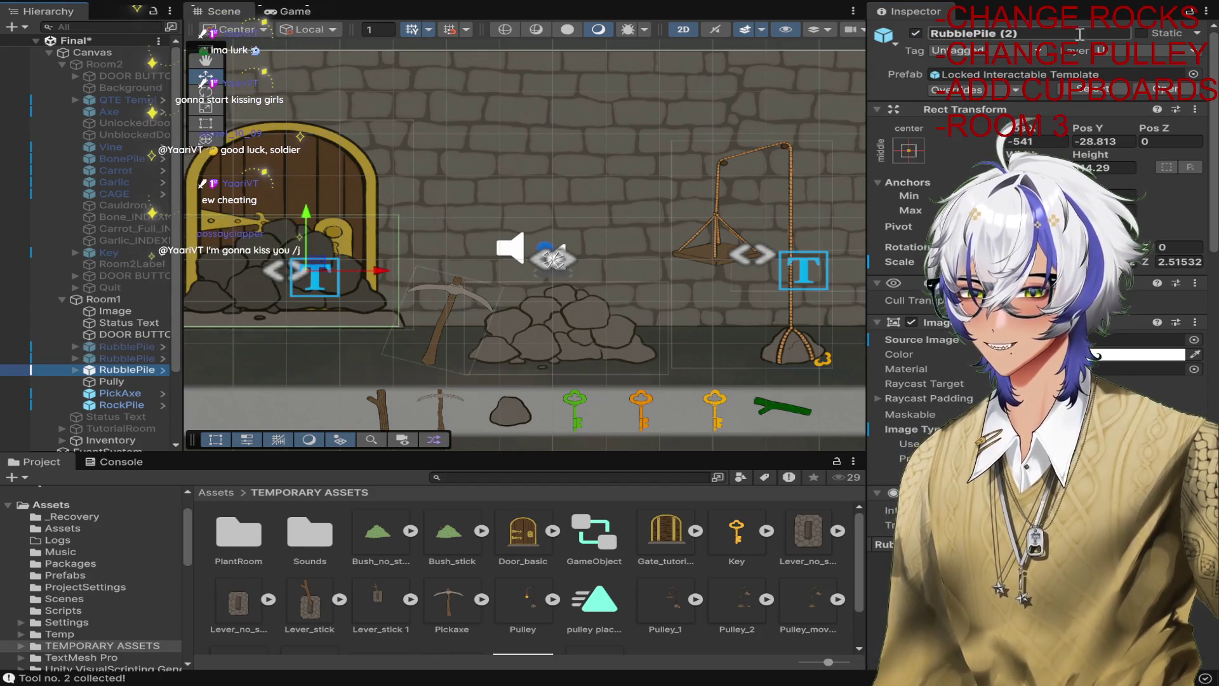
left_click(151, 359)
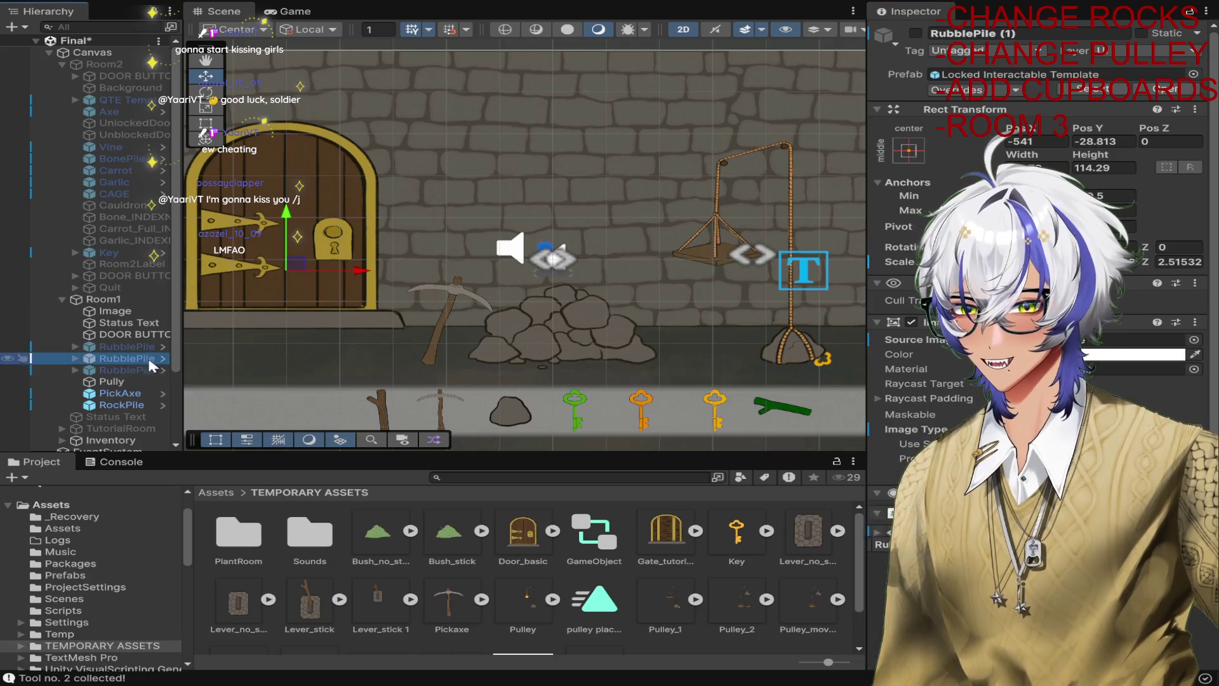
left_click(915, 33)
Select the TEMPORARY ASSETS folder in the Project window to receive rock2.png.
scroll(922, 40, "down", 10)
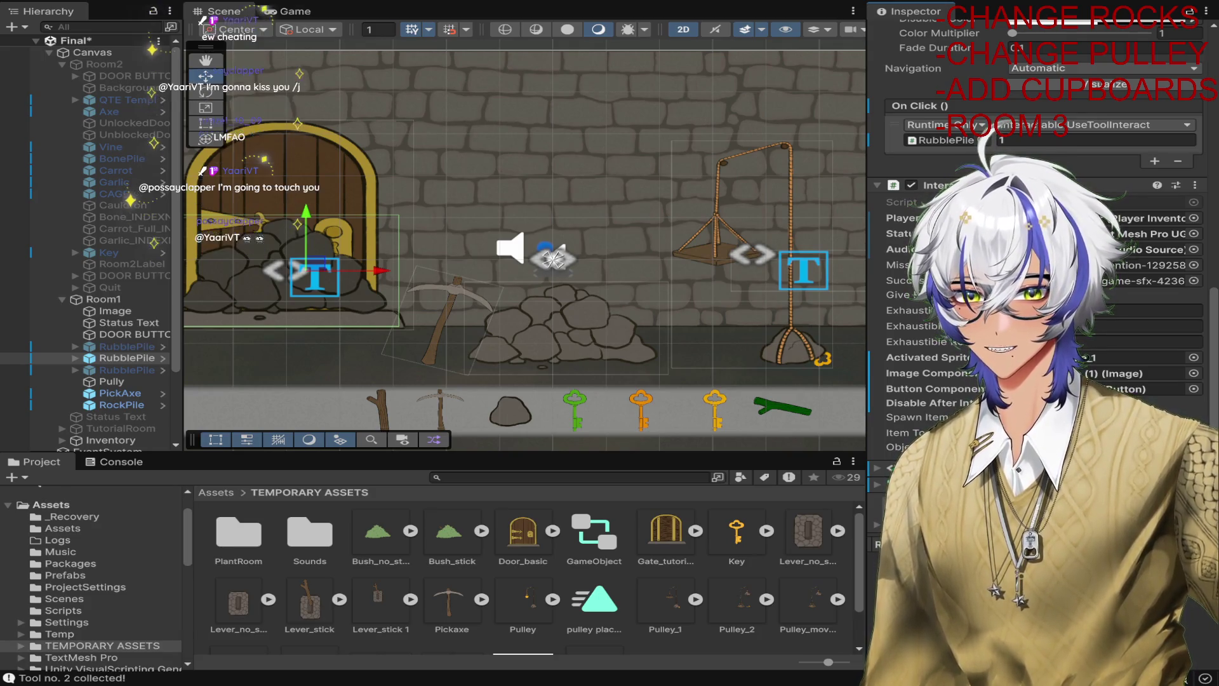
scroll(579, 502, "down", 2)
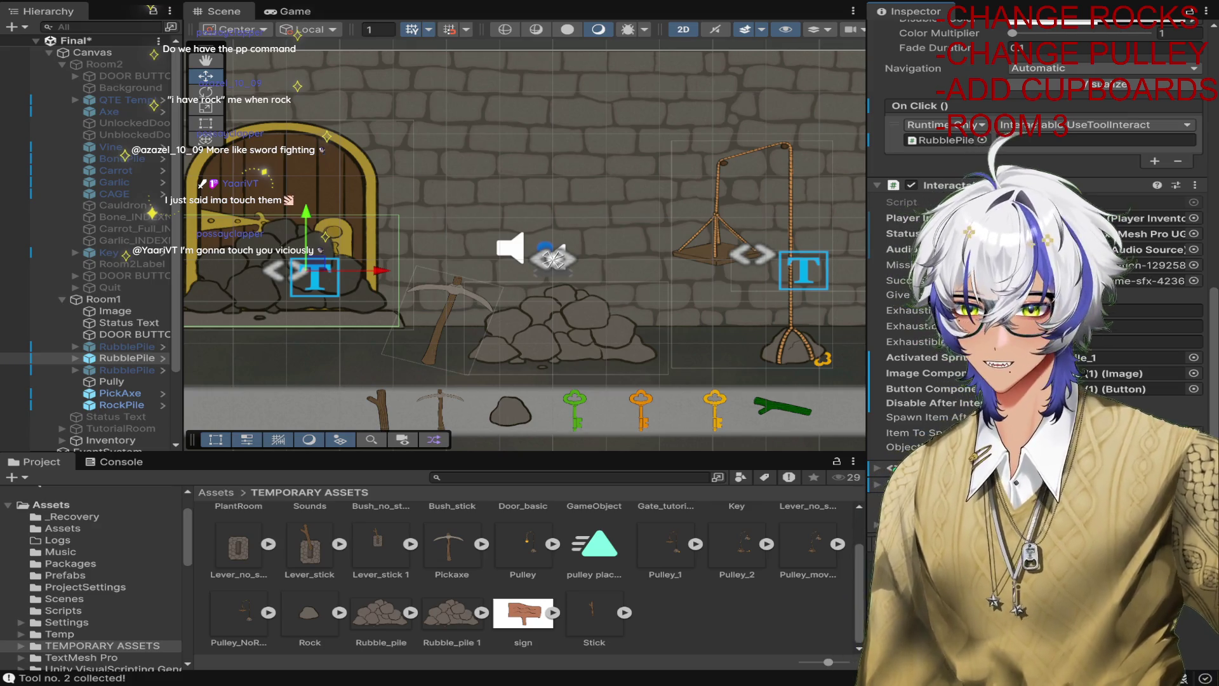
left_click(105, 646)
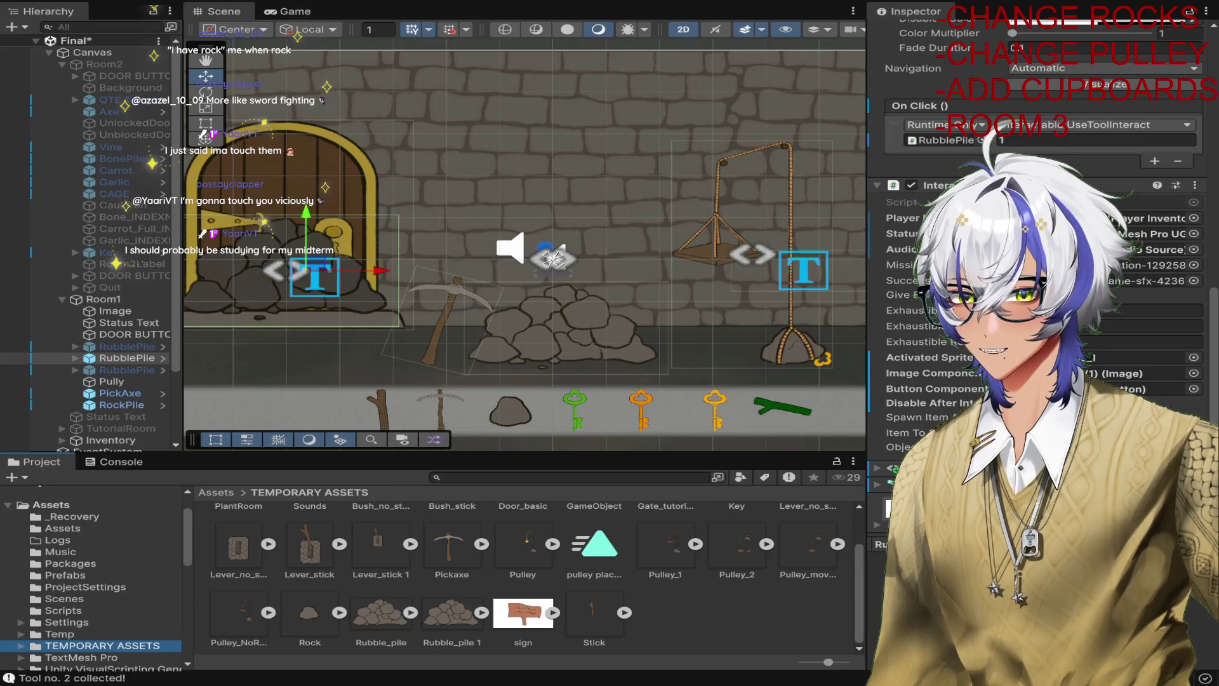
Set the rock2 texture's Sprite Mode to Single.
left_click(411, 613)
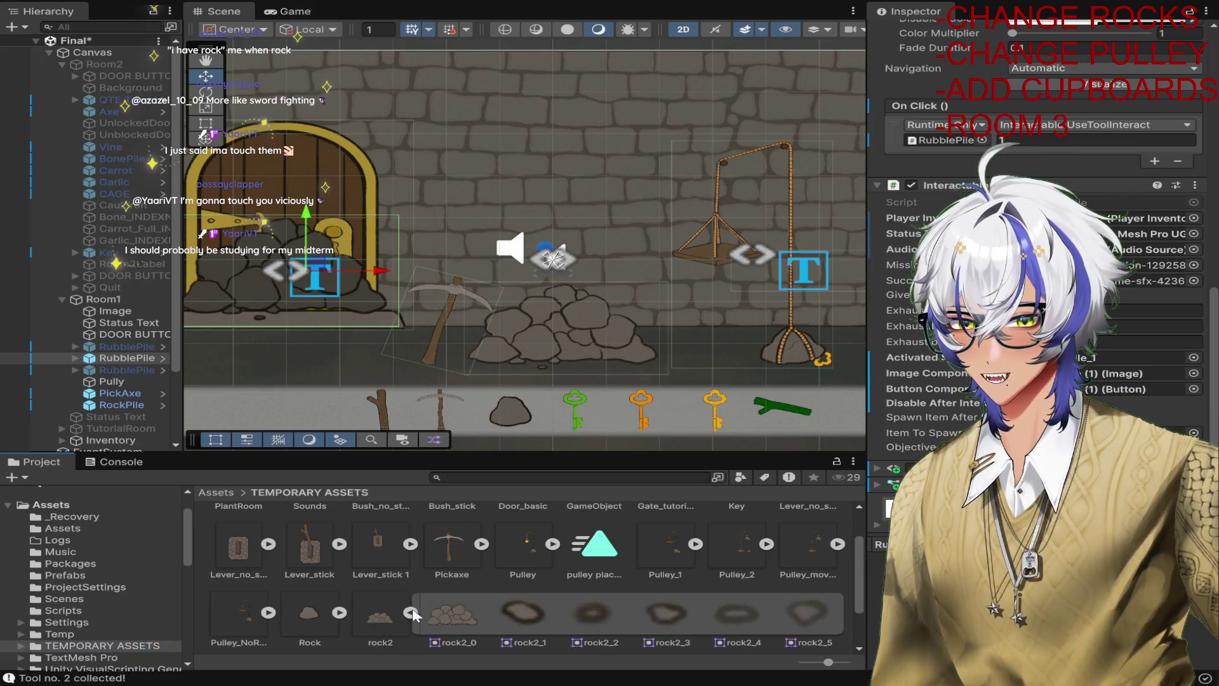
left_click(411, 613)
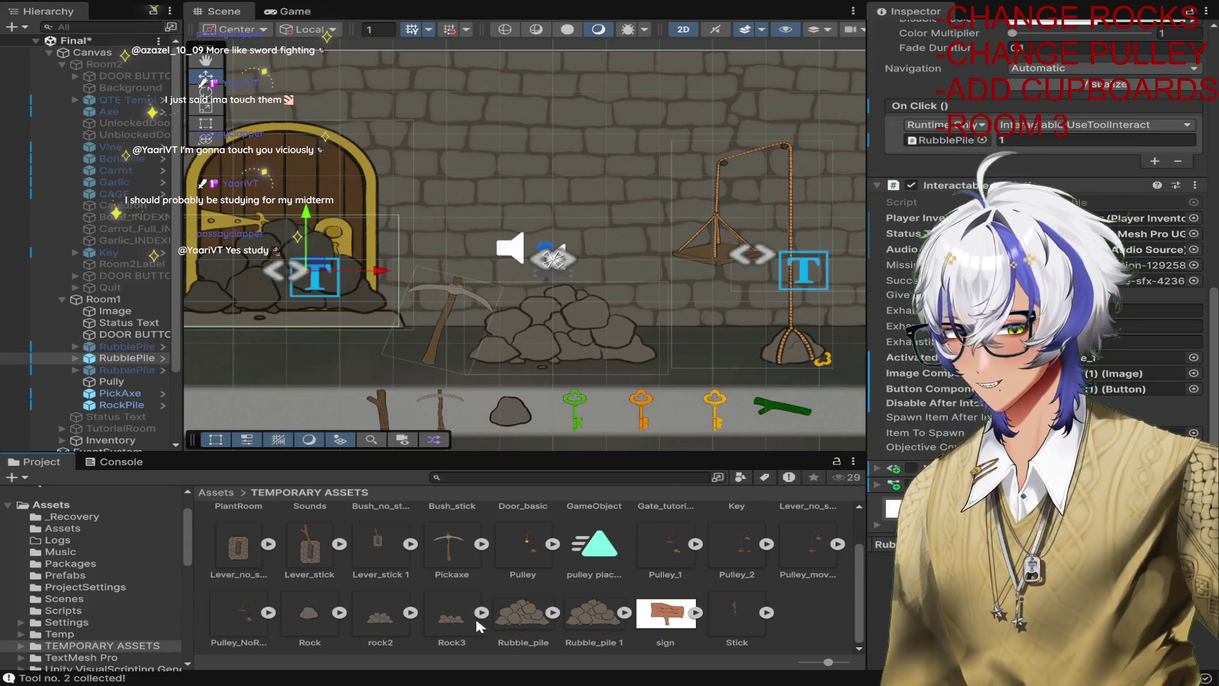
left_click(411, 612)
scroll(498, 555, "down", 1)
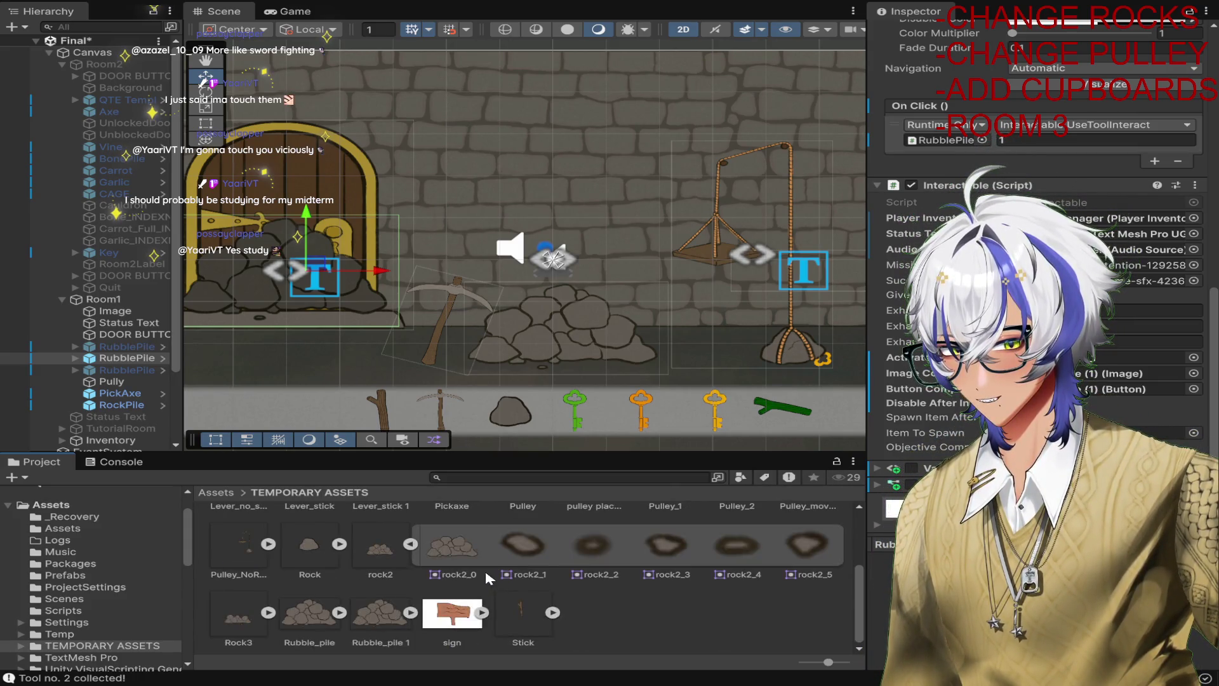
left_click(413, 543)
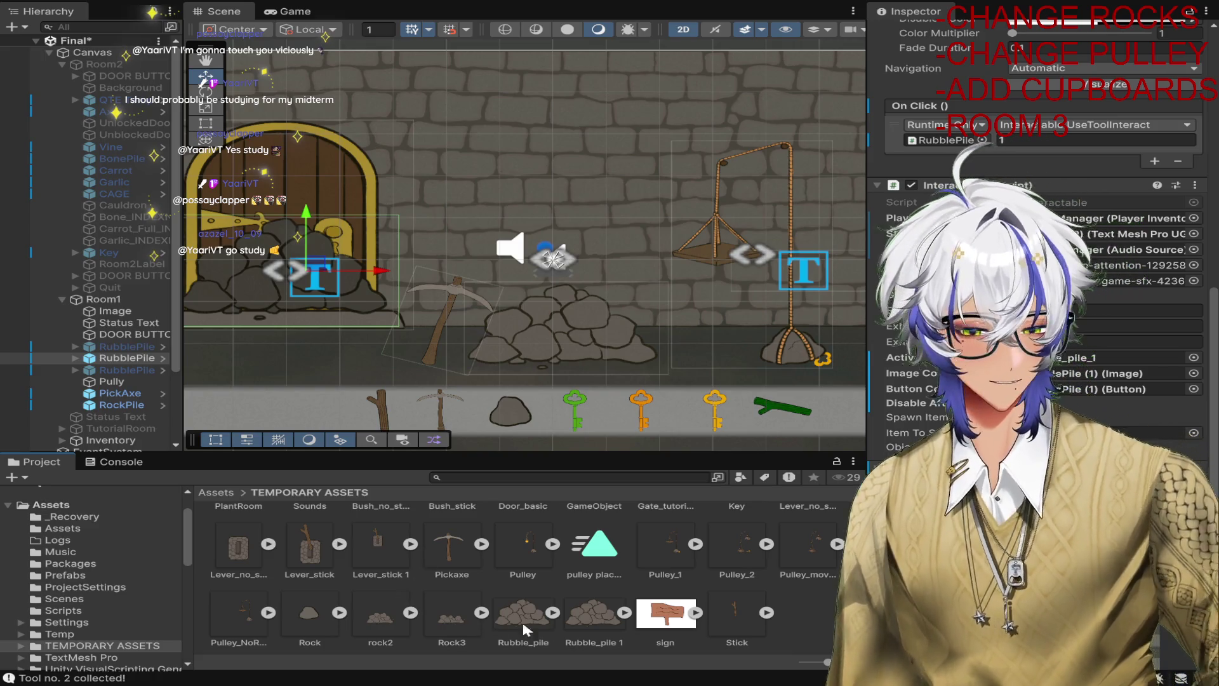
left_click(390, 612)
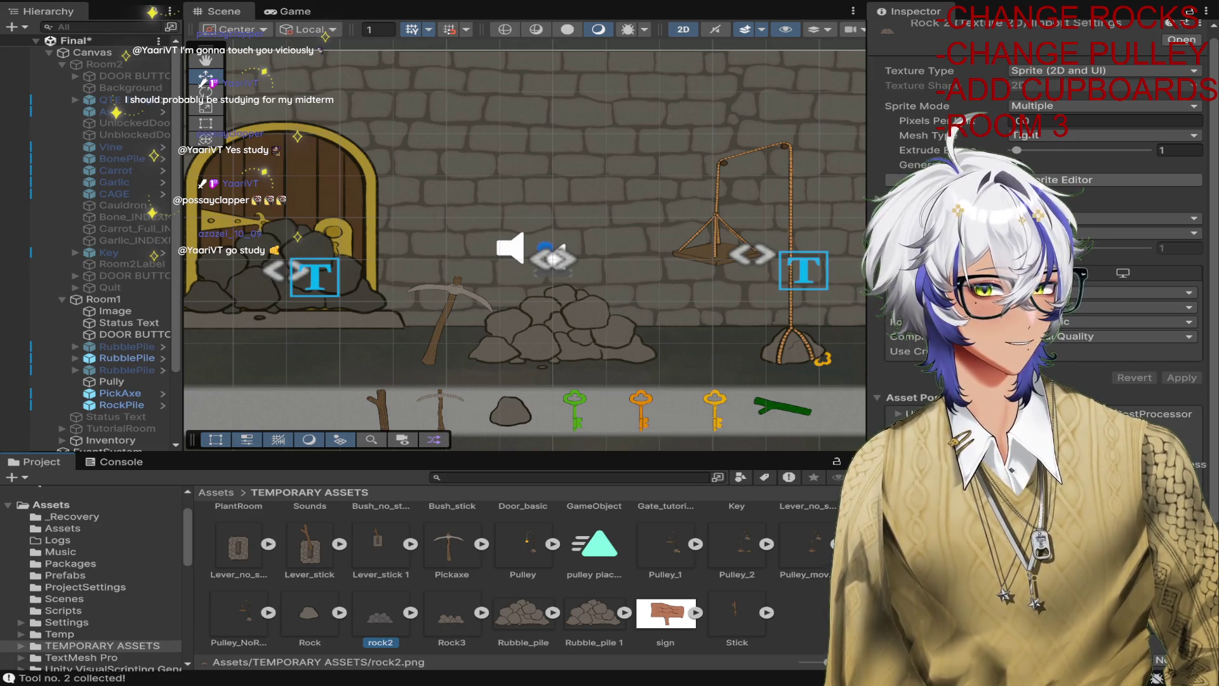
left_click(1079, 105)
left_click(1068, 123)
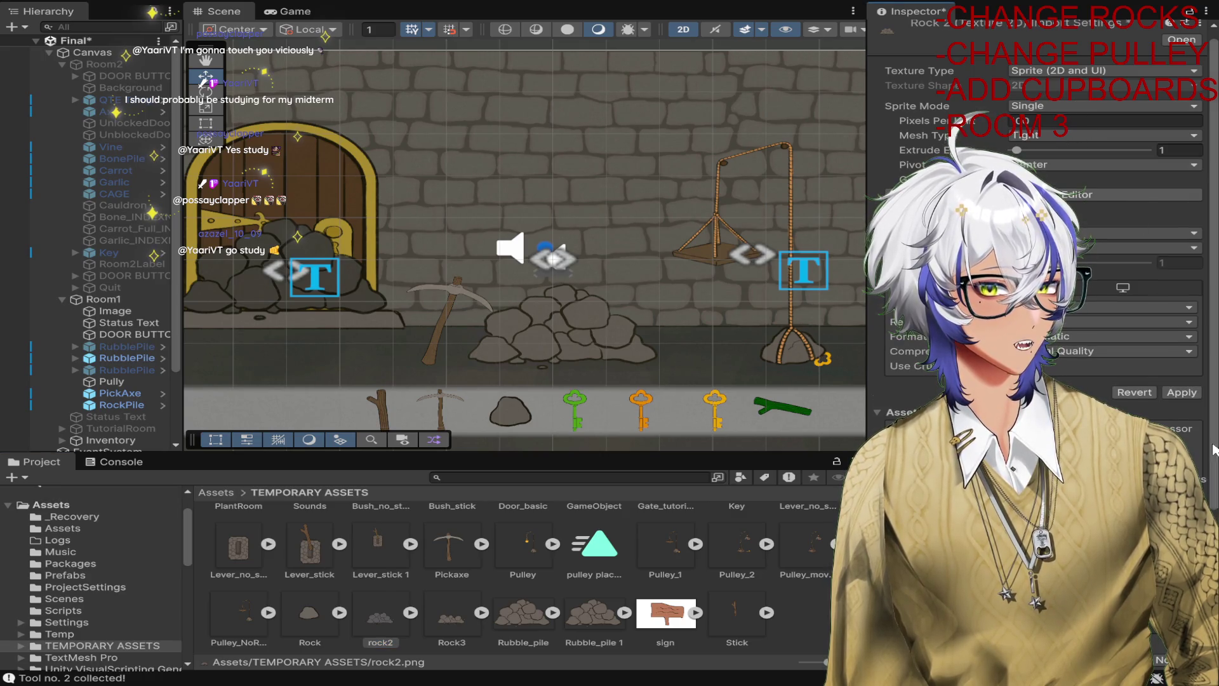
Set the Rock3 texture's Sprite Mode to Single and apply the import settings.
left_click(476, 619)
left_click(1098, 122)
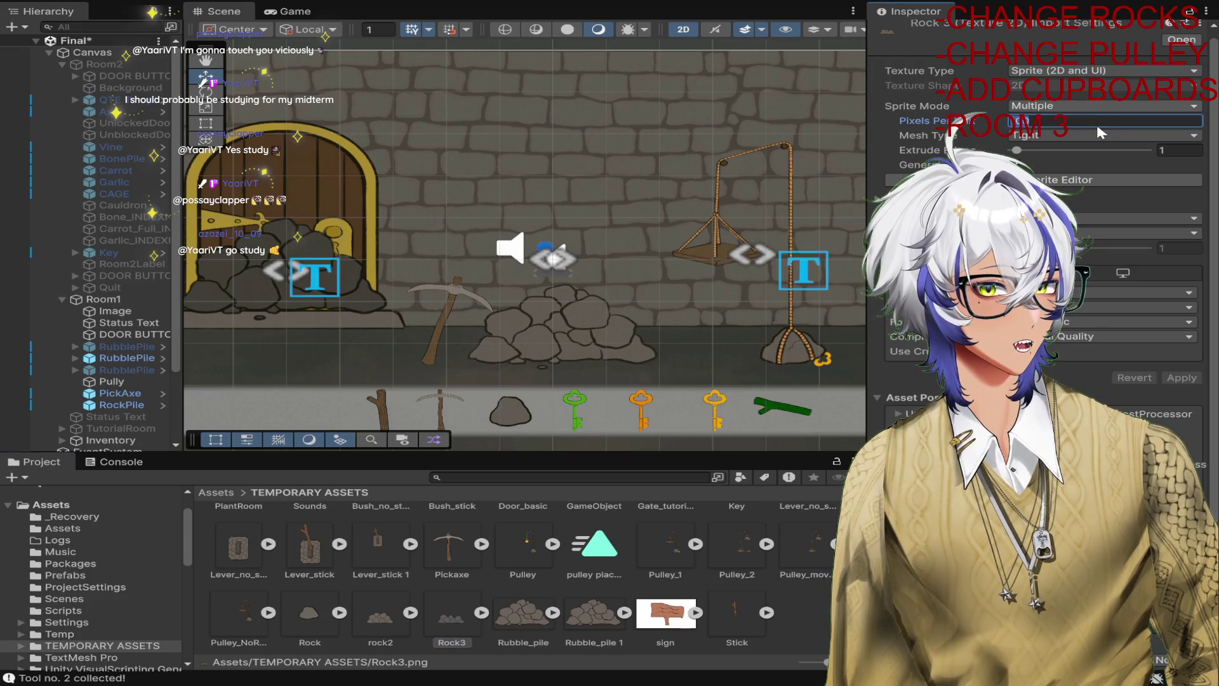
left_click(1100, 106)
left_click(1100, 118)
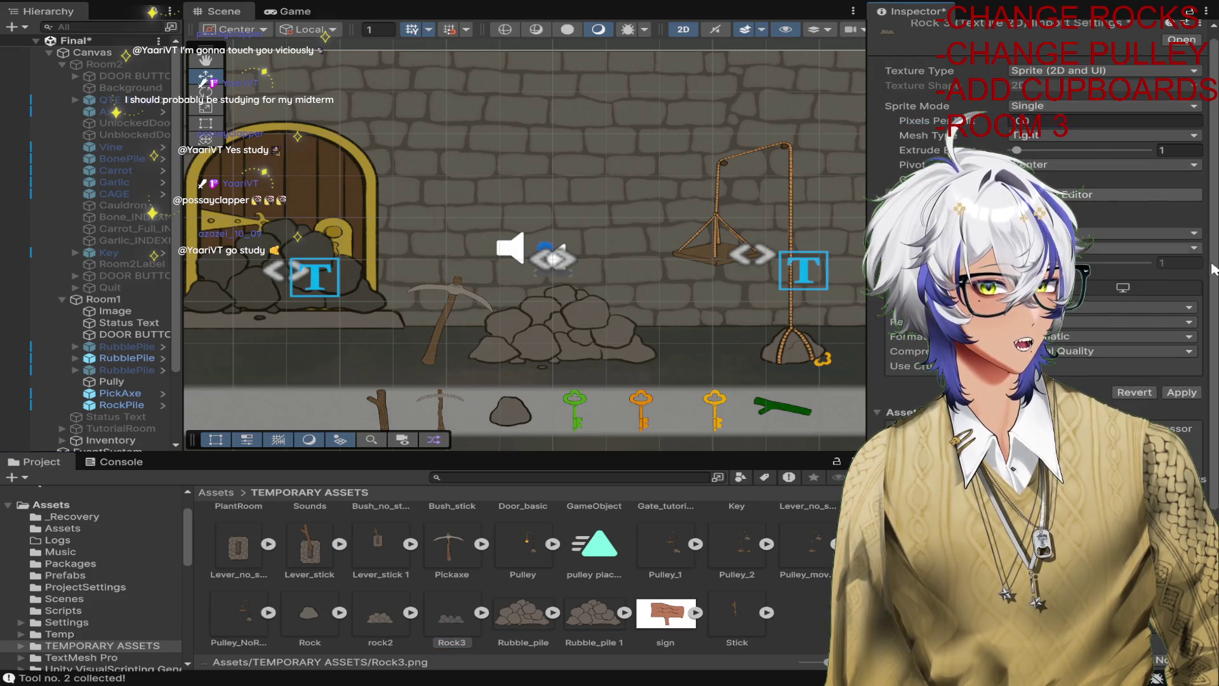
left_click(1172, 395)
Try assigning the rock2 sprite as a rubble pile's image.
left_click(153, 359)
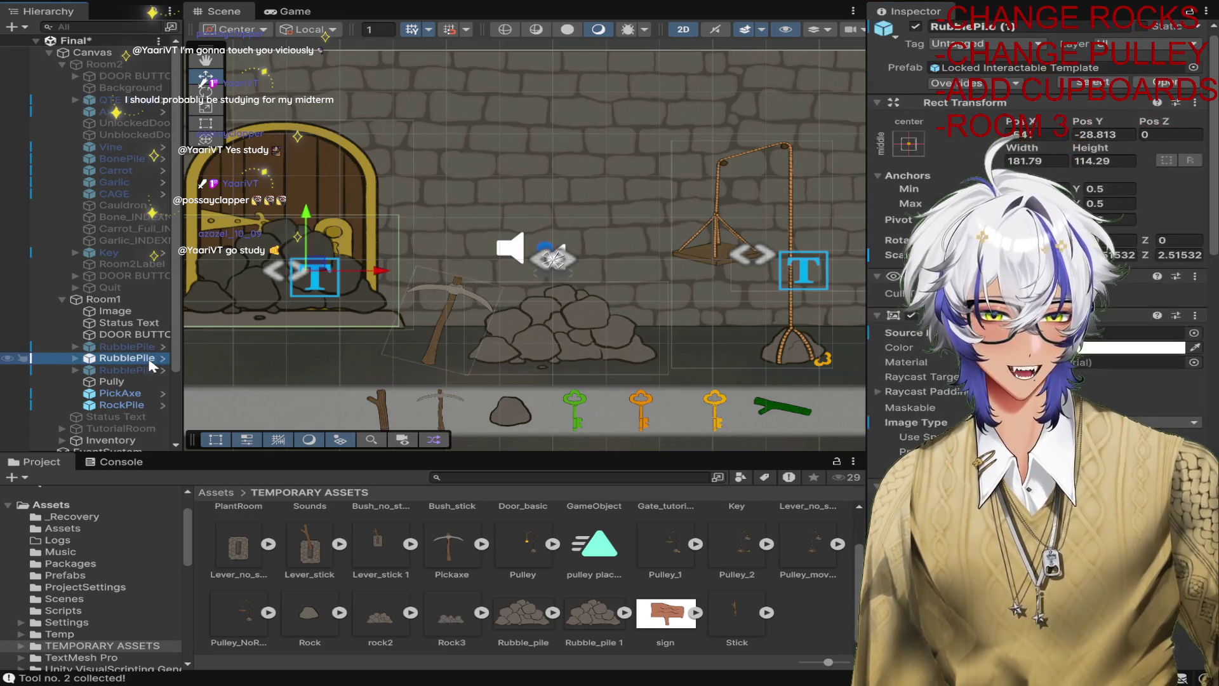
scroll(1041, 254, "down", 3)
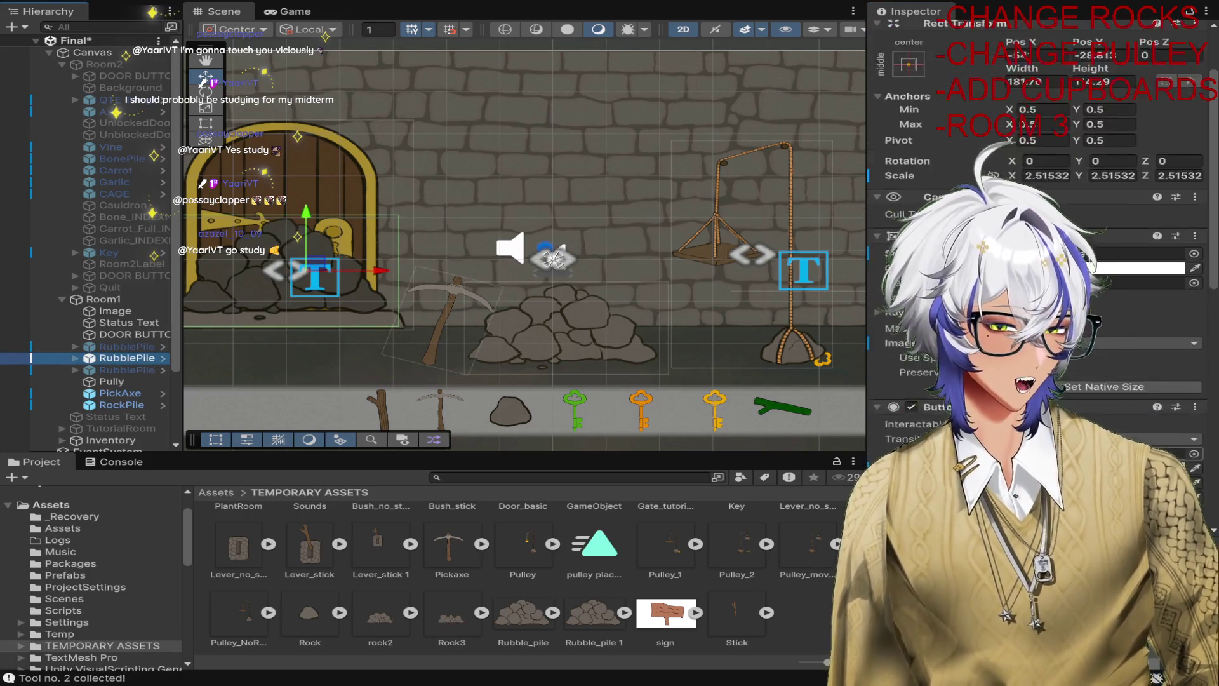
scroll(1041, 254, "down", 2)
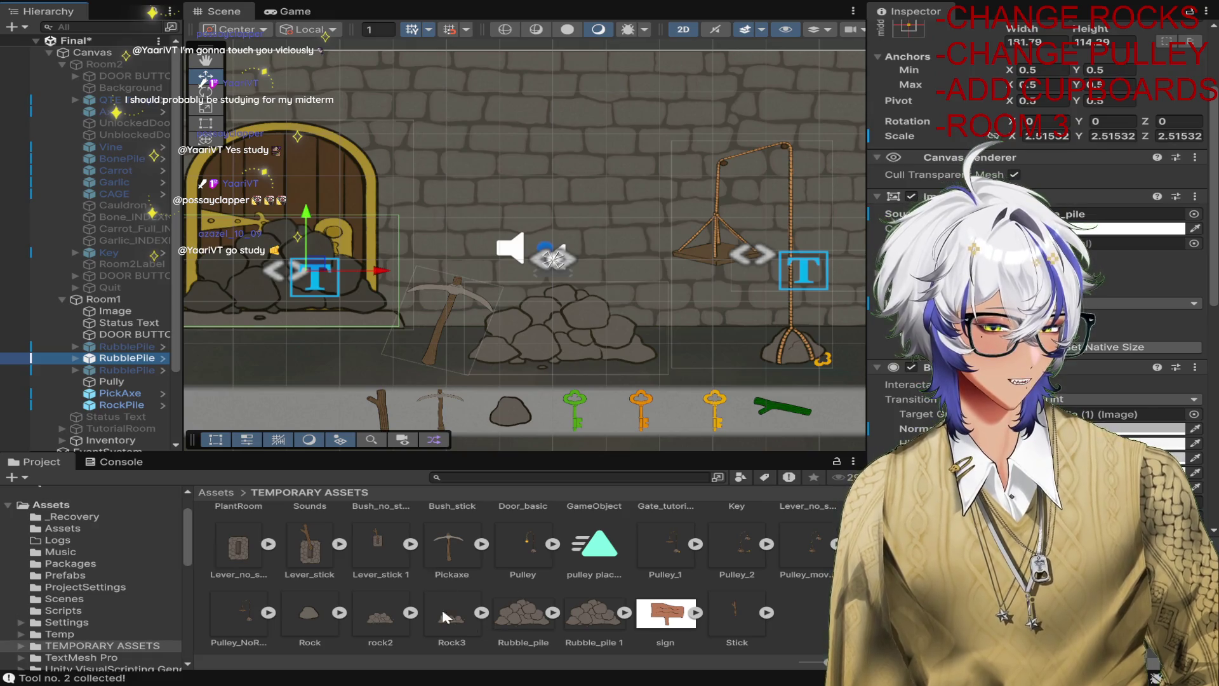
left_click(411, 612)
left_click_drag(451, 625, 1137, 219)
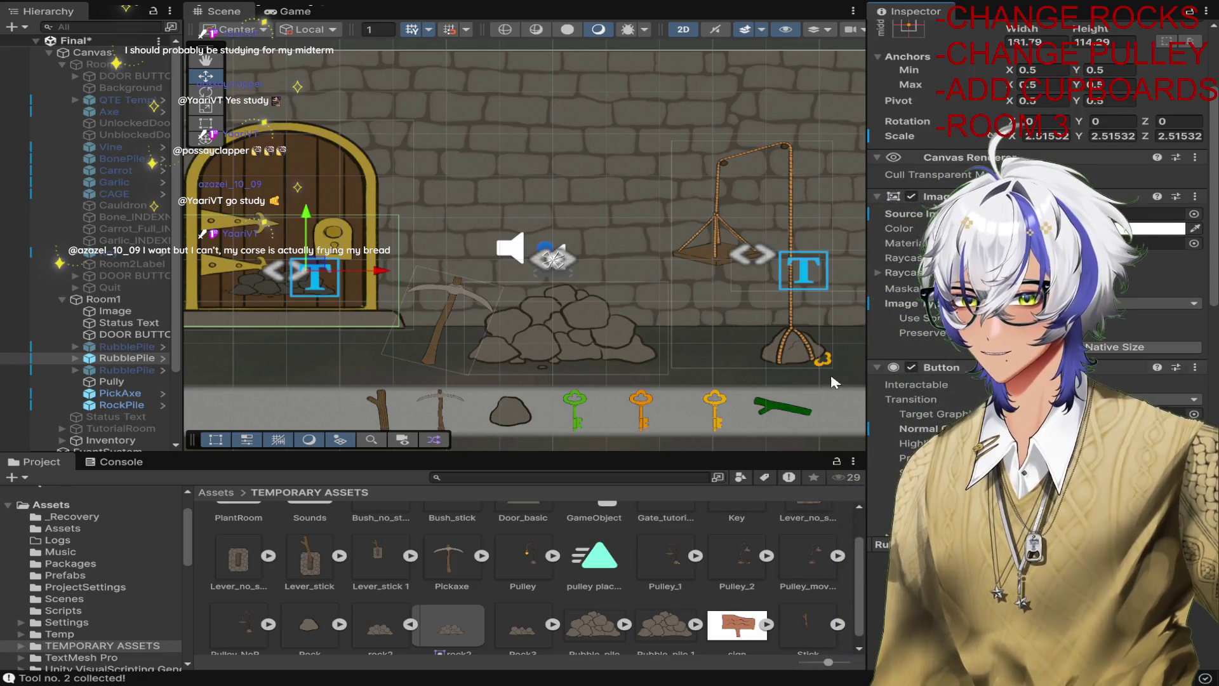
Re-enable RubblePile (2) and move it to the middle of room 1.
left_click(127, 370)
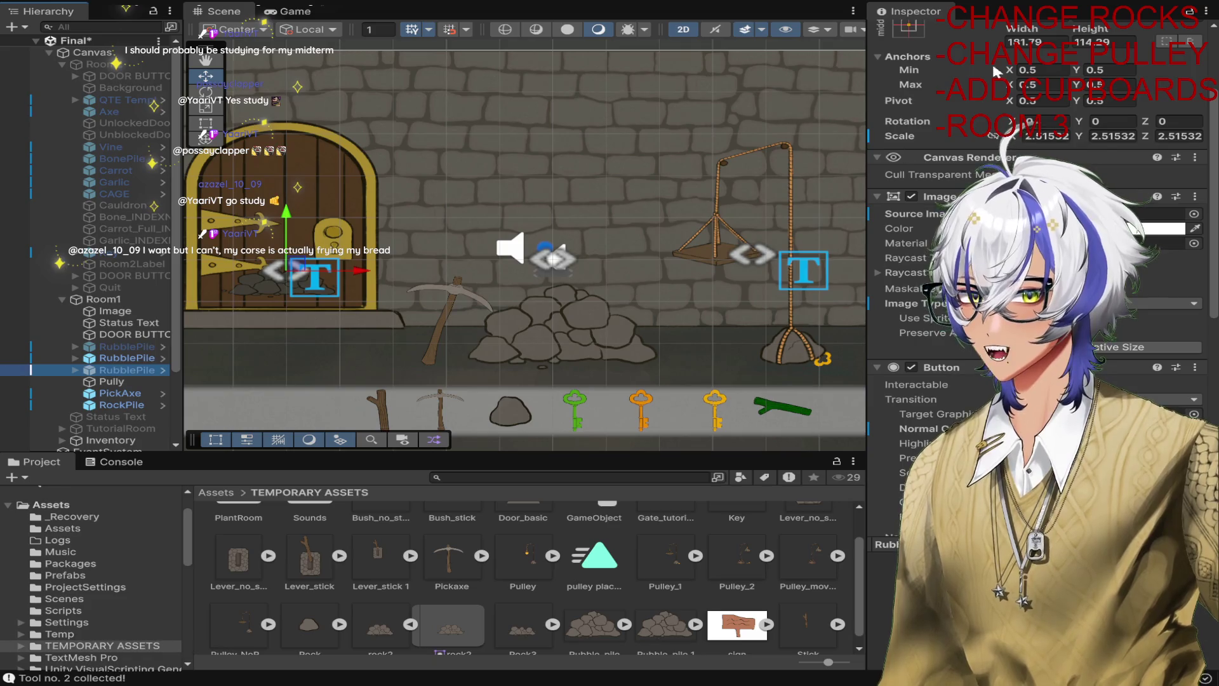
left_click(915, 33)
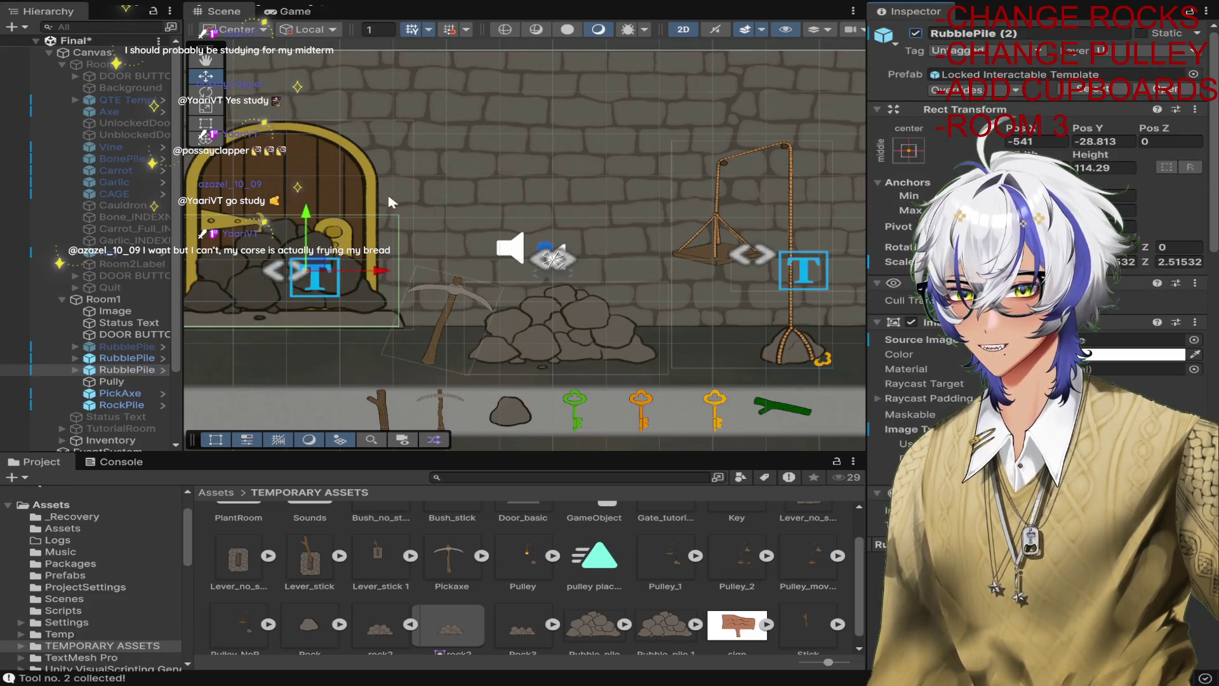
left_click_drag(380, 287, 602, 287)
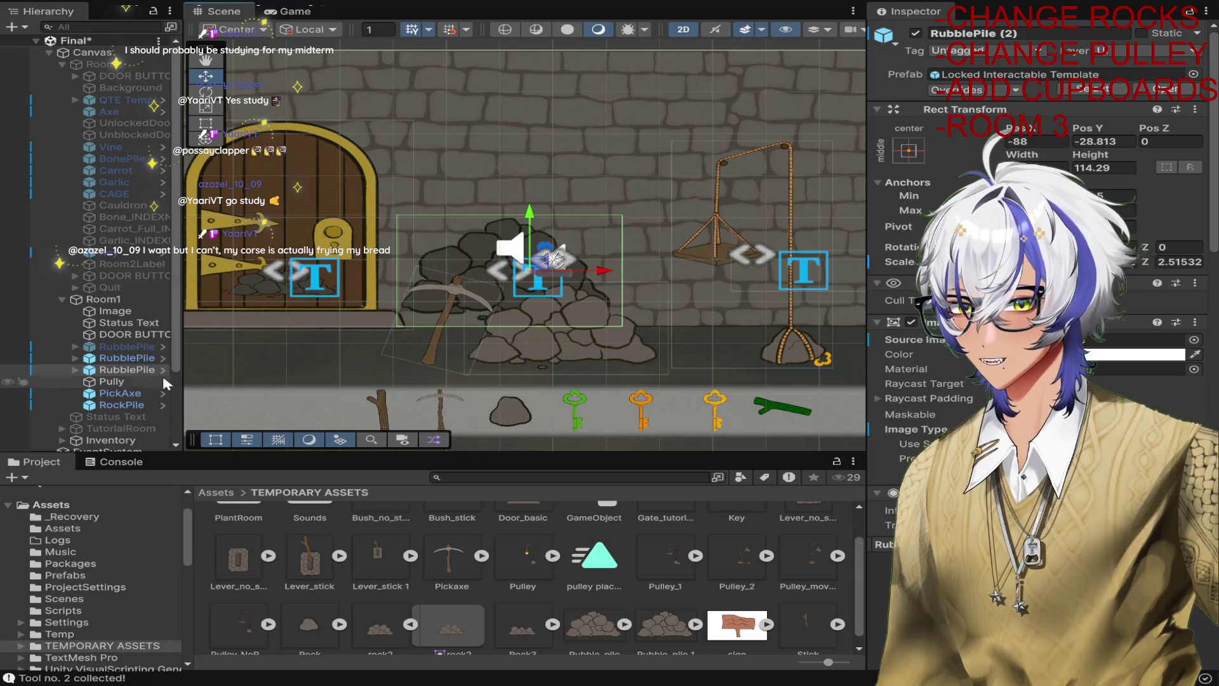
Inspect the door's RubblePile (1) and rock2's import settings, toggling between Scale and Move tools.
left_click(139, 358)
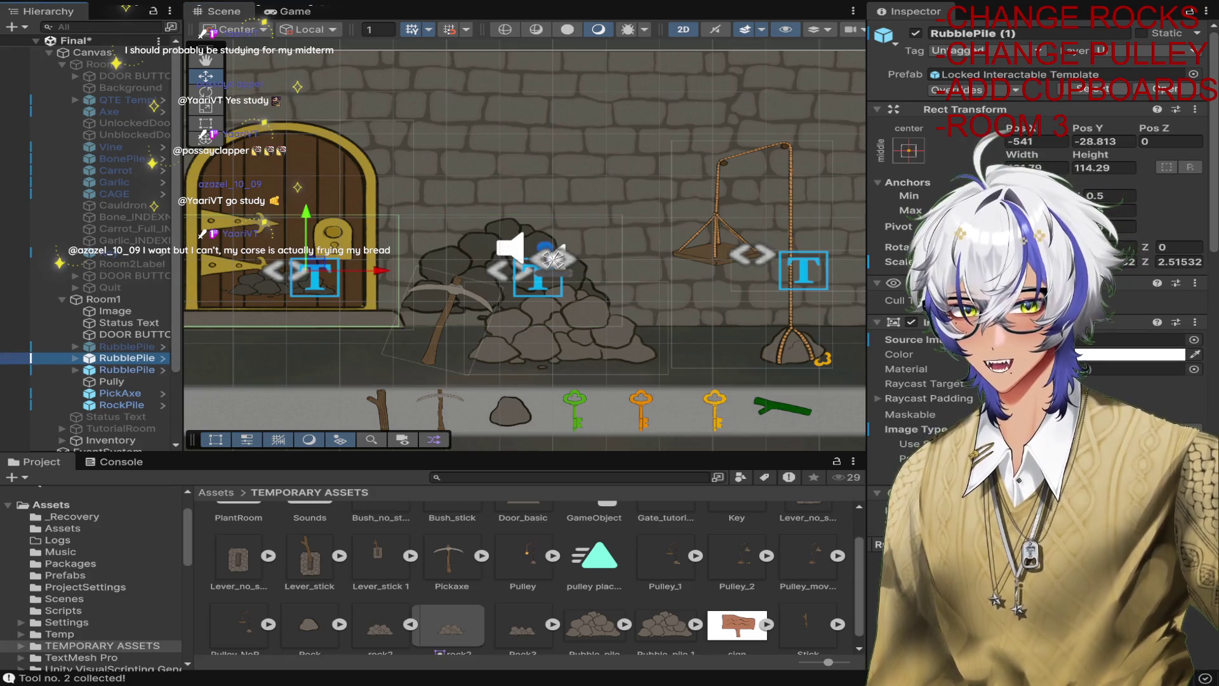
left_click(951, 417)
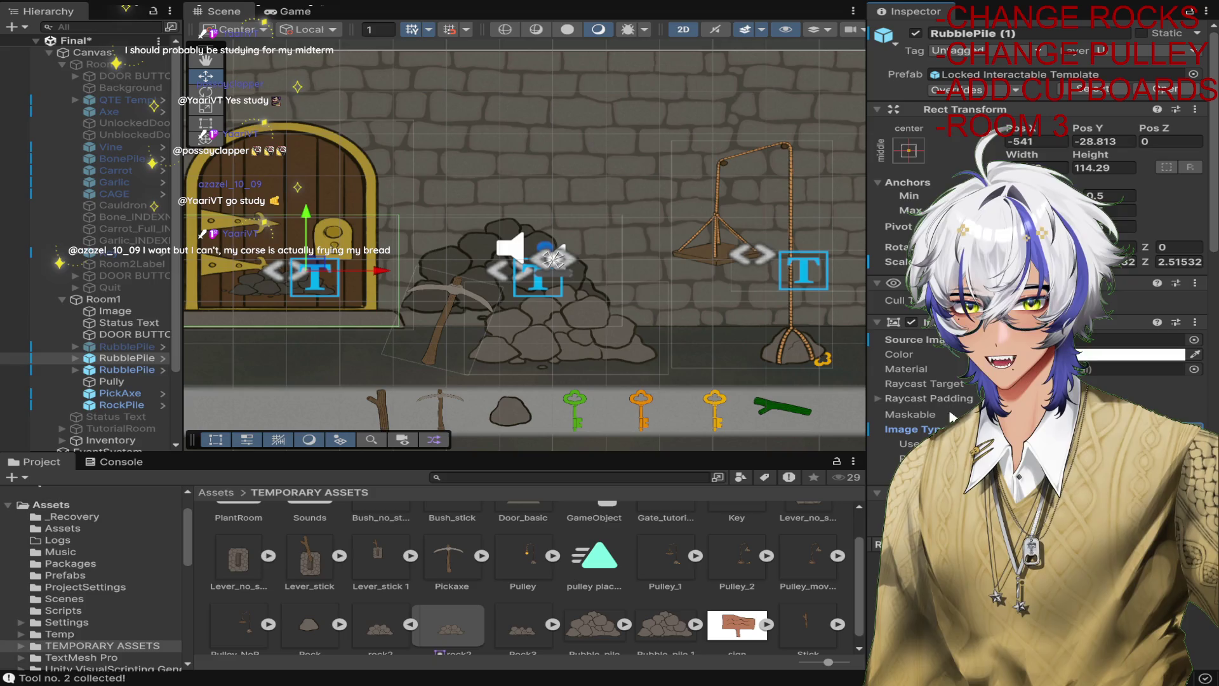
left_click(379, 626)
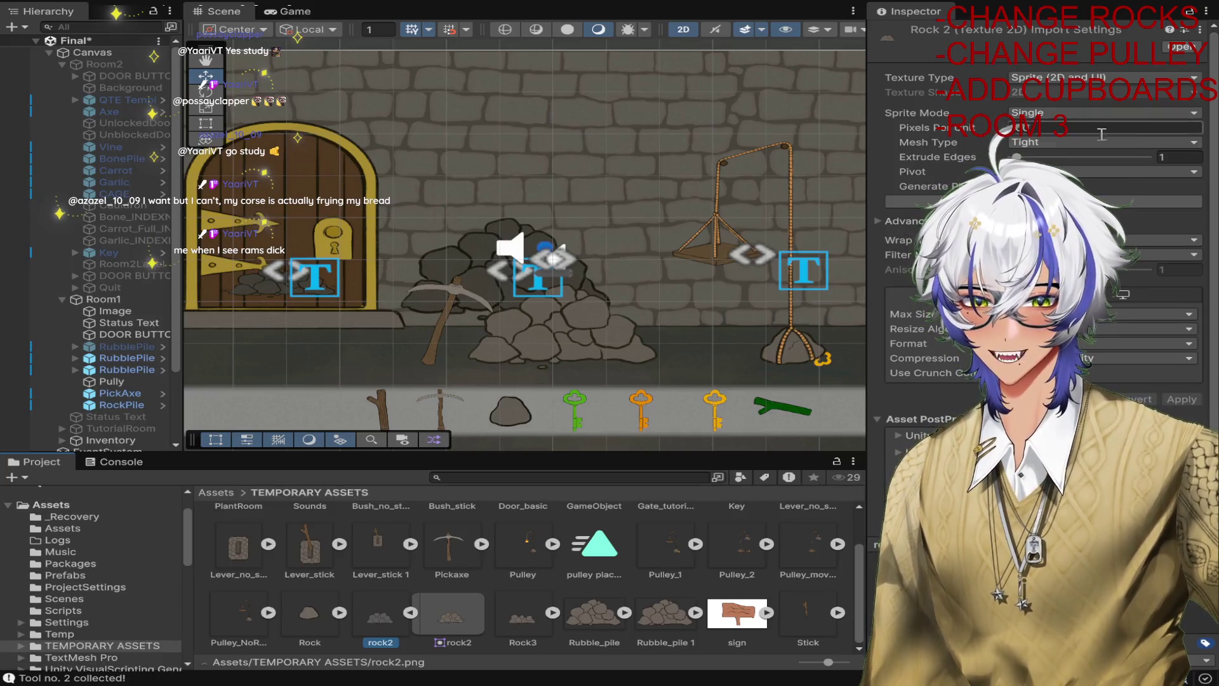
left_click(257, 280)
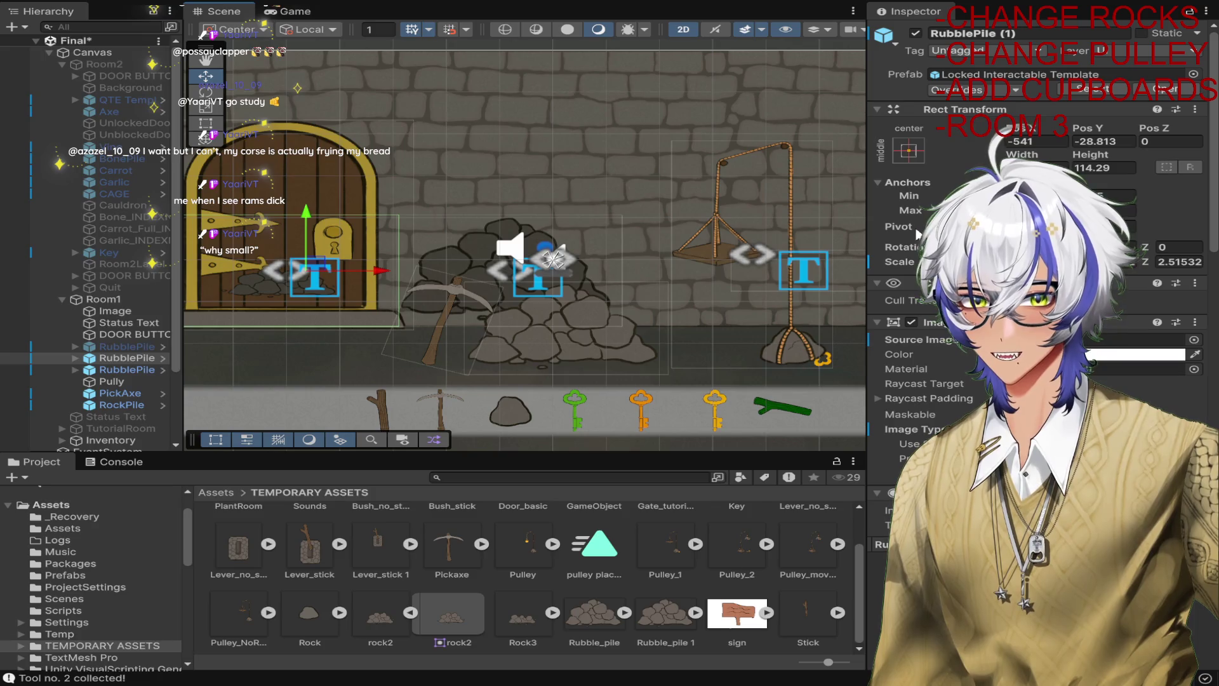
left_click(900, 267)
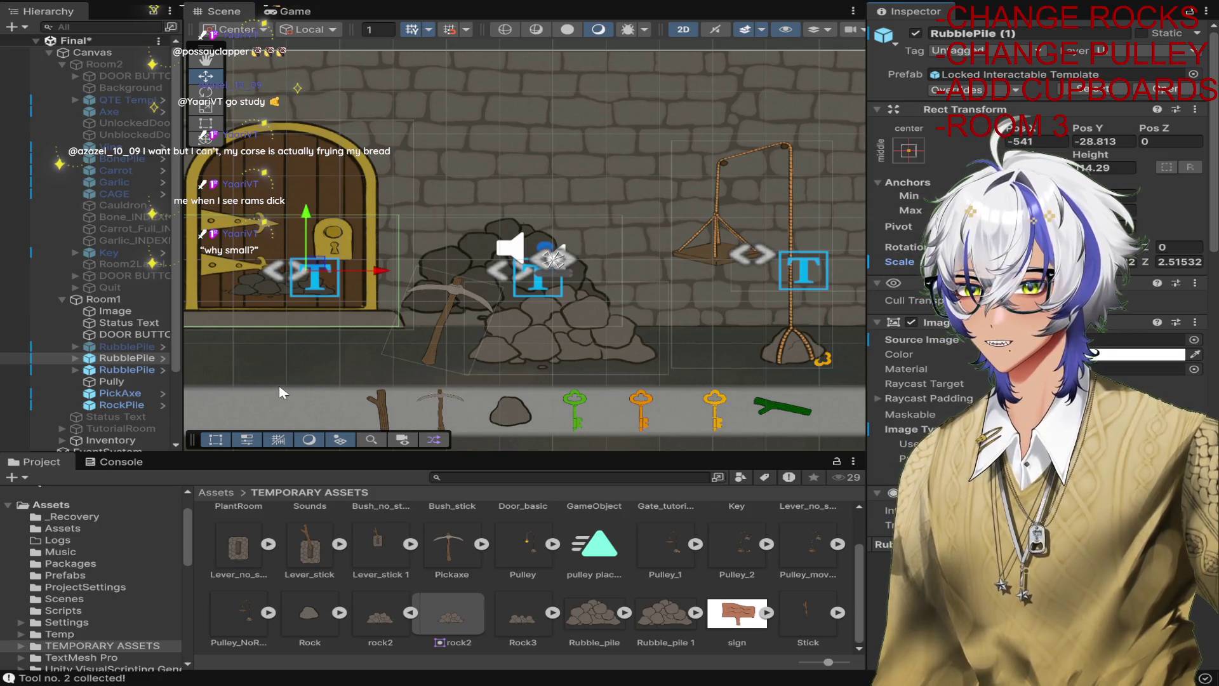
left_click(127, 358)
key("r")
left_click(312, 270)
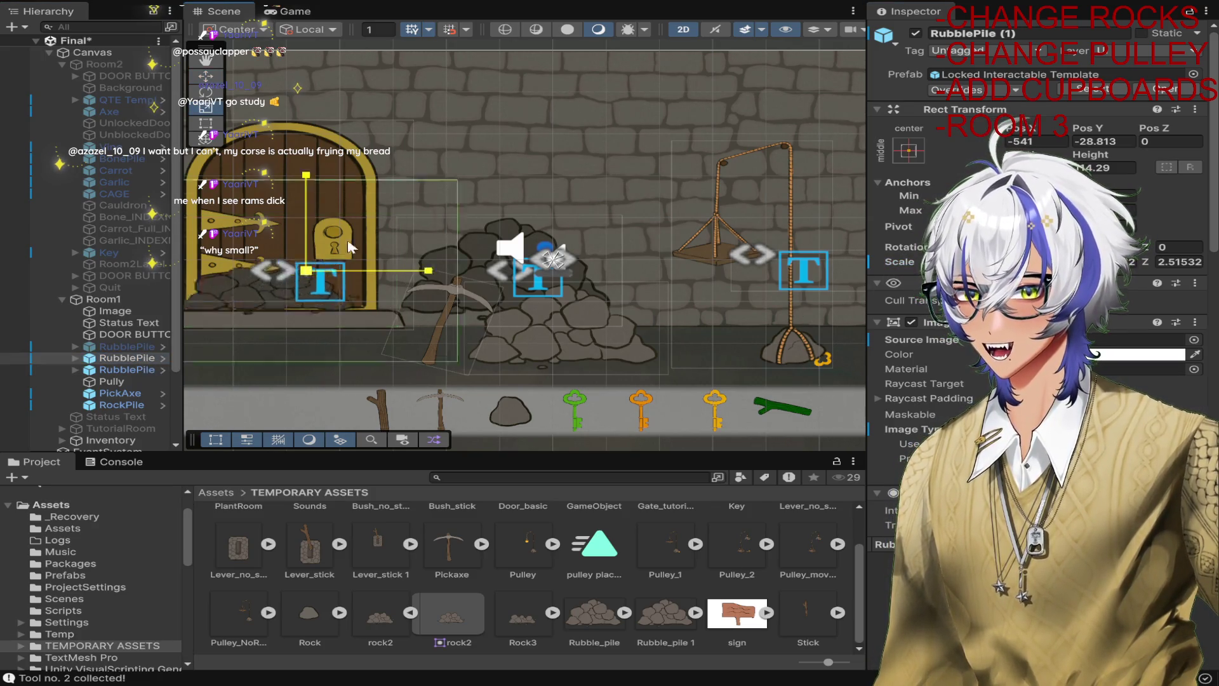
key("w")
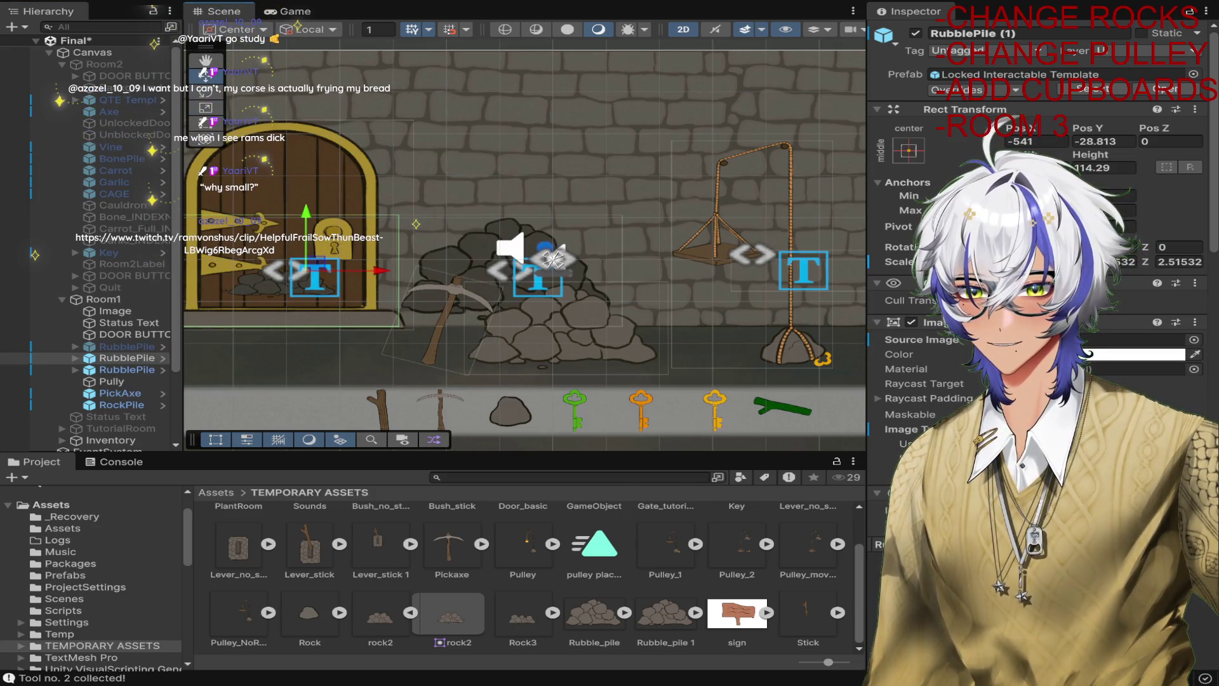
scroll(1110, 357, "down", 4)
scroll(1108, 353, "down", 10)
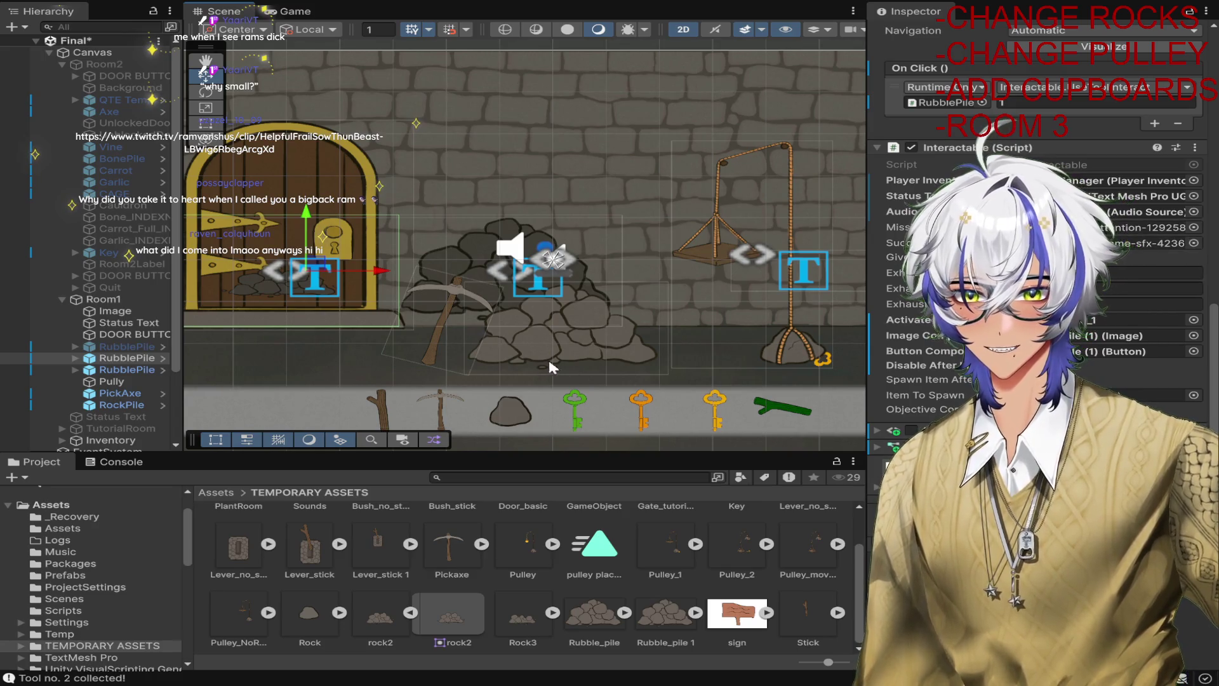
Try enlarging a rubble pile with the Rect tool, then undo it.
key("e")
key("t")
scroll(343, 282, "up", 3)
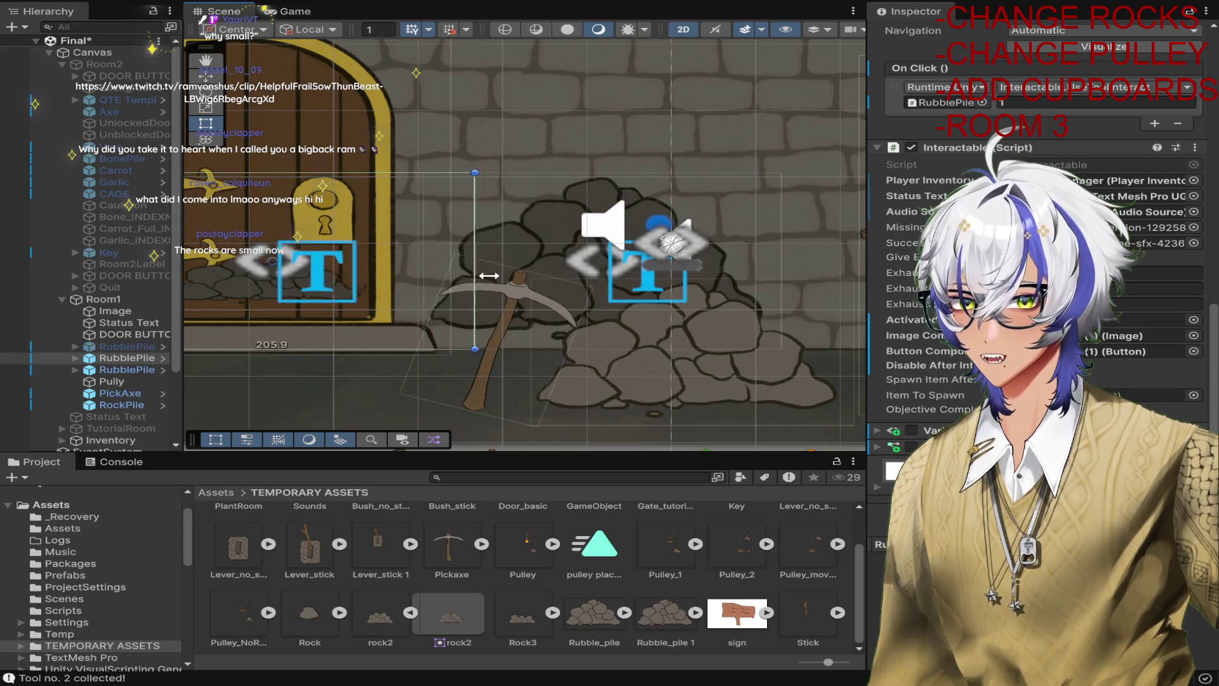
scroll(555, 307, "down", 3)
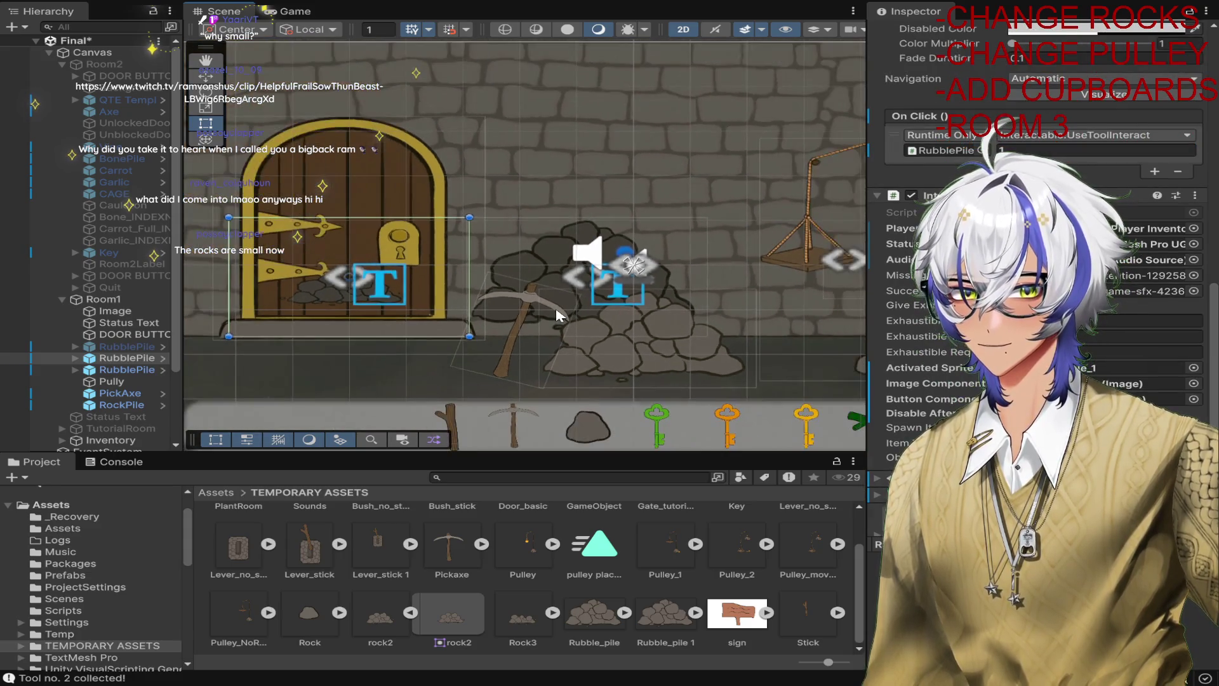
mouse_move(470, 217)
left_mouse_down()
mouse_move(540, 87)
mouse_move(604, 41)
left_mouse_up()
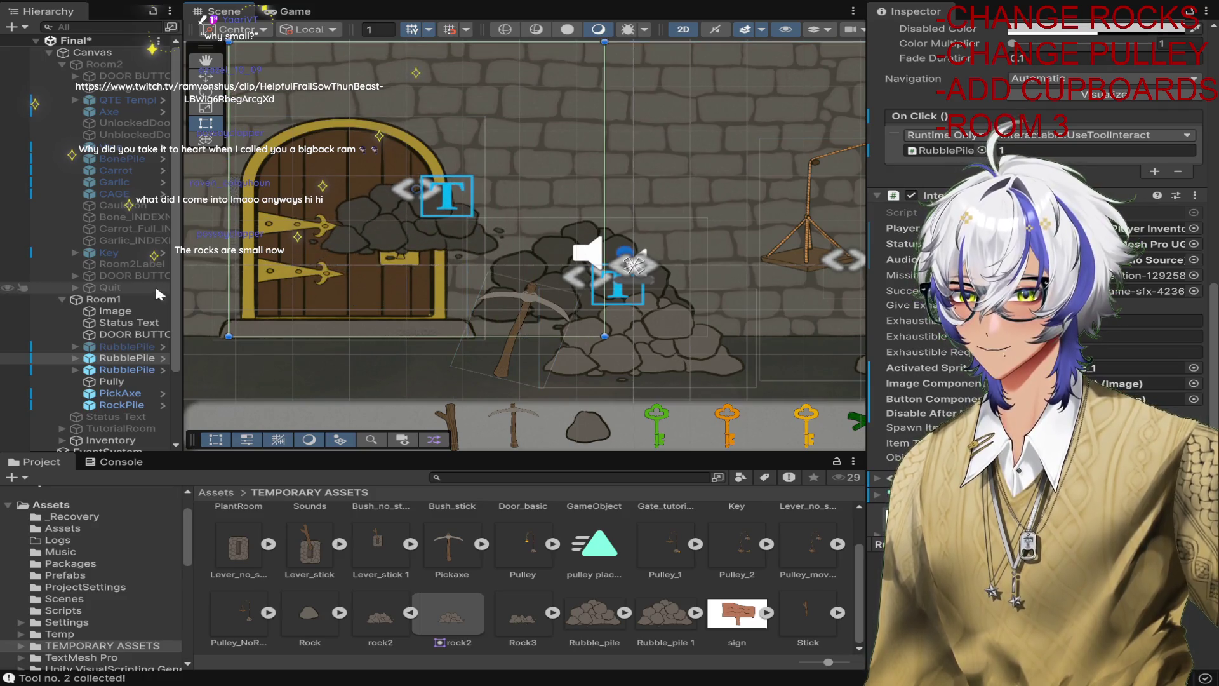
left_click(127, 358)
key("ctrl+z")
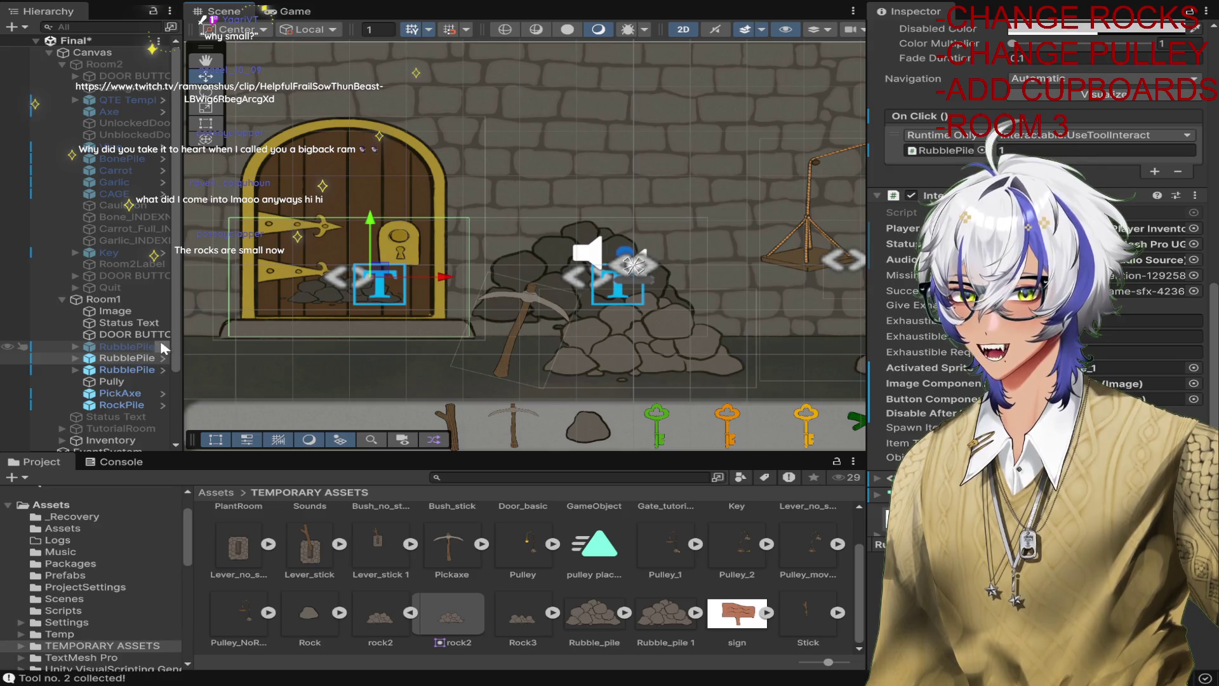
Apply Set Native Size to the door rubble pile, making it 5450 by 5450.
left_click(127, 369)
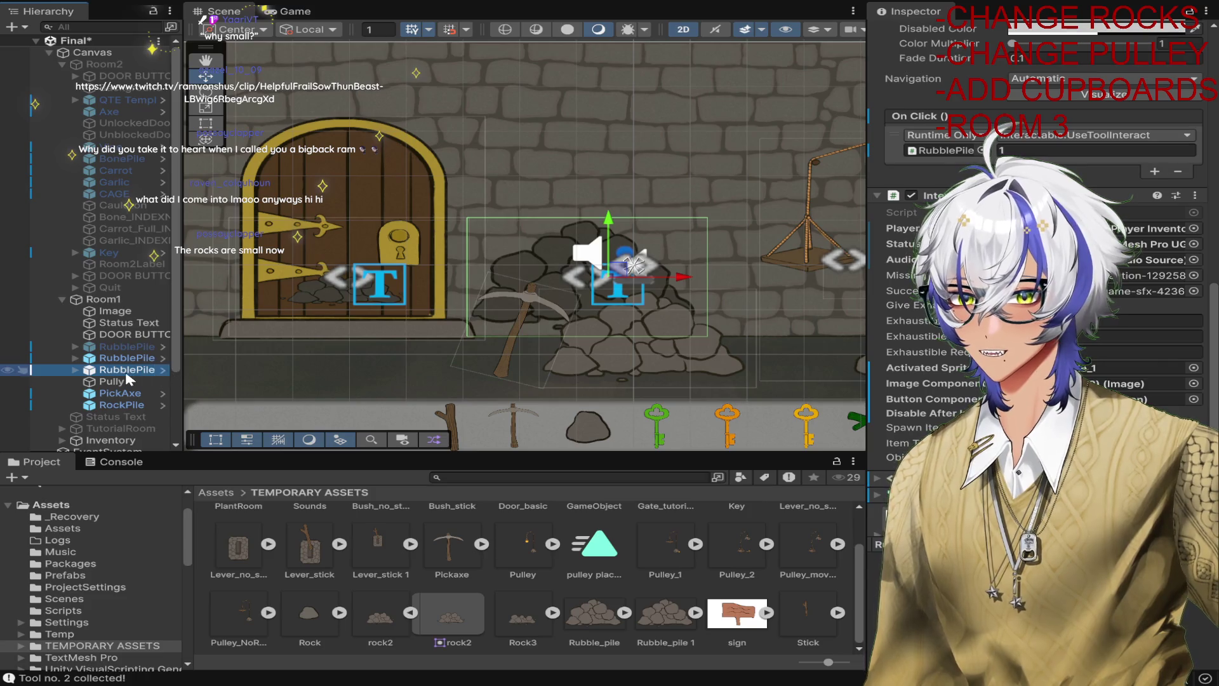
scroll(1041, 285, "up", 10)
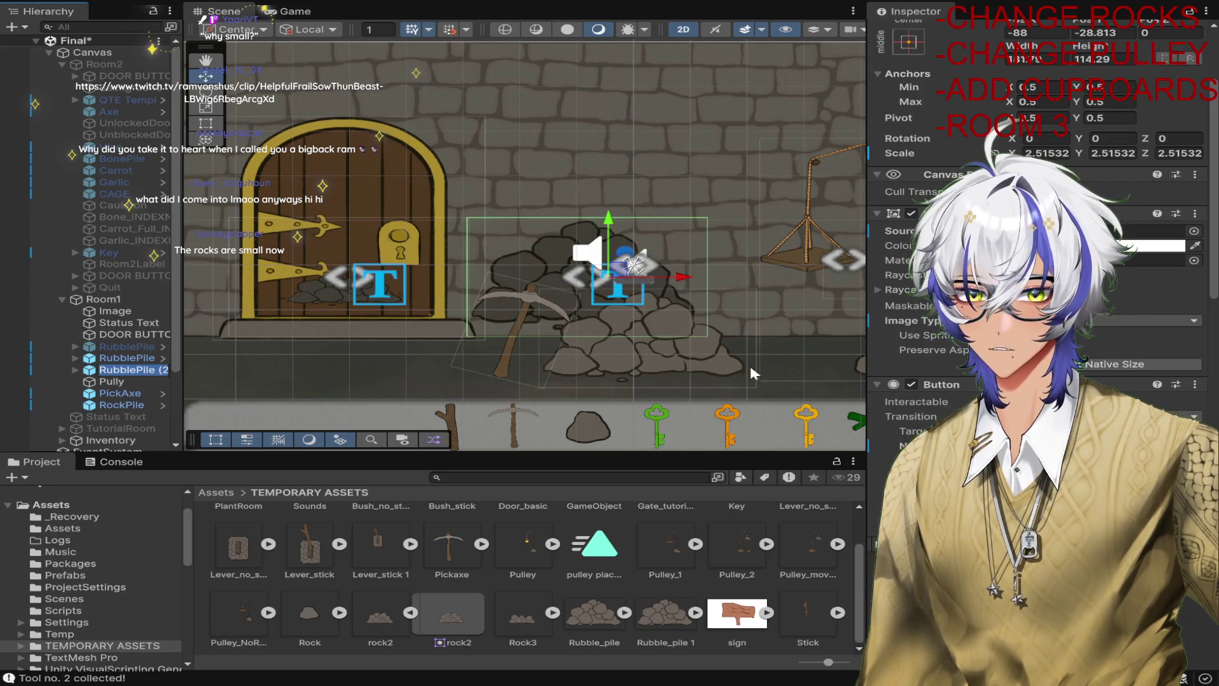
left_click(162, 358)
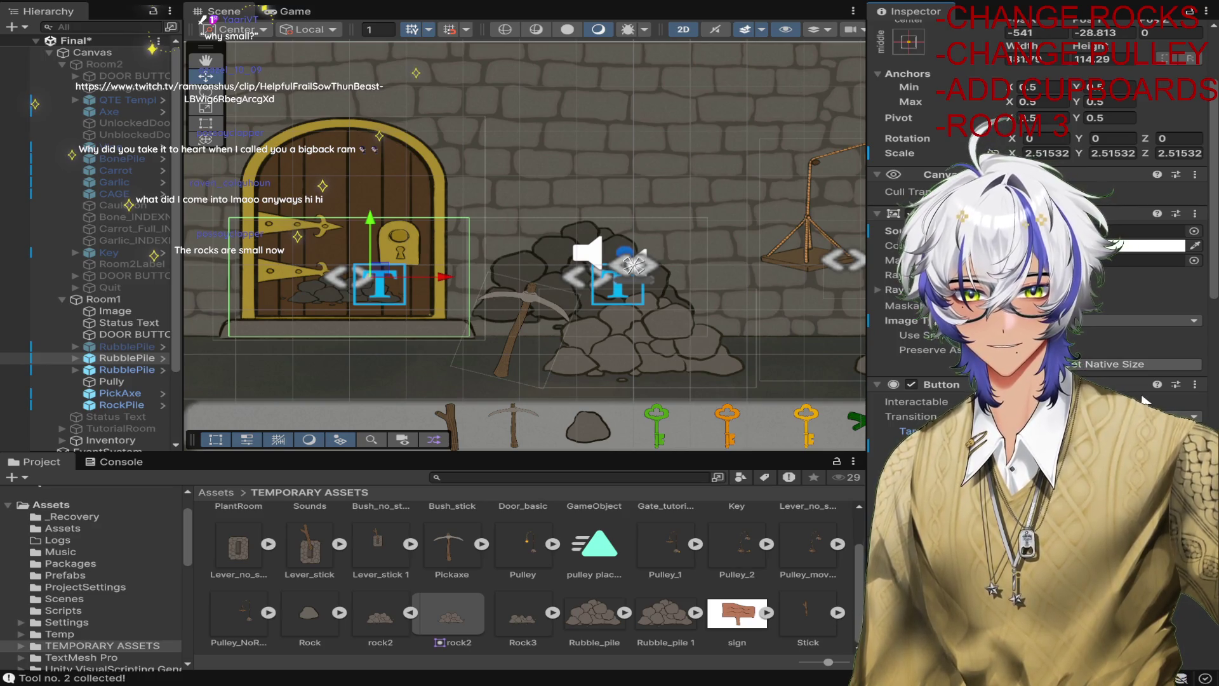
left_click(1129, 364)
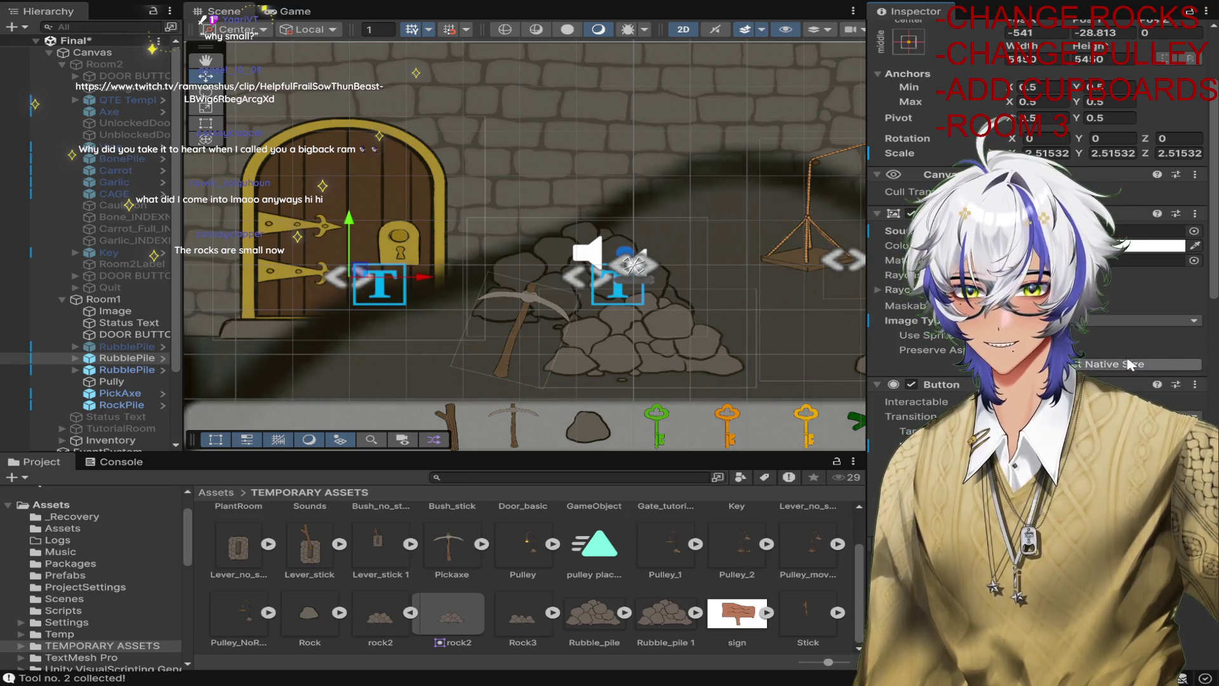
Try scaling down the oversized door rubble pile, undo it, and reselect the pile by the door.
scroll(619, 302, "down", 10)
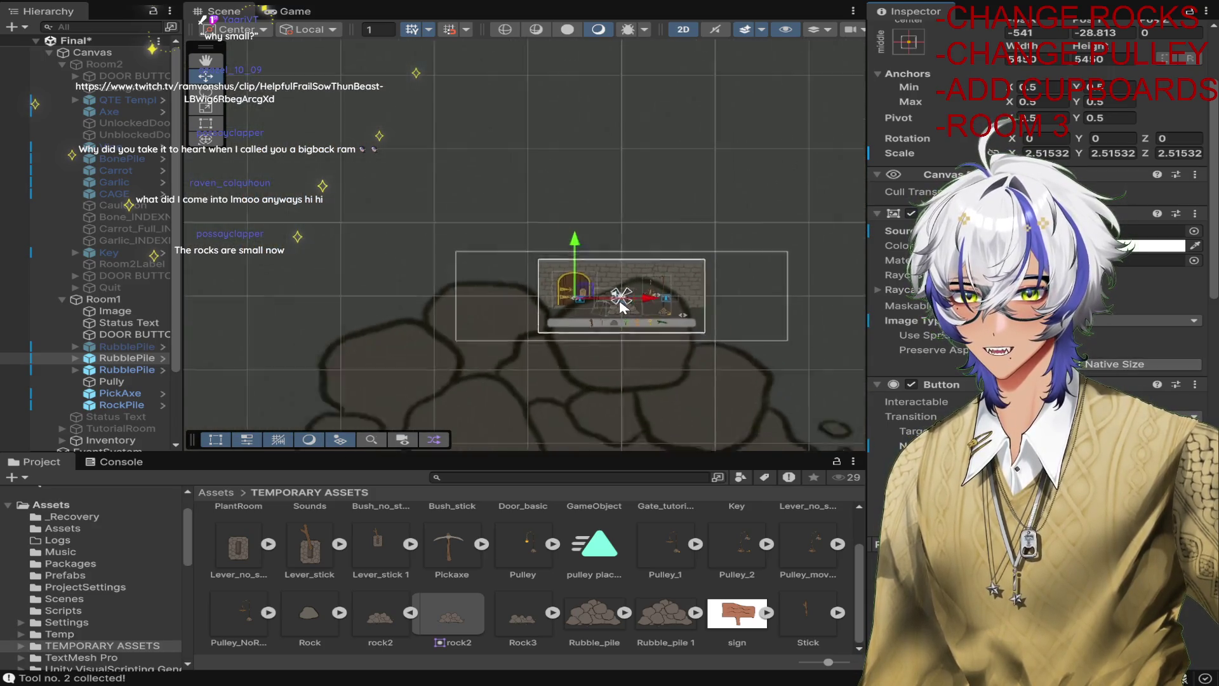
scroll(619, 302, "down", 3)
scroll(623, 311, "up", 2)
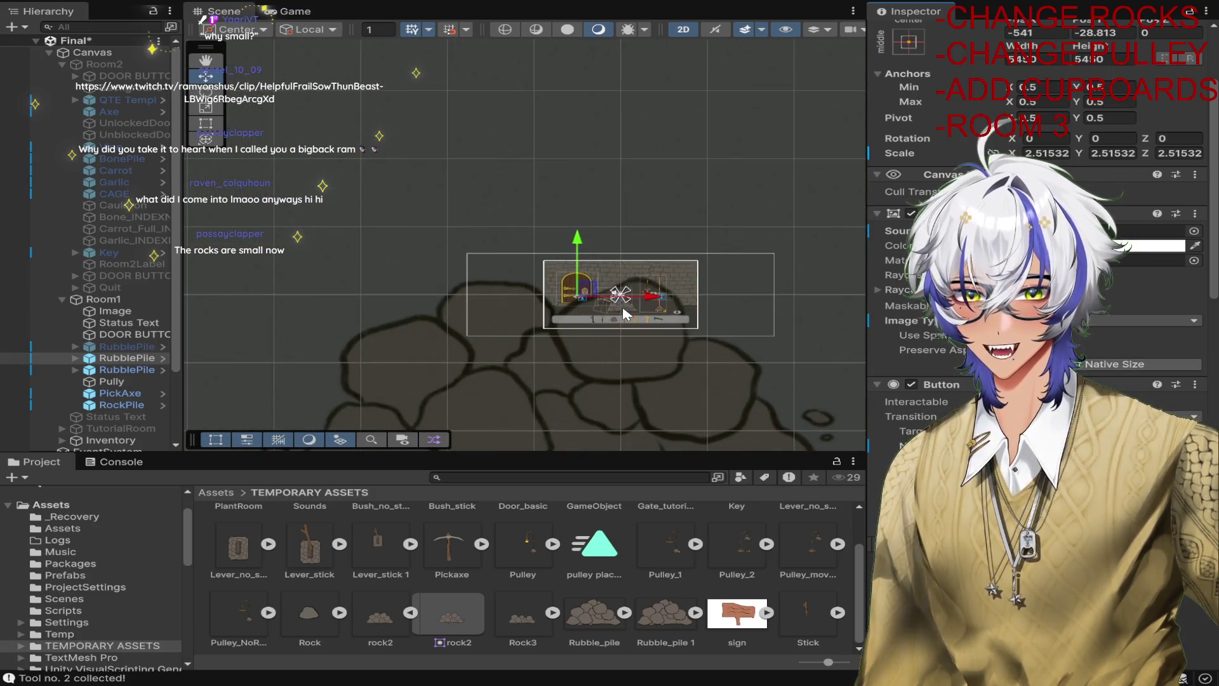
key("r")
scroll(617, 323, "down", 2)
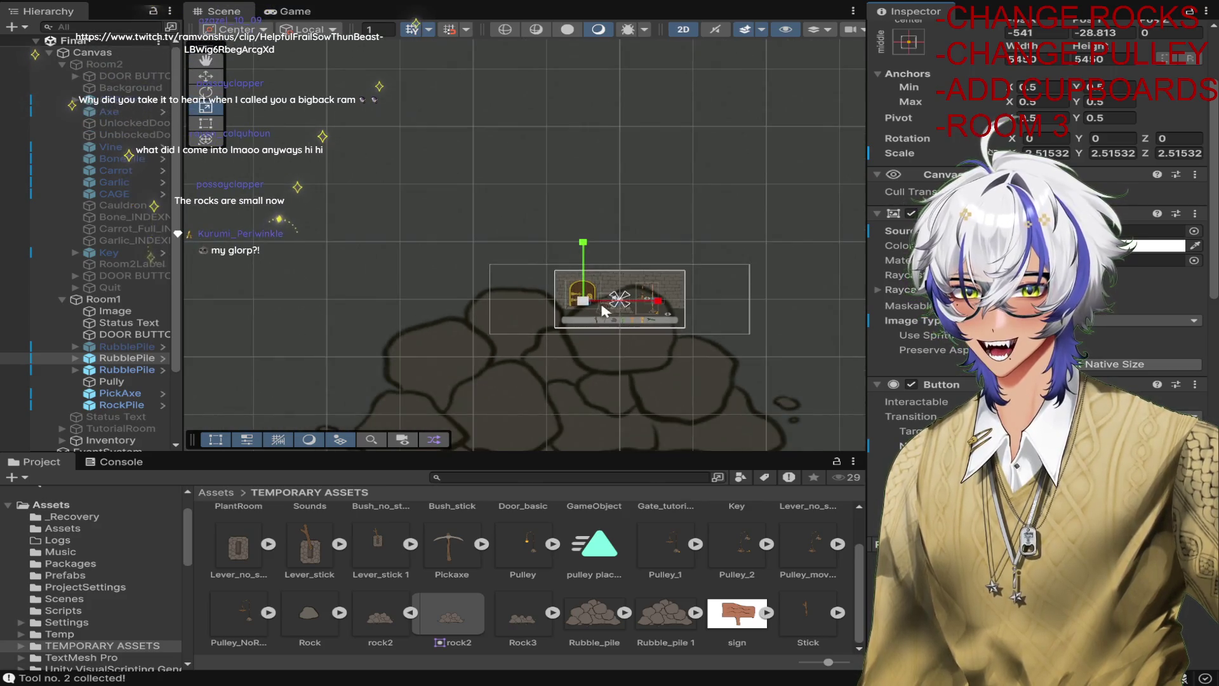
left_click_drag(583, 297, 536, 329)
key("ctrl+z")
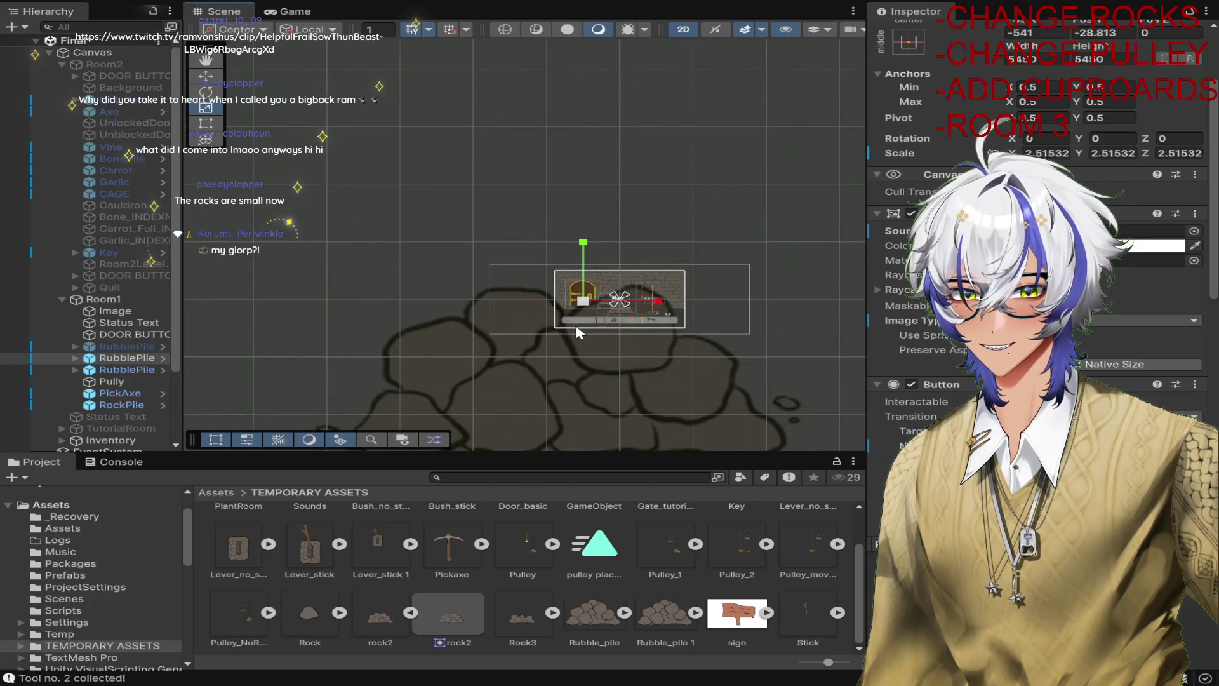
scroll(580, 330, "down", 5)
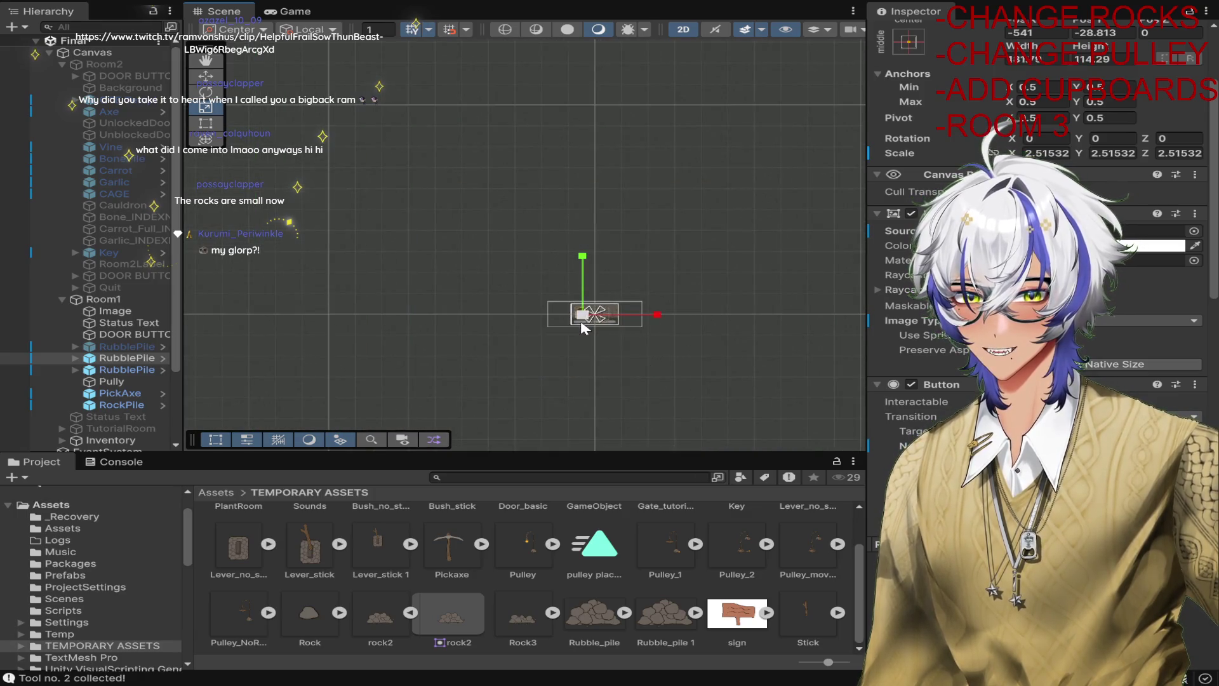
left_click(584, 326)
scroll(584, 327, "up", 8)
scroll(571, 321, "down", 2)
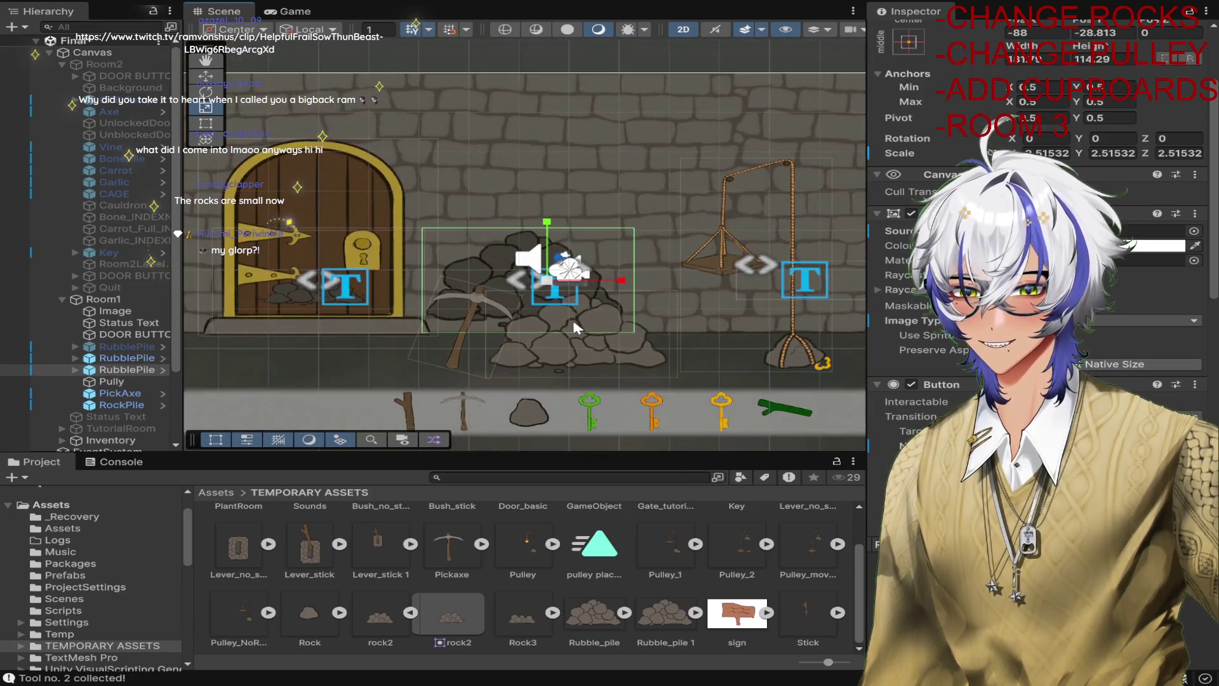
left_click(127, 358)
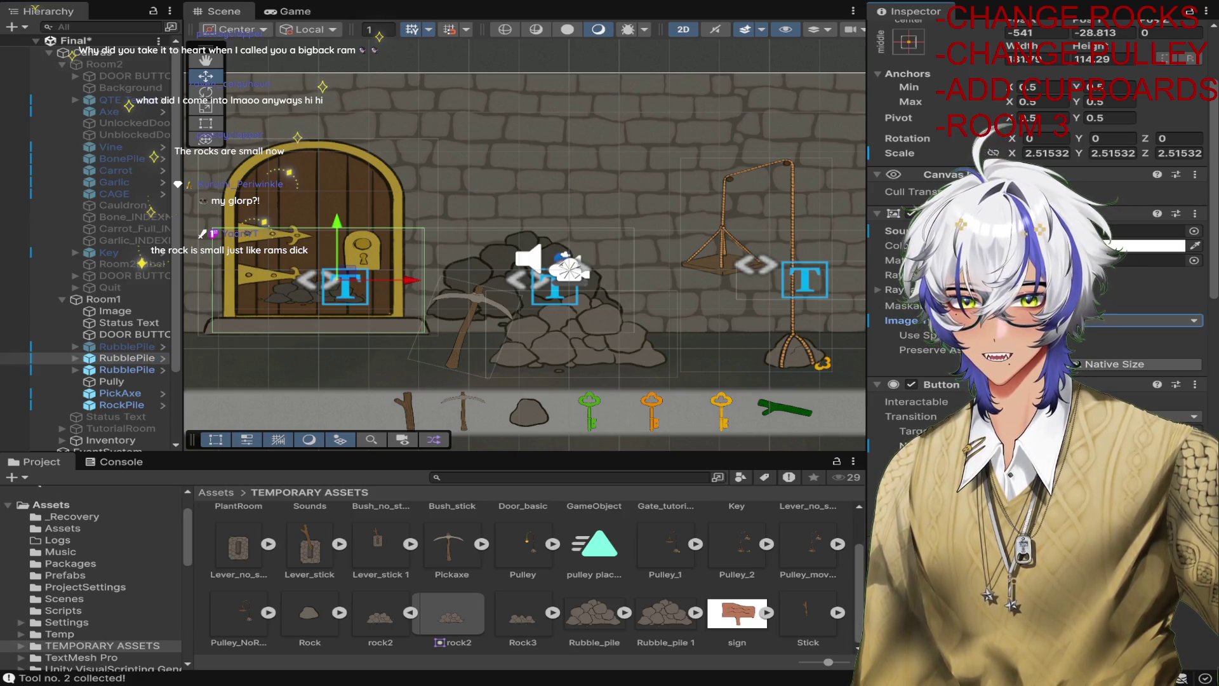
left_click(901, 317)
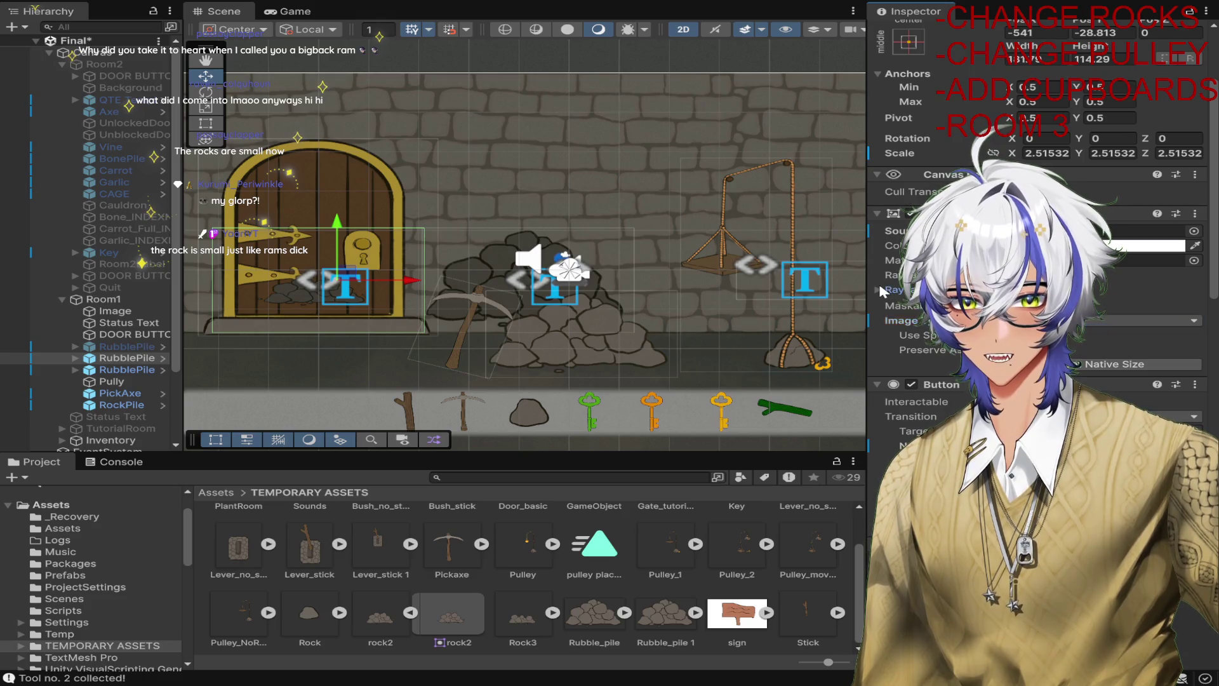
left_click(879, 289)
left_click(879, 289)
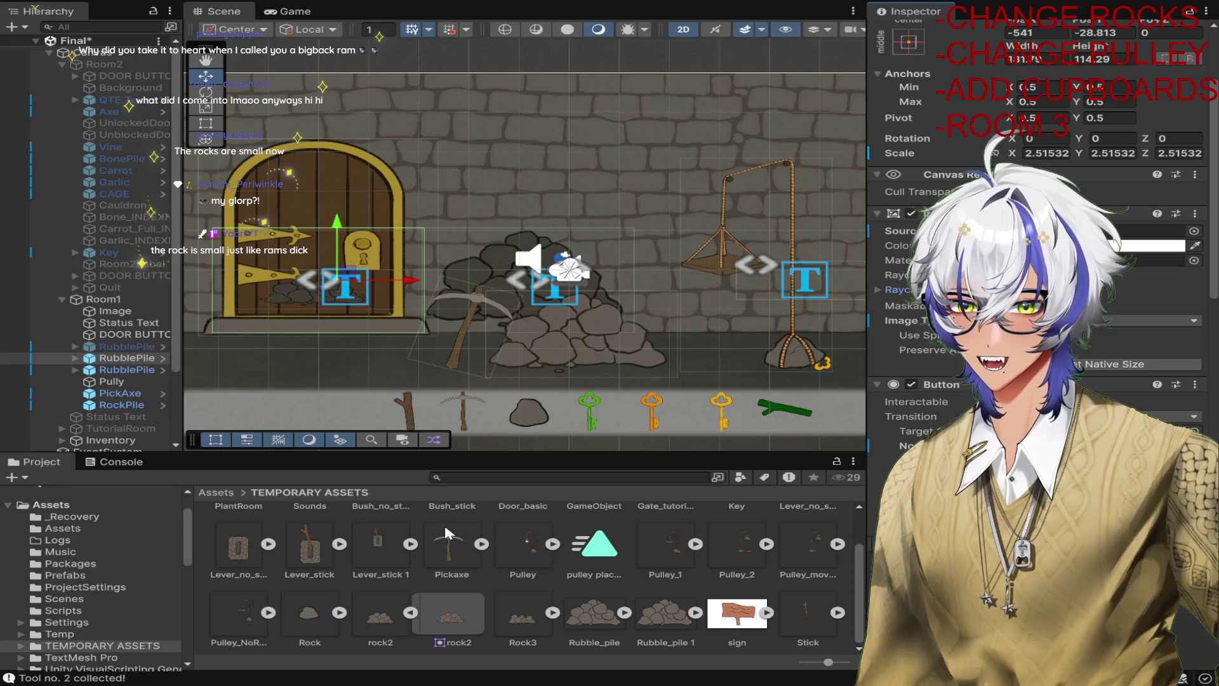
left_click(594, 612)
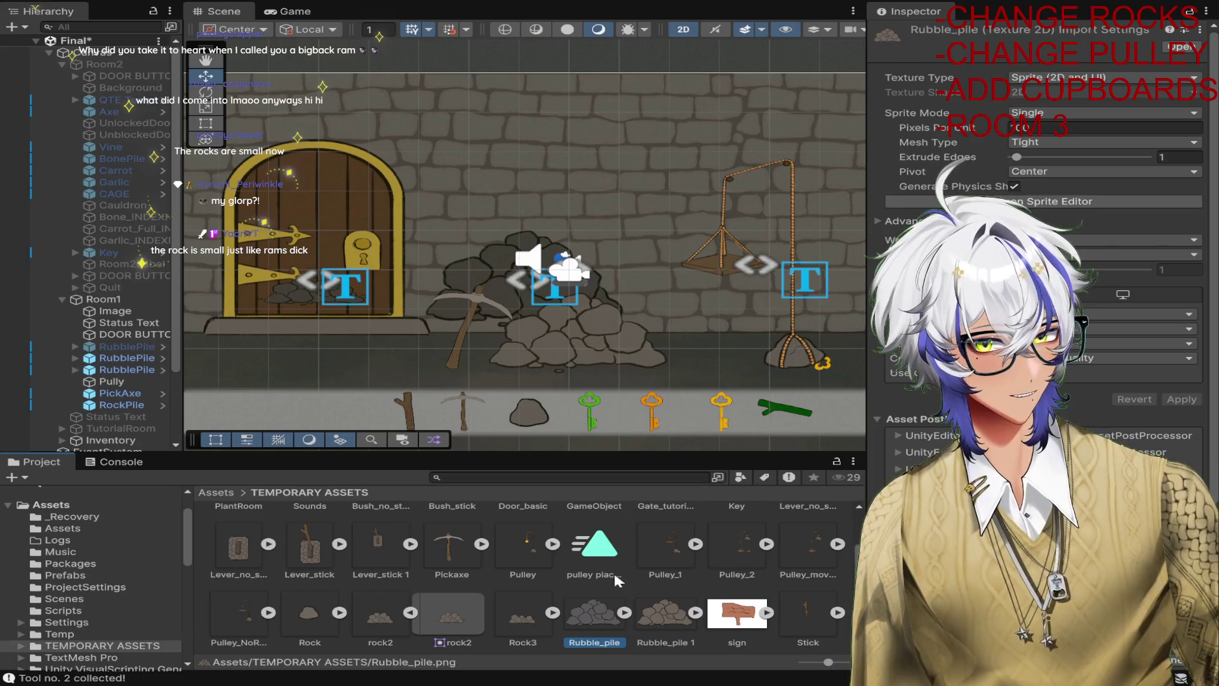
left_click(386, 612)
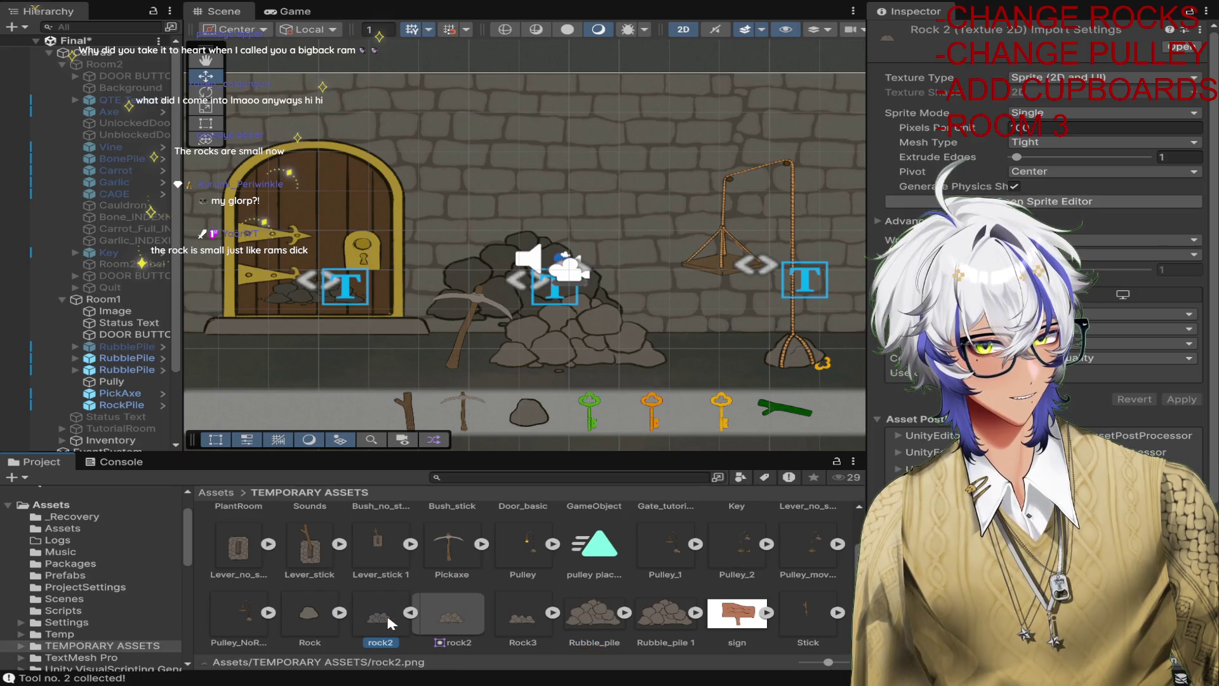
left_click(506, 612)
left_click(601, 614)
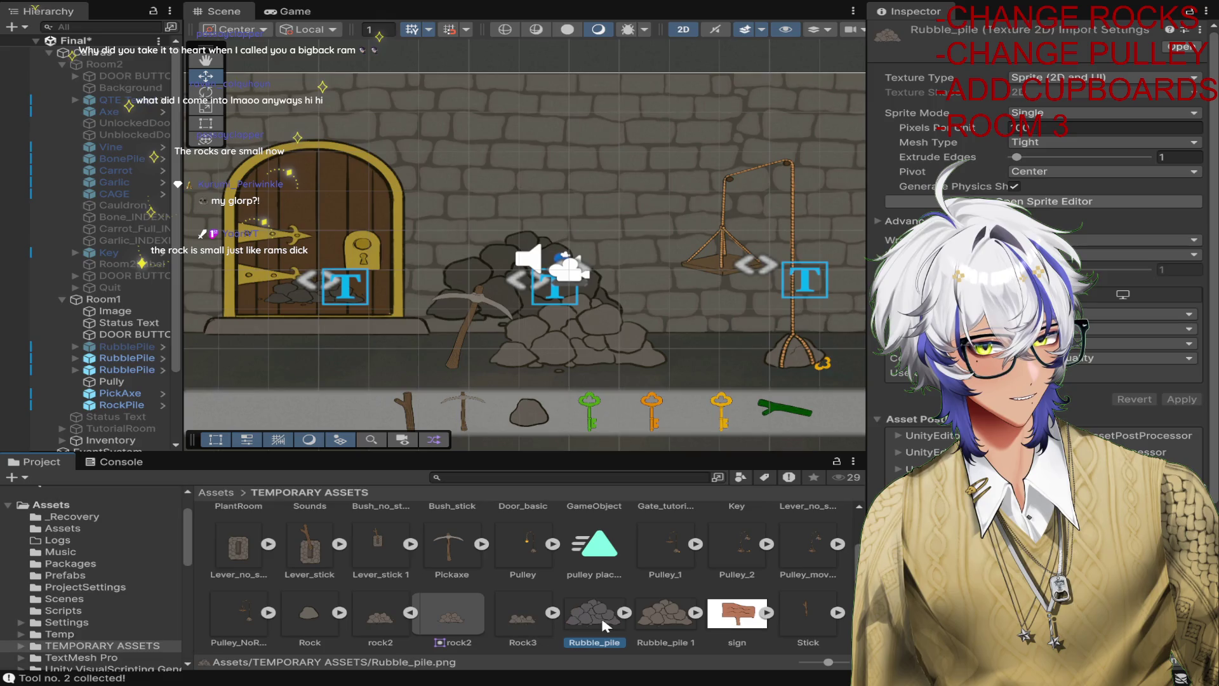
left_click(378, 619)
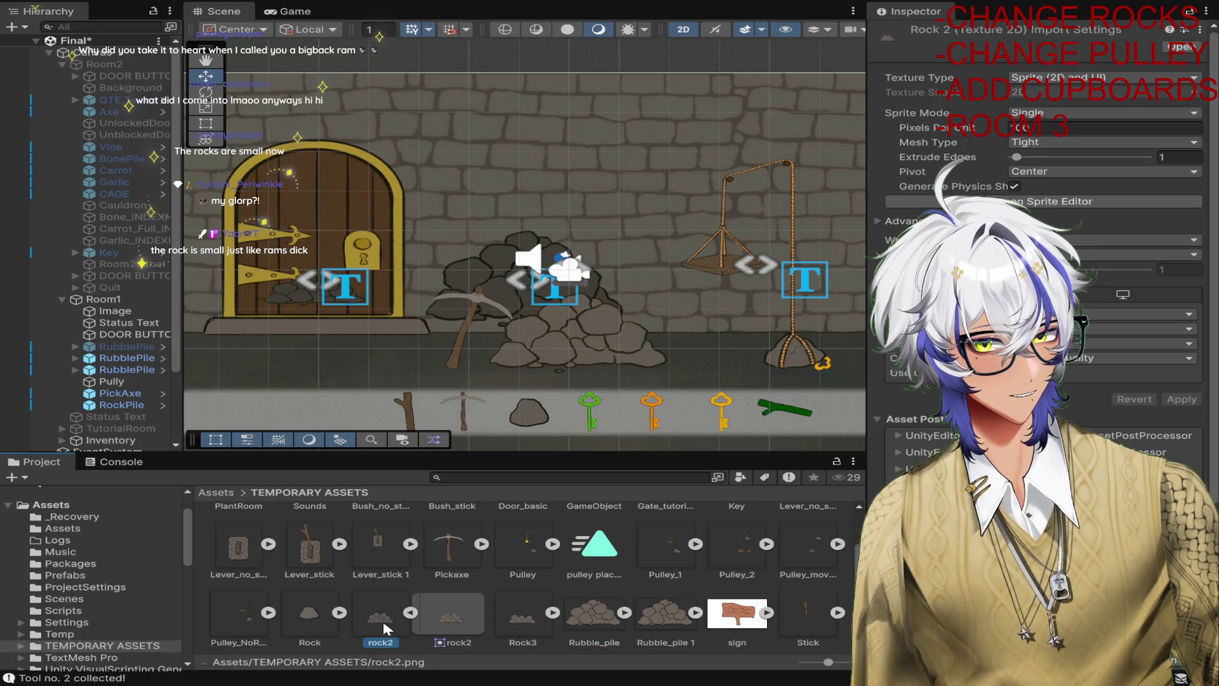
left_click(583, 617)
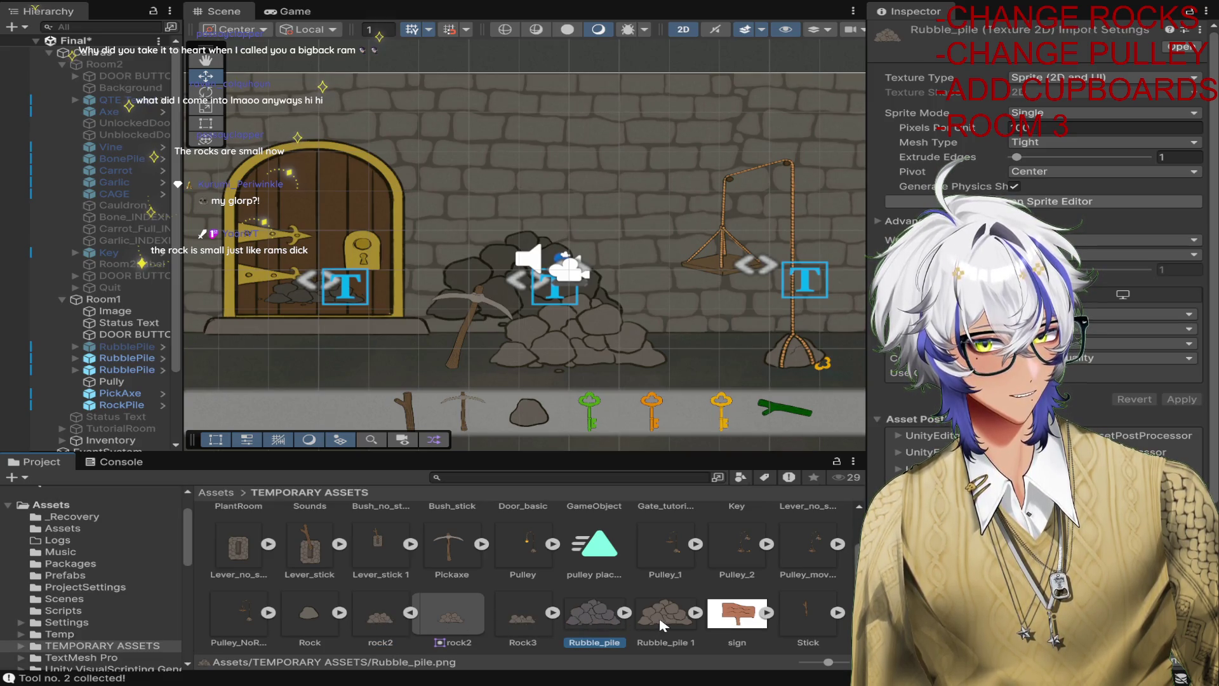
left_click(659, 616)
left_click(590, 620)
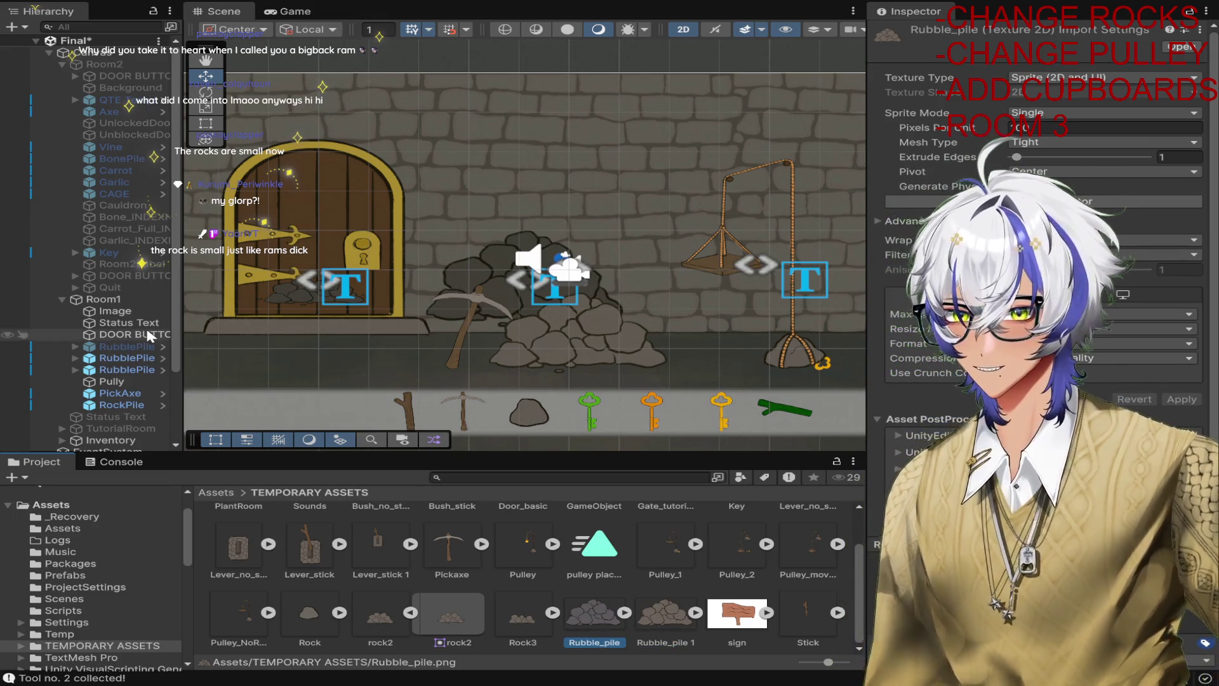
left_click(124, 314)
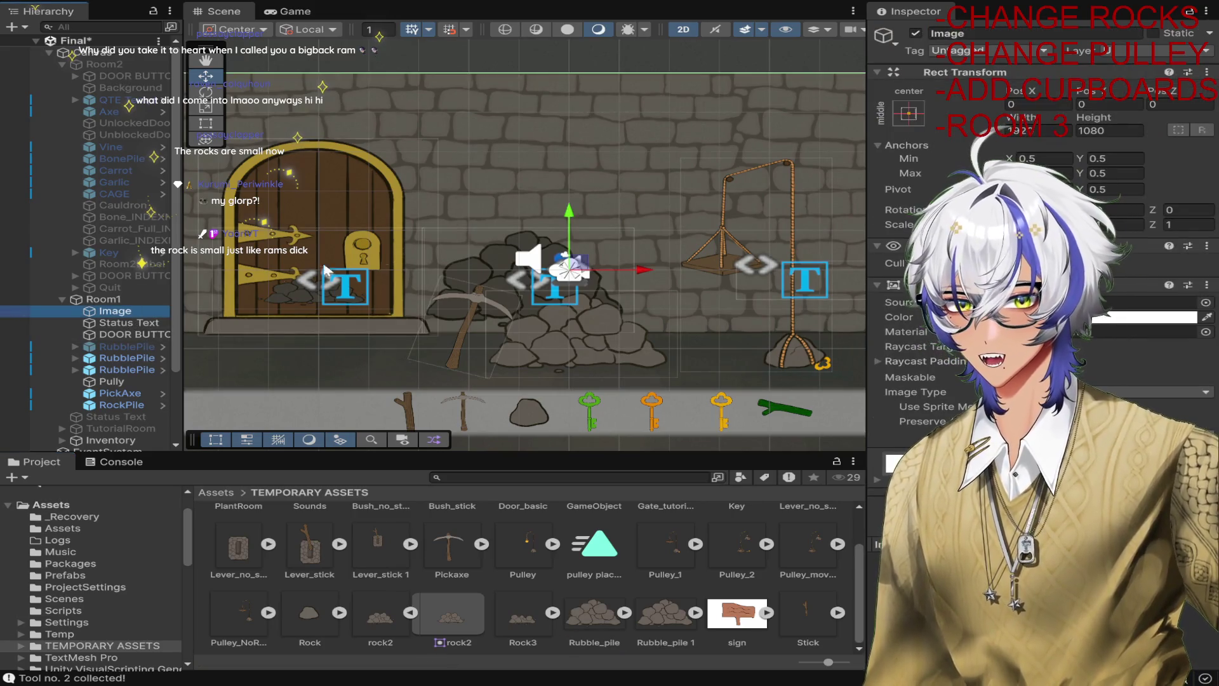
scroll(324, 270, "down", 3)
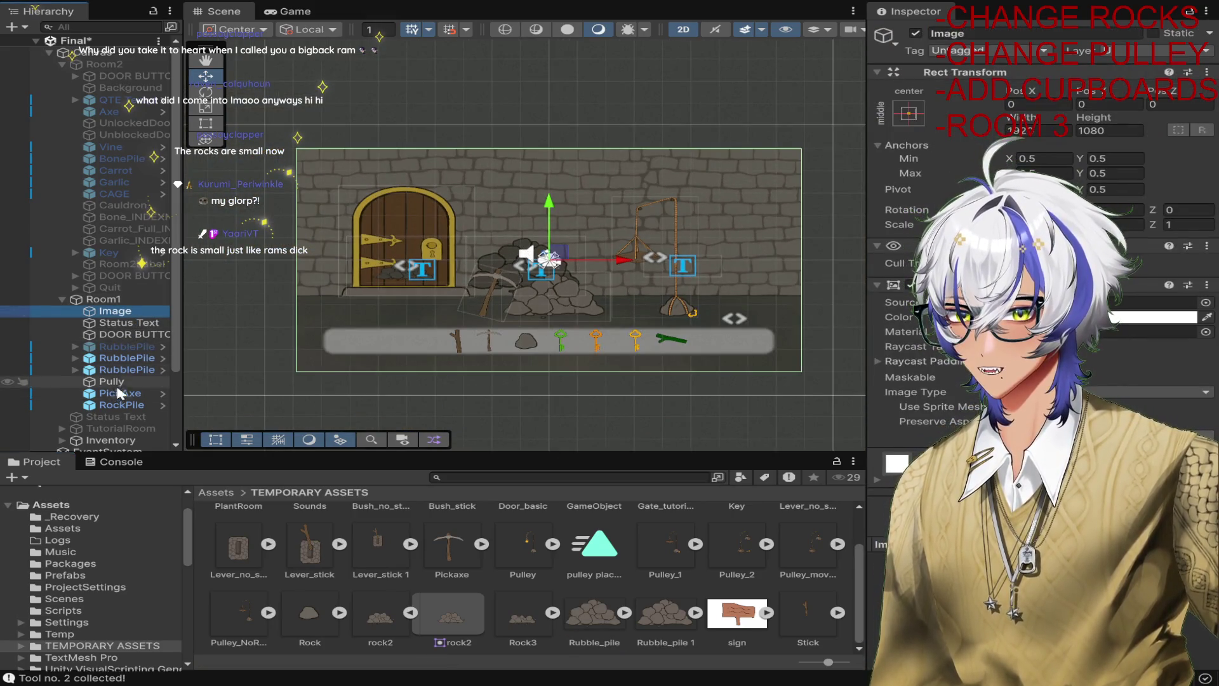
left_click(126, 359)
key("f")
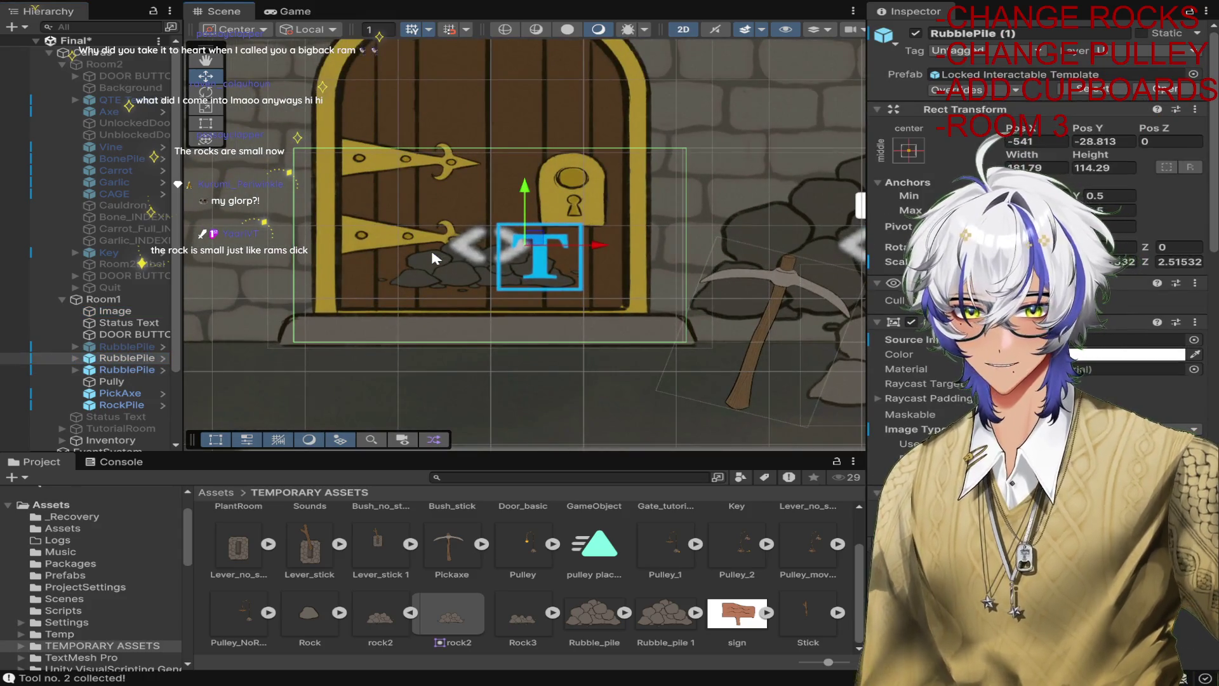
key("t")
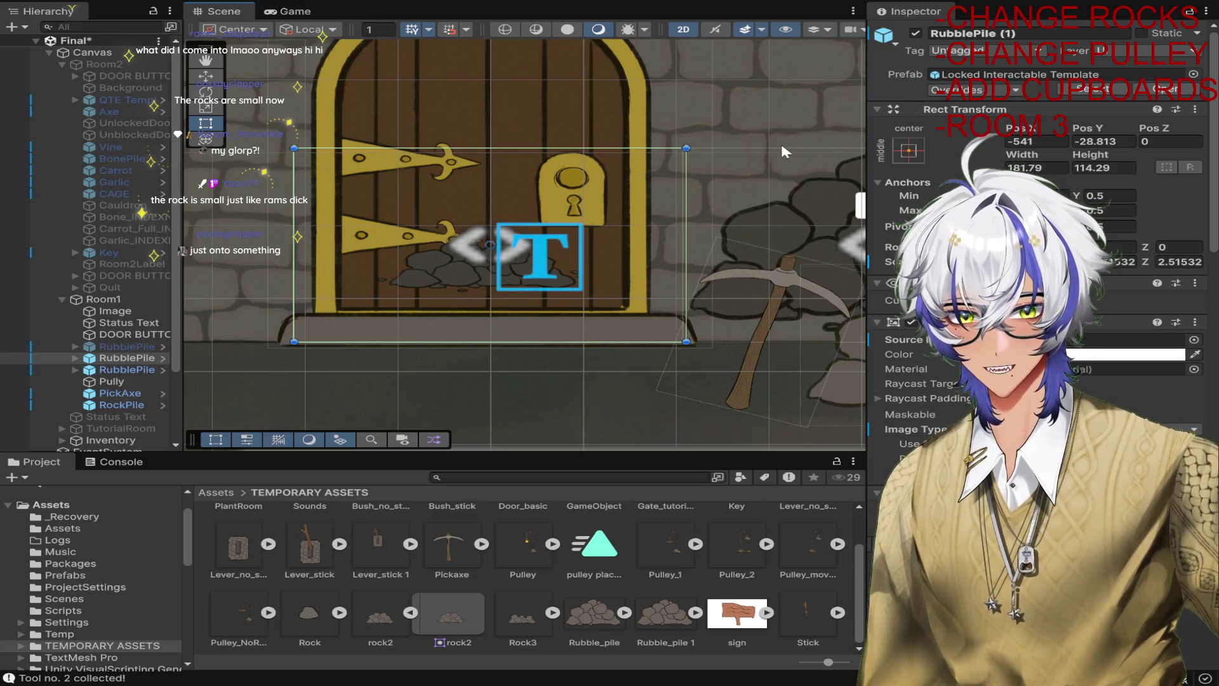
scroll(706, 136, "down", 2)
scroll(1041, 241, "down", 2)
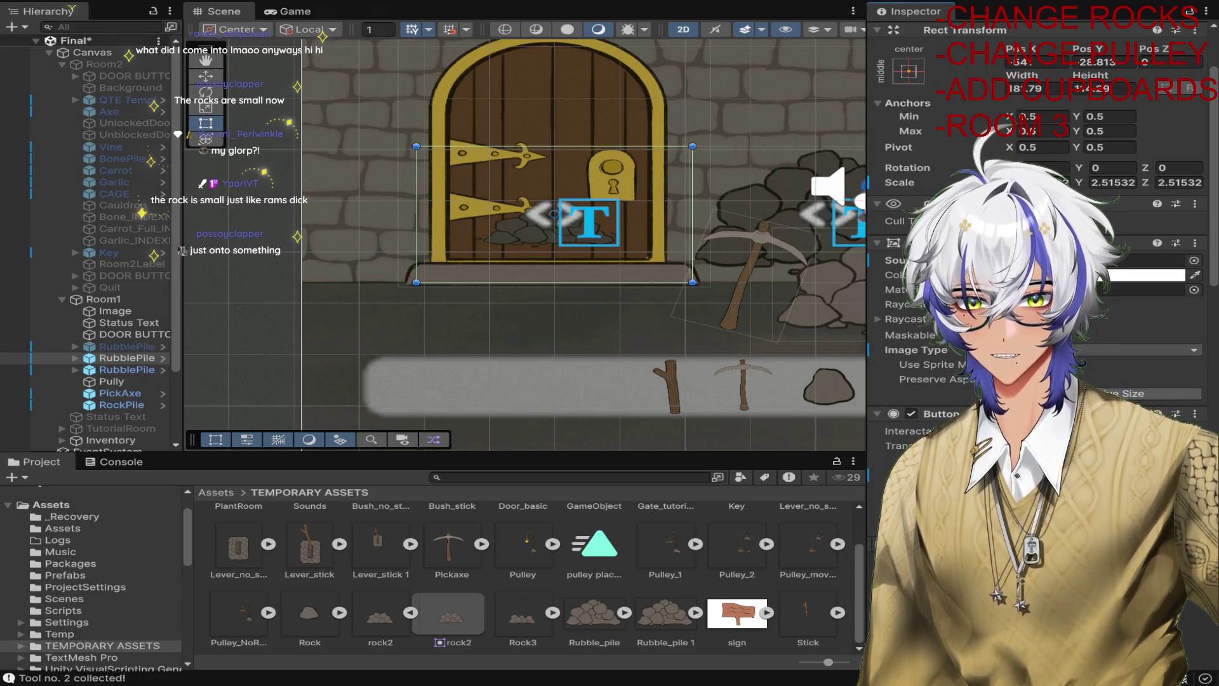
left_click(384, 619)
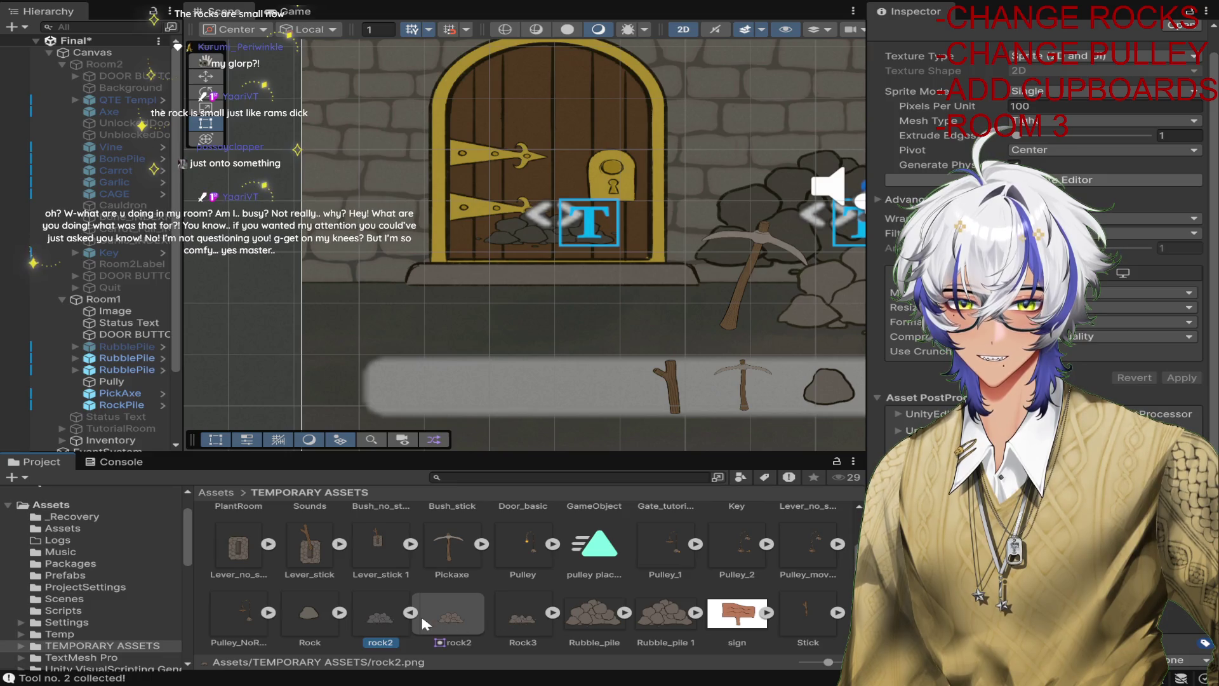
left_click(443, 616)
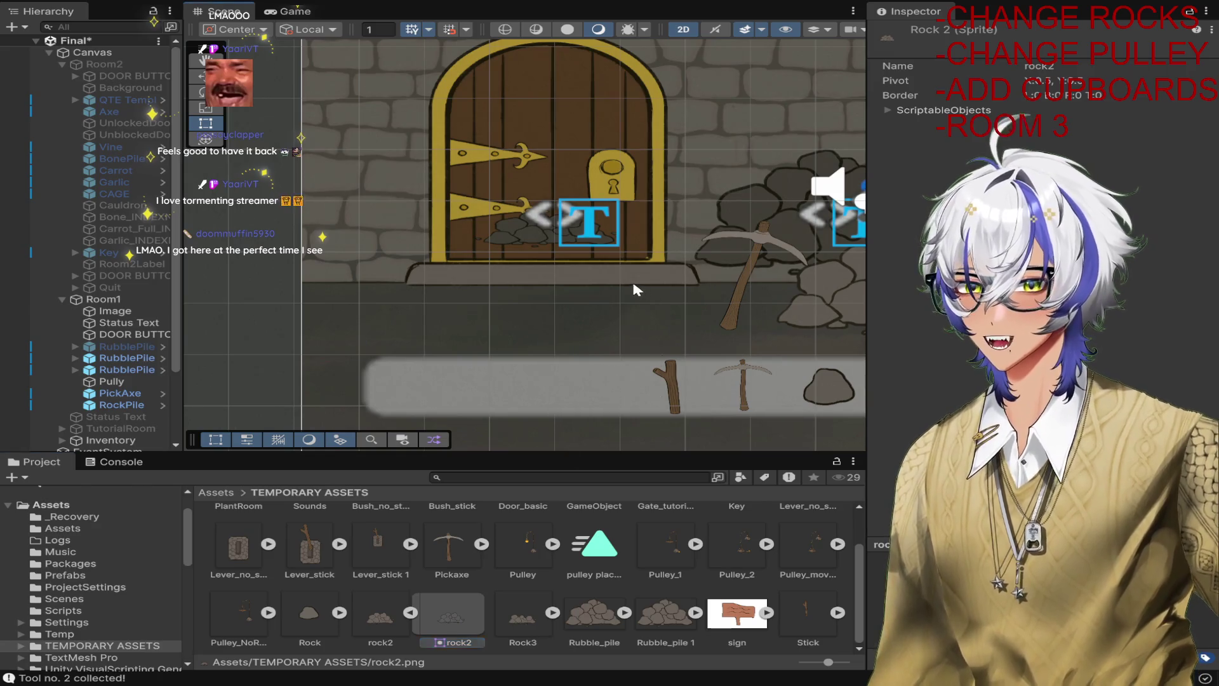
left_click(604, 272)
left_click(127, 358)
scroll(580, 243, "up", 4)
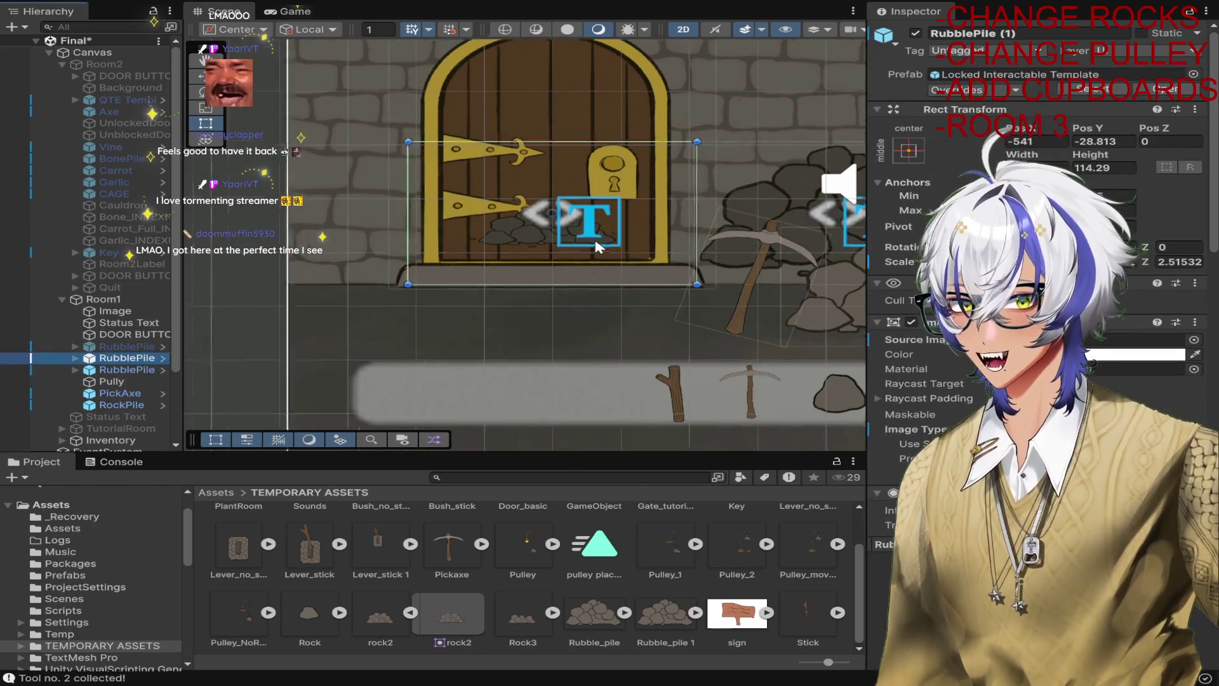
scroll(580, 243, "down", 5)
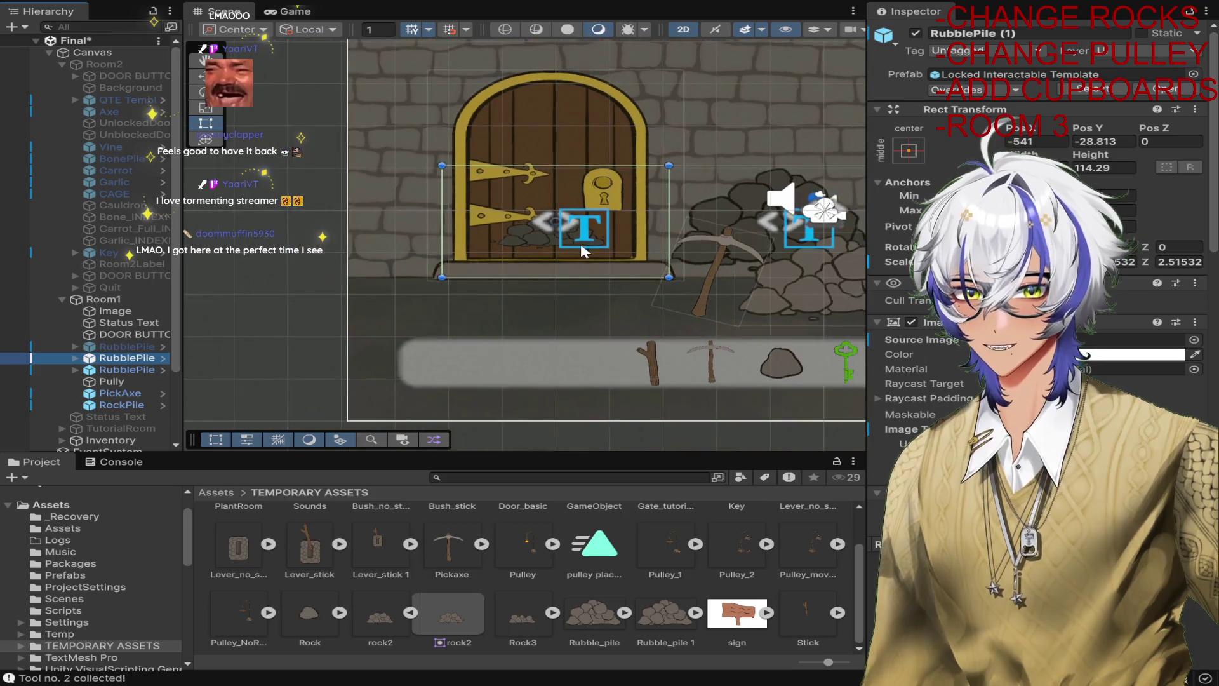
key("r")
scroll(580, 222, "up", 2)
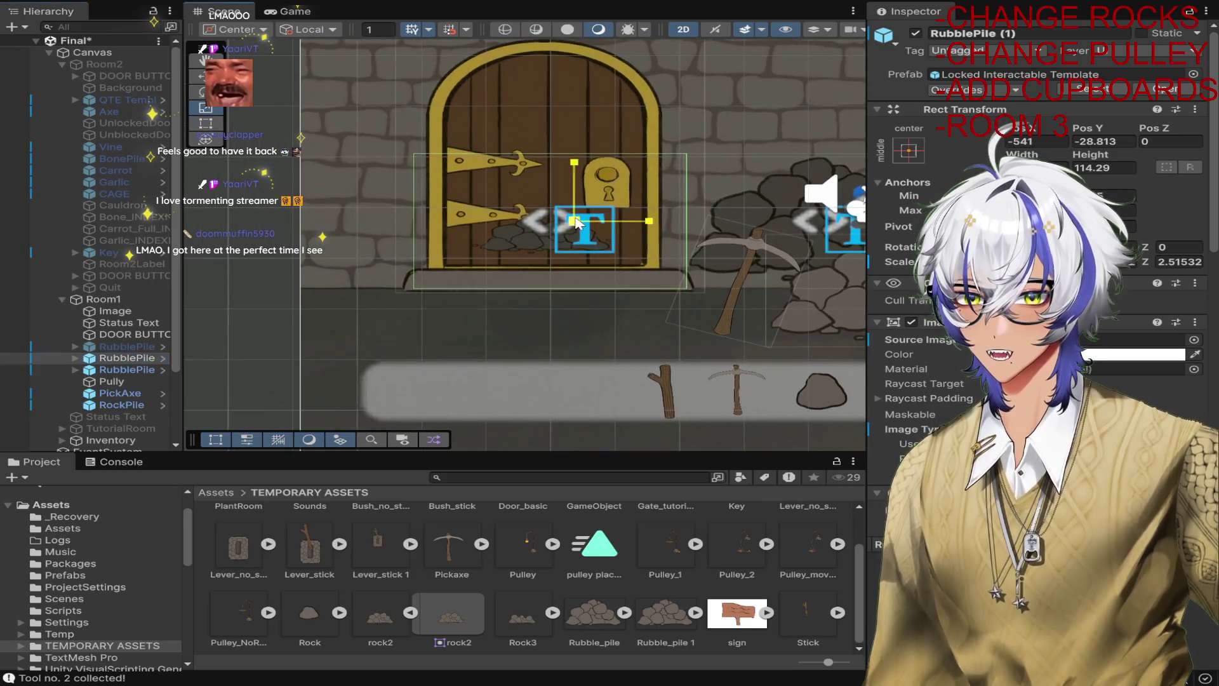
left_click_drag(574, 221, 643, 181)
key("ctrl+z")
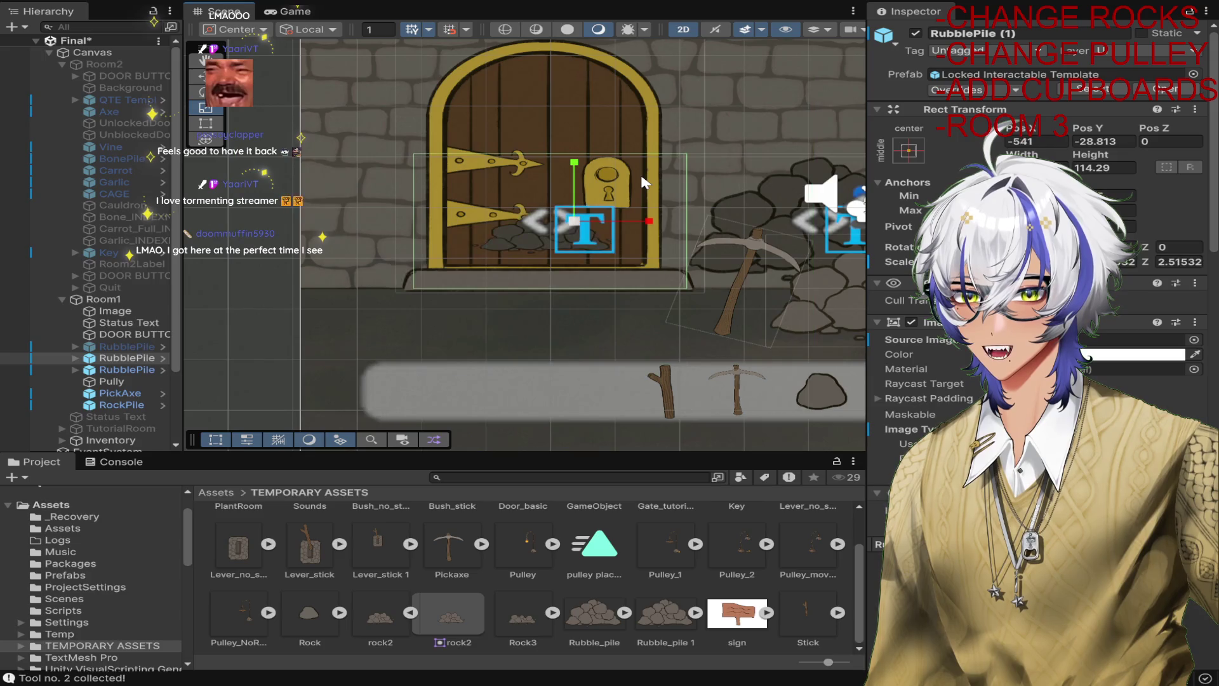
scroll(680, 242, "up", 2)
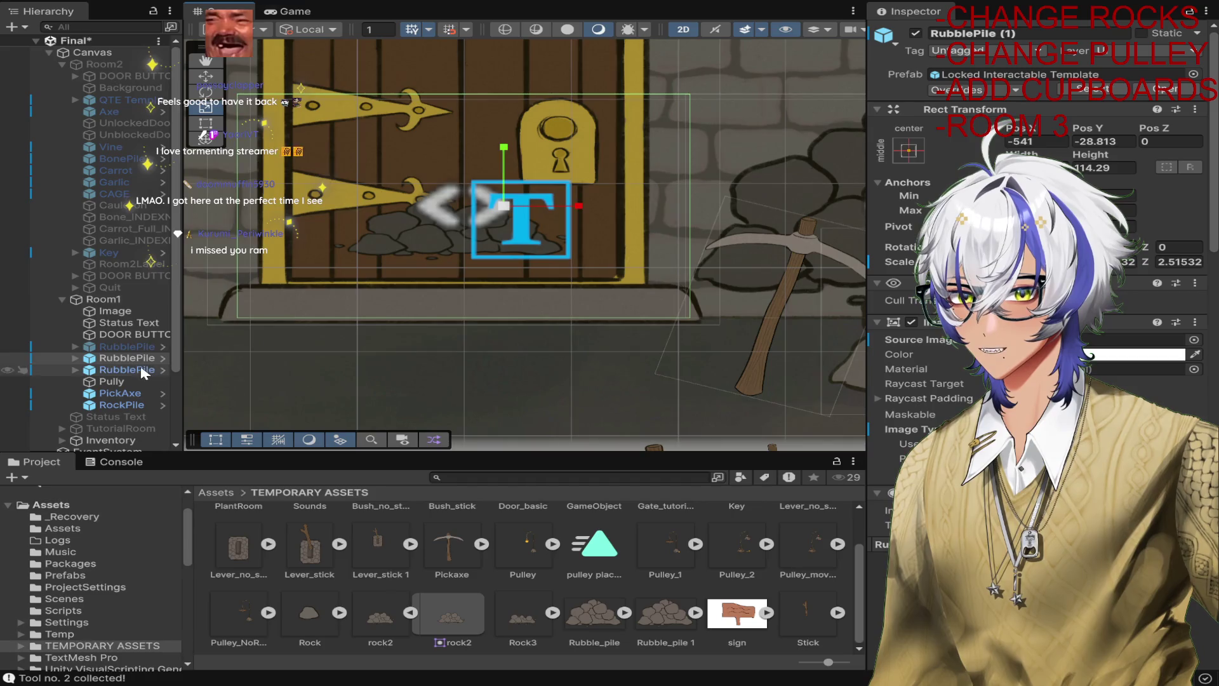
Delete the Text (TMP) child from RubblePile.
left_click(75, 358)
left_click(111, 371)
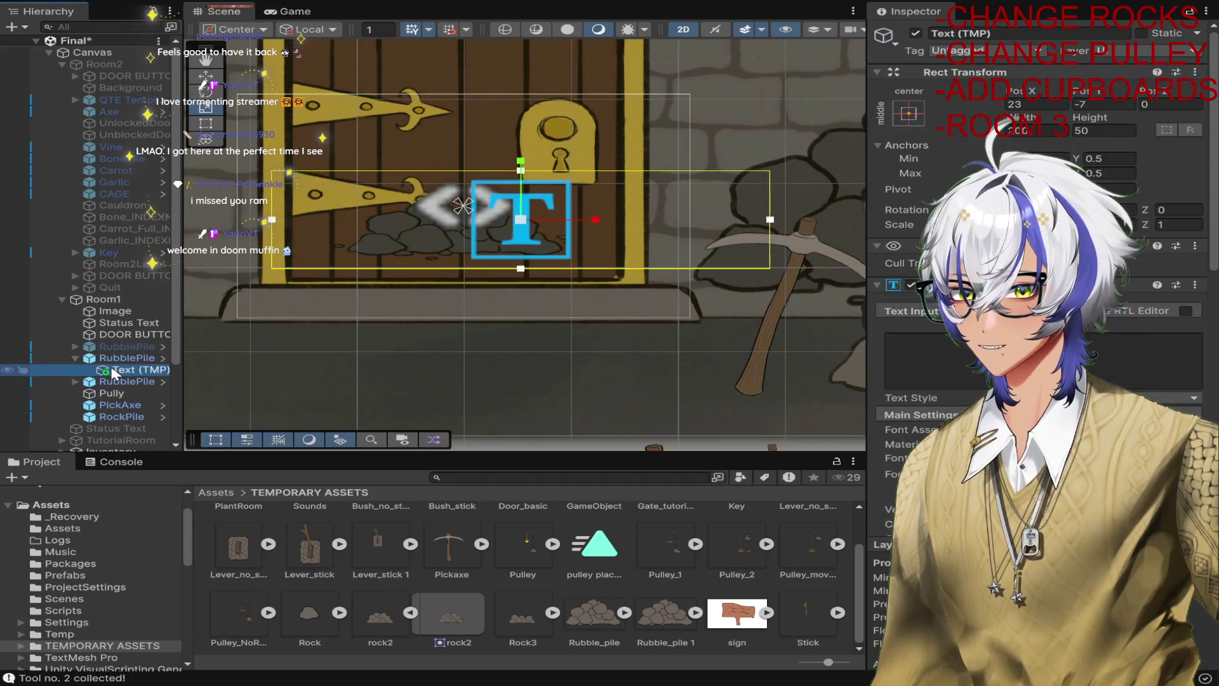
scroll(1041, 254, "down", 10)
scroll(1042, 254, "up", 9)
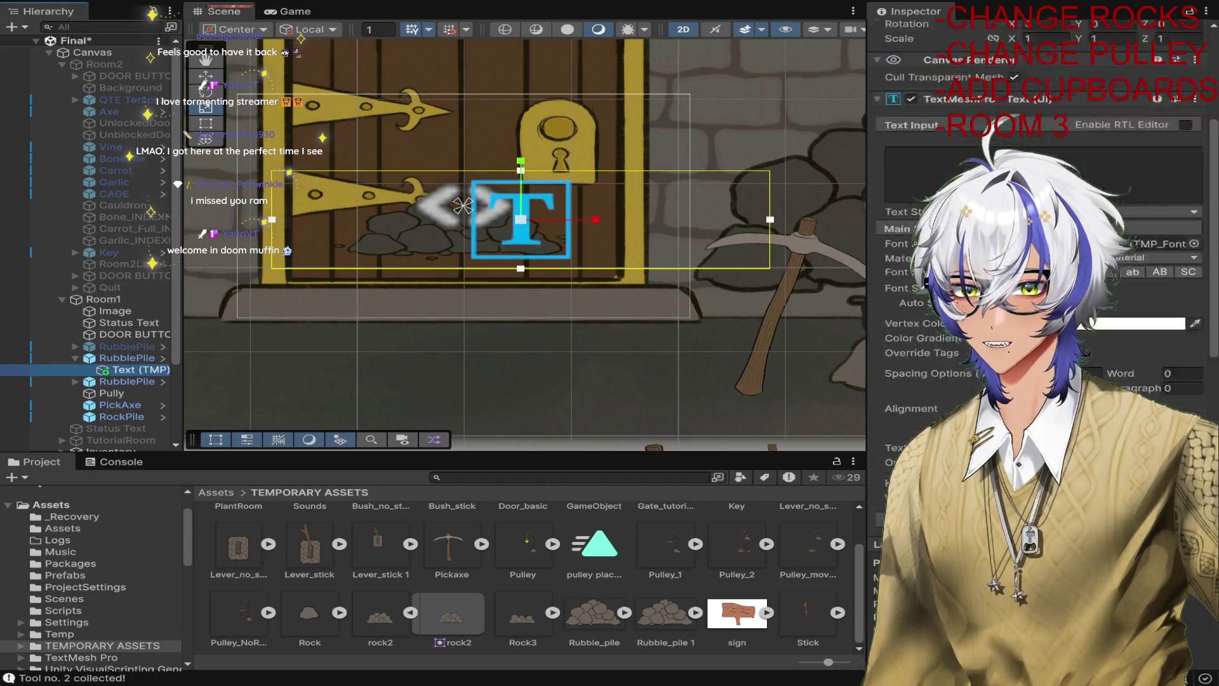
scroll(1041, 254, "up", 2)
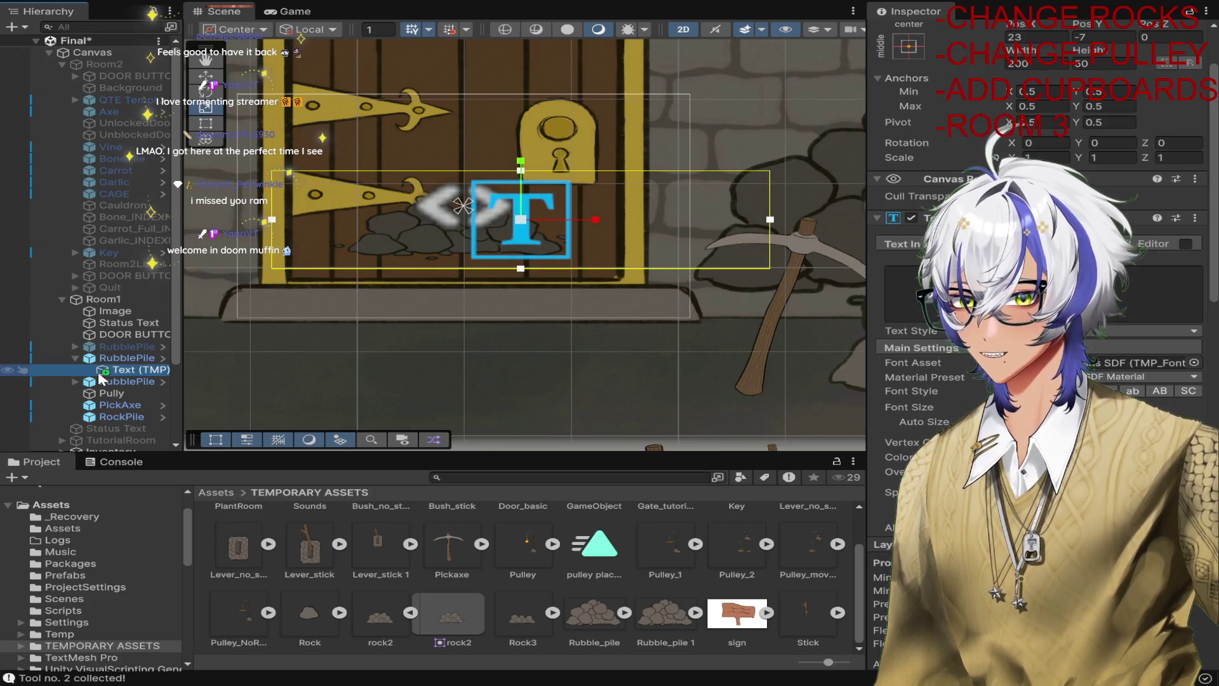
key("Delete")
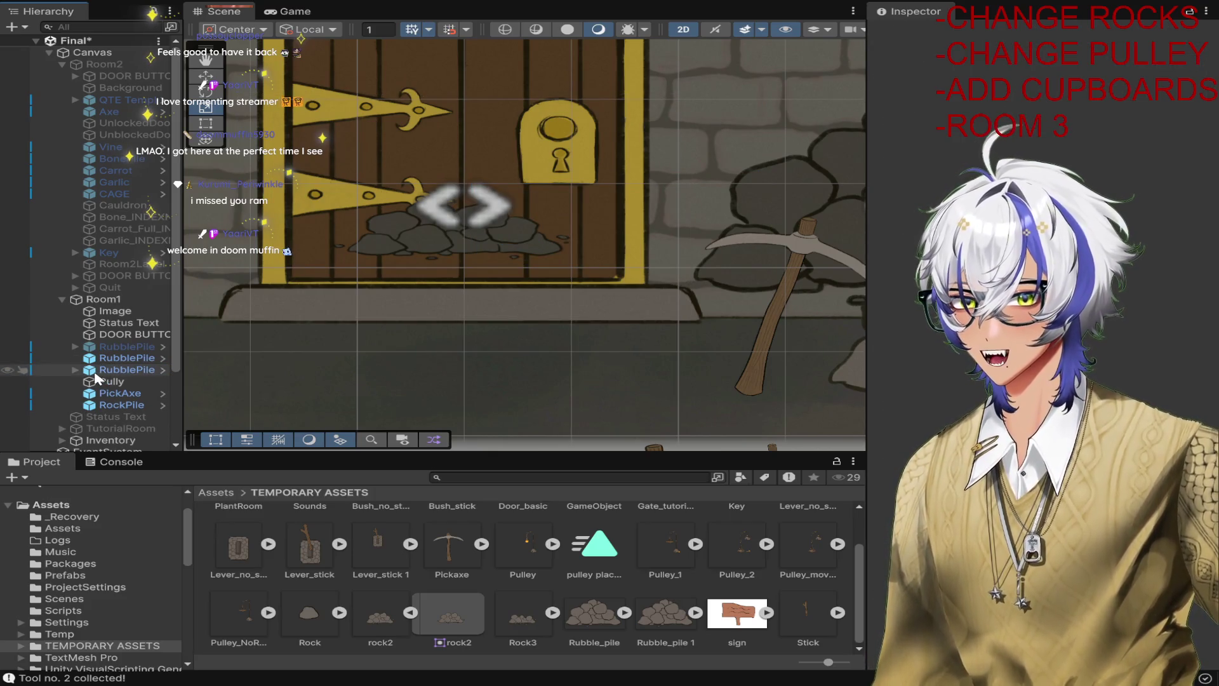
Open RubblePile (1)'s Locked Interactable Template prefab in Prefab Mode.
left_click(101, 359)
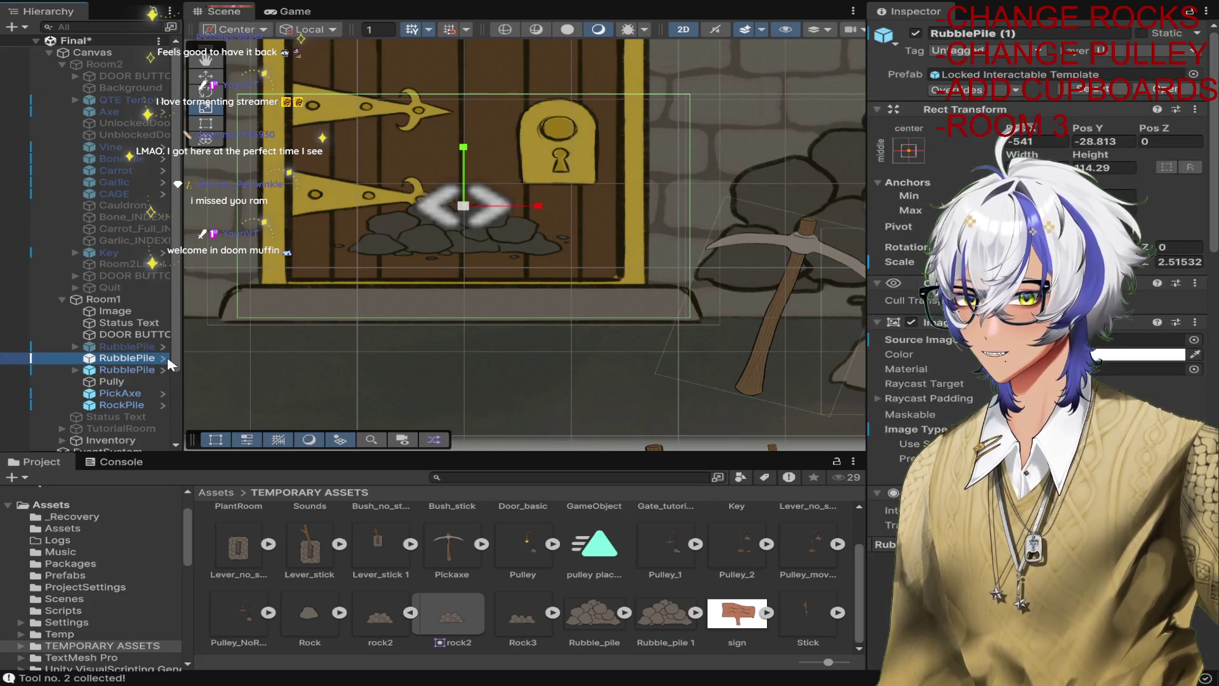
left_click(165, 357)
scroll(1041, 254, "down", 10)
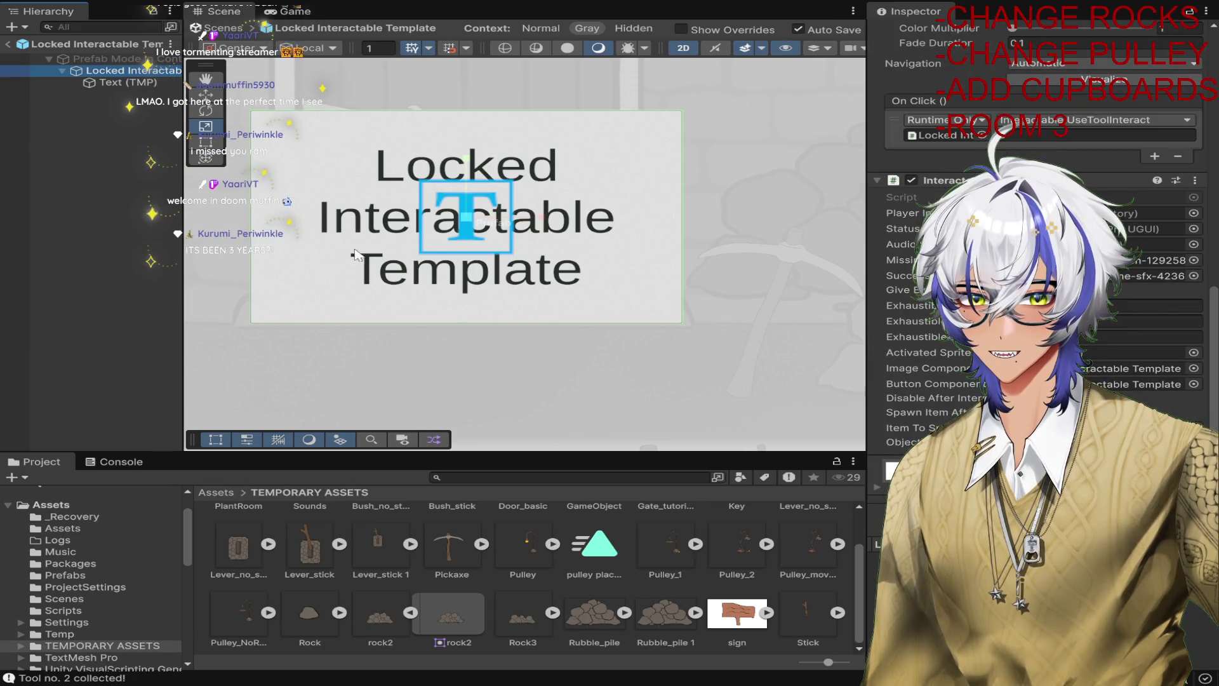
Exit Prefab Mode back to the Final scene and zoom out over room 1.
left_click(10, 44)
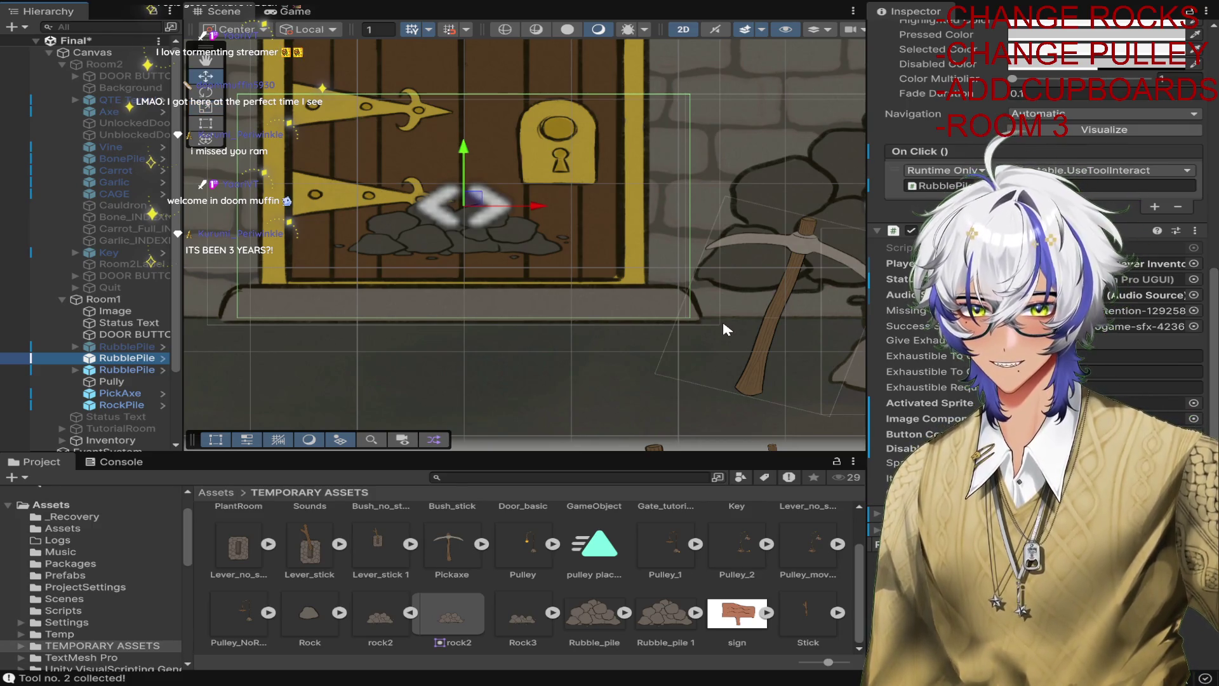
scroll(722, 318, "down", 6)
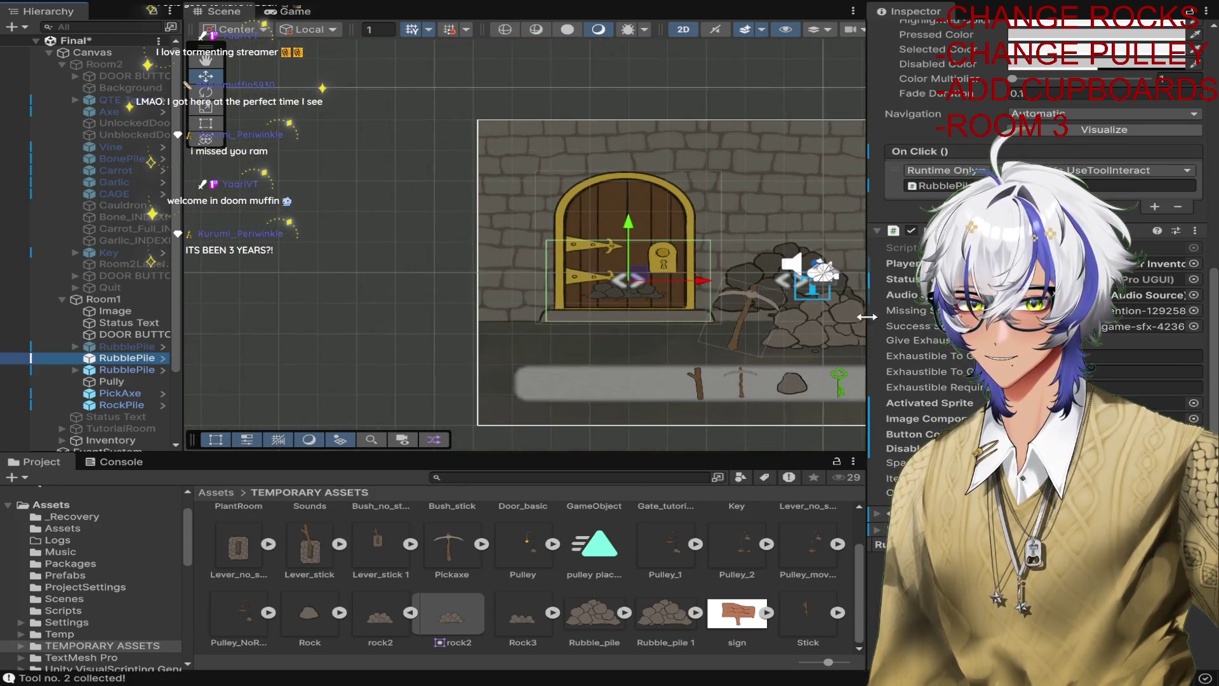
scroll(851, 316, "right", 8)
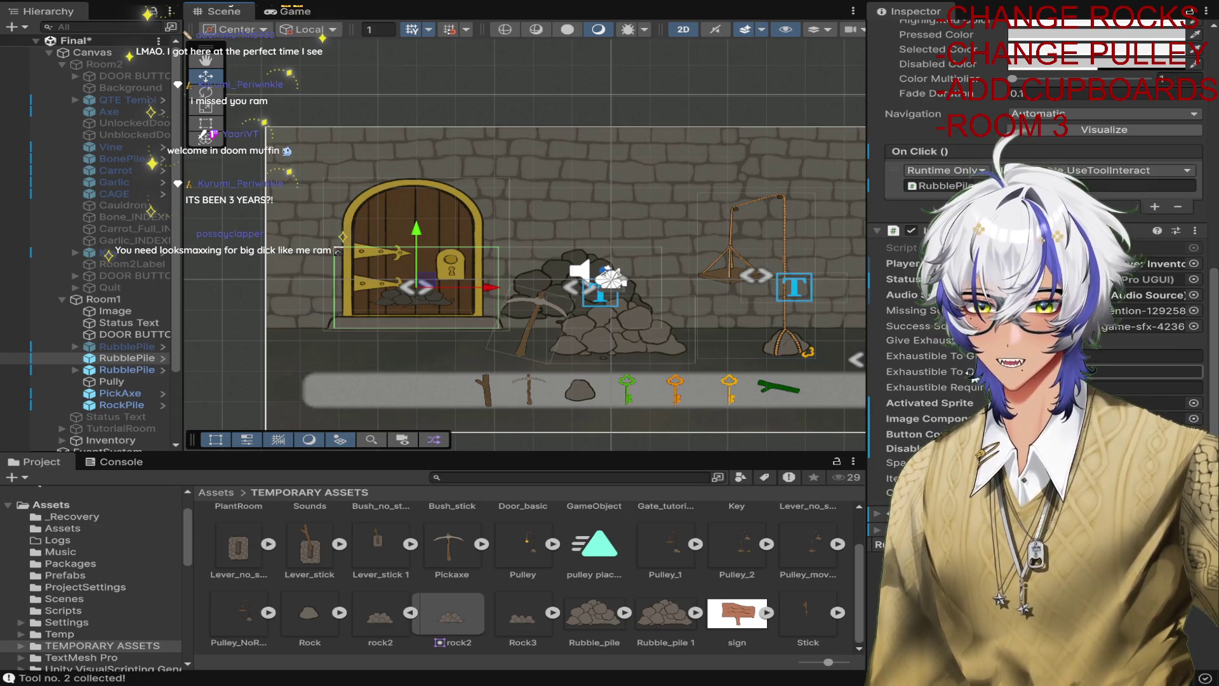
scroll(974, 378, "up", 10)
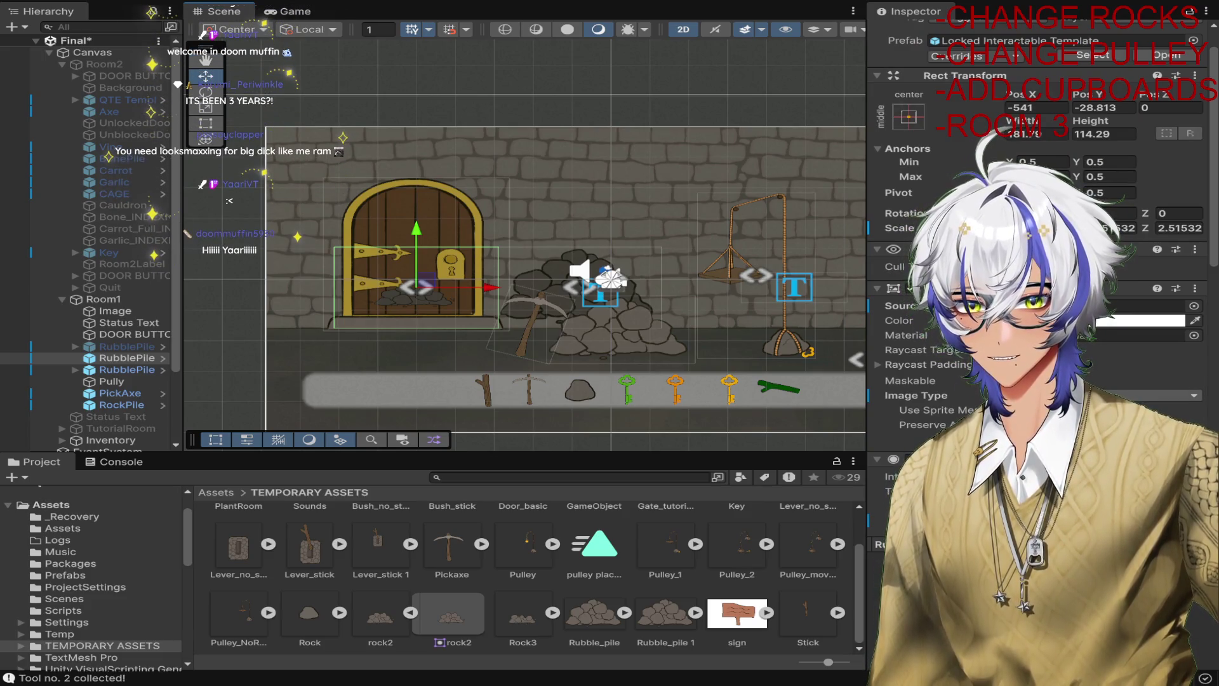
left_click(1143, 394)
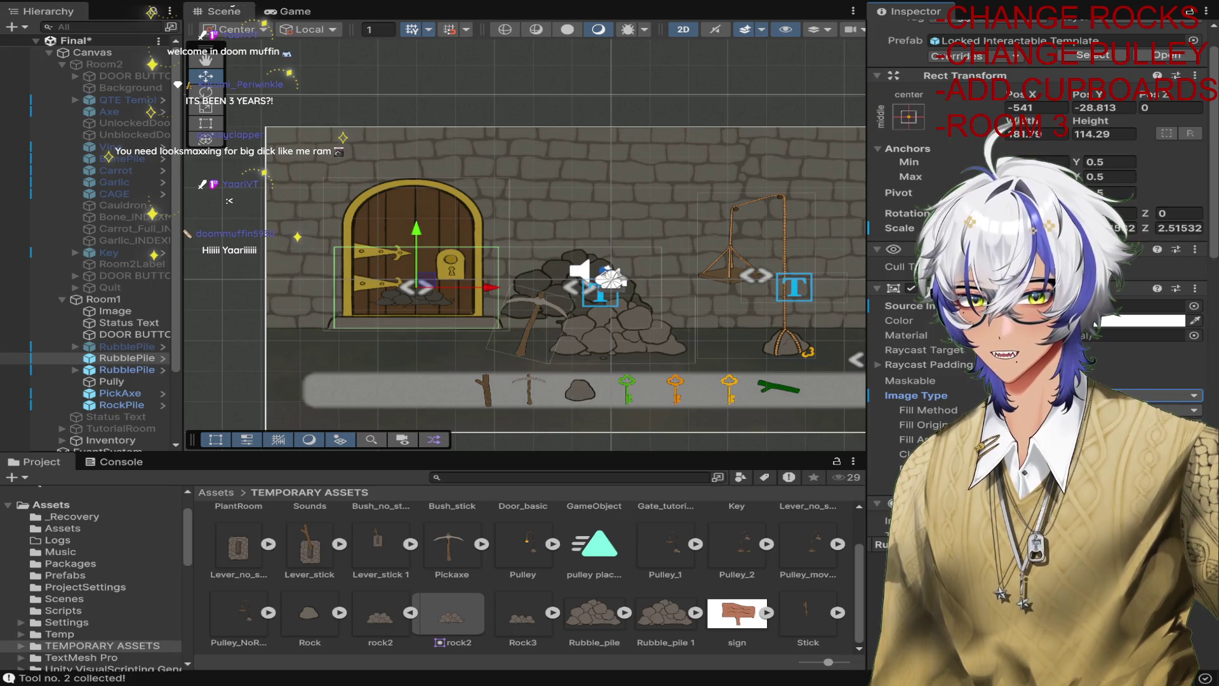
left_click(1143, 438)
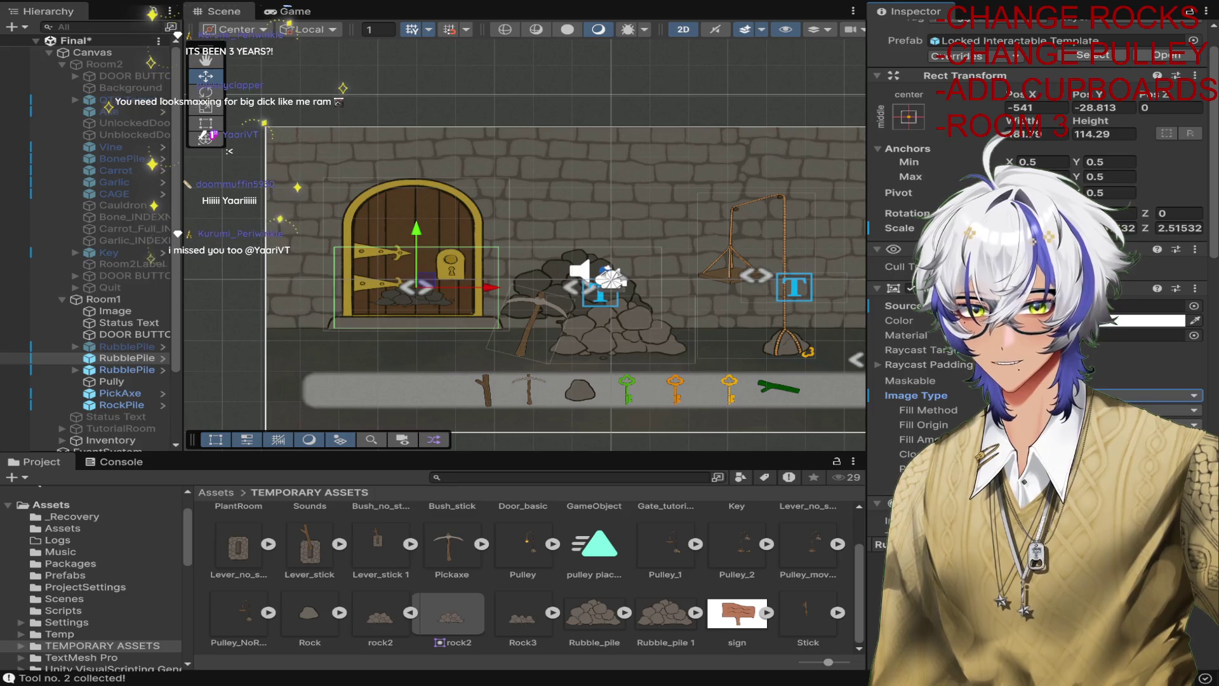
scroll(952, 191, "up", 2)
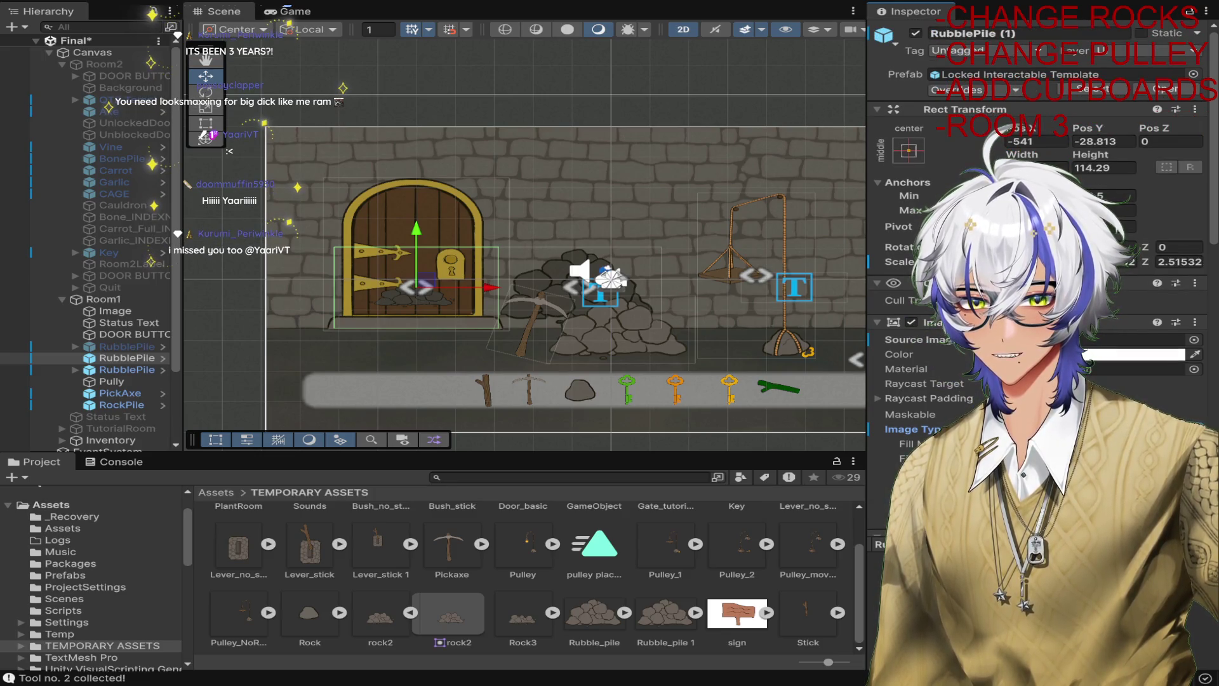
scroll(1042, 254, "down", 4)
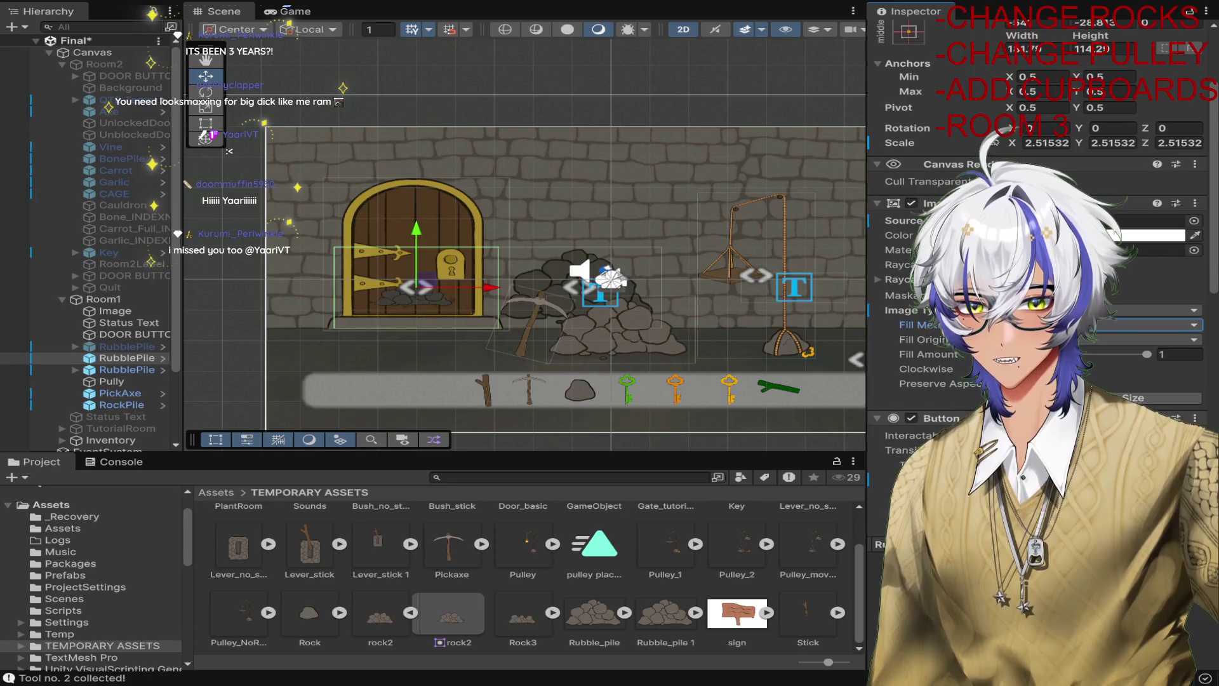
left_click(1011, 383)
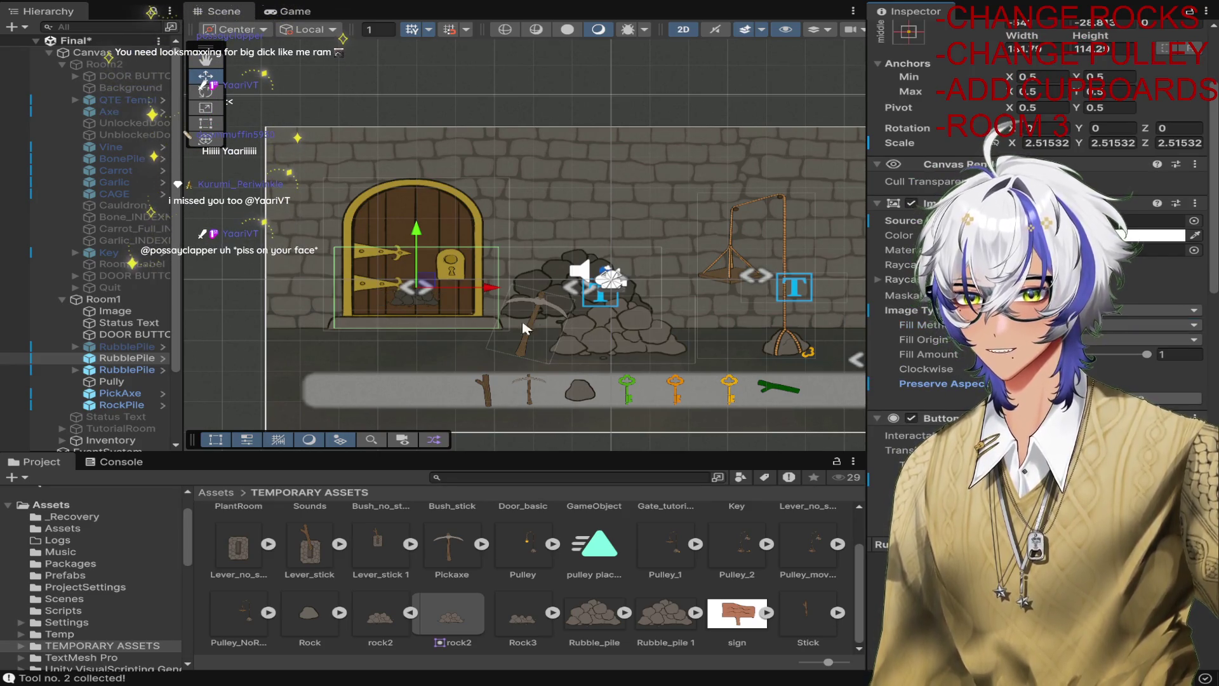
scroll(441, 296, "up", 5)
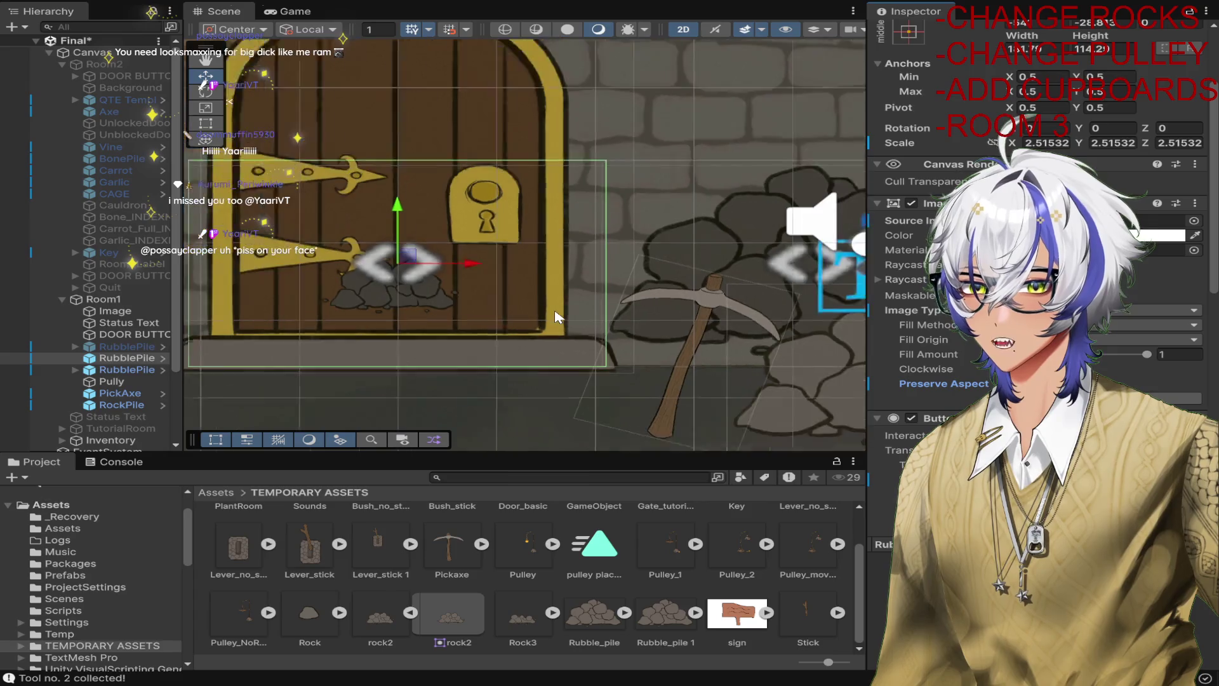
scroll(557, 317, "down", 2)
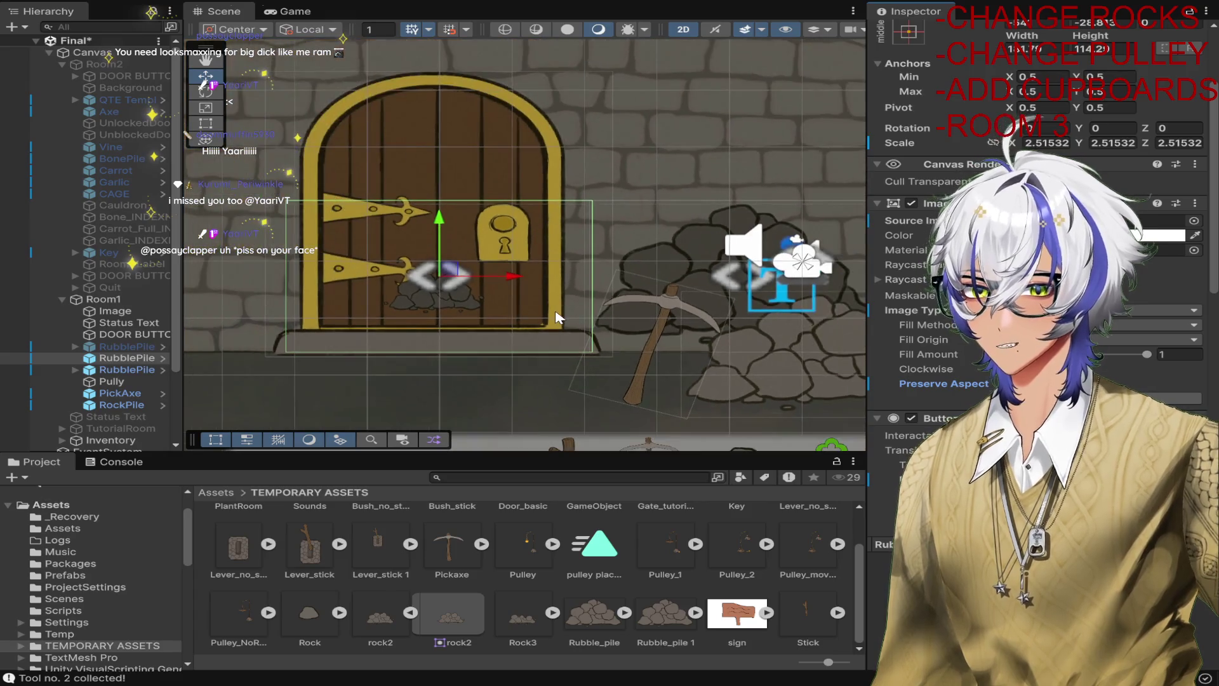
left_click(1121, 325)
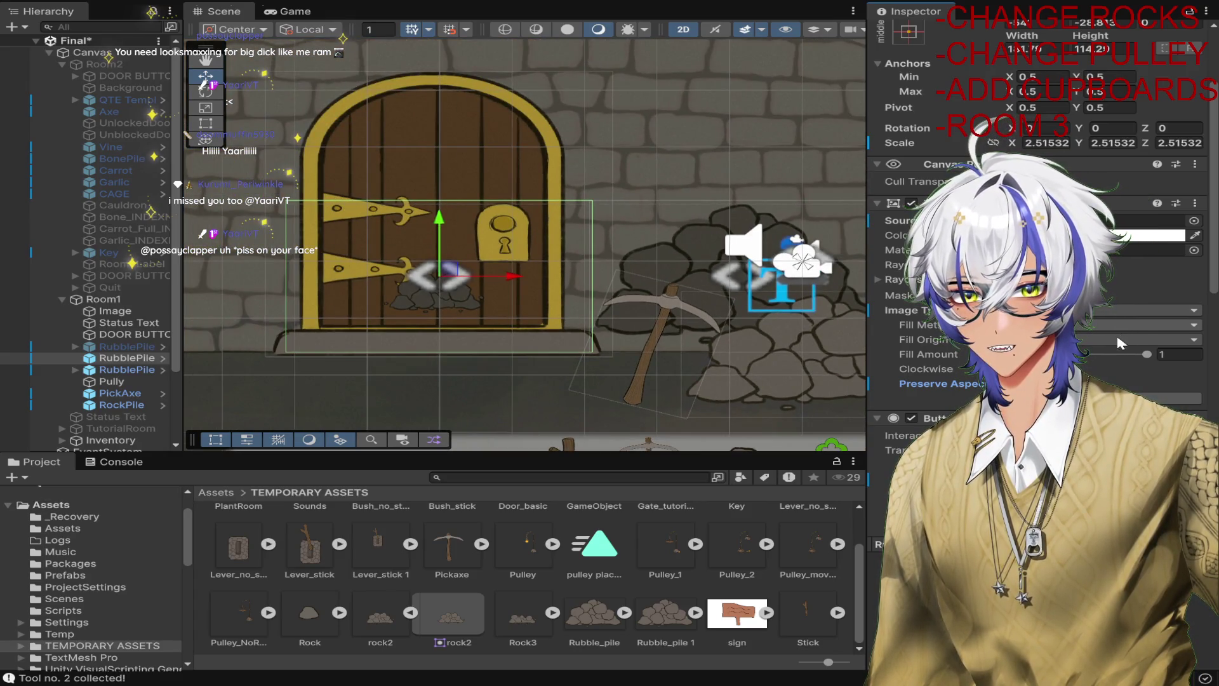
left_click(1174, 354)
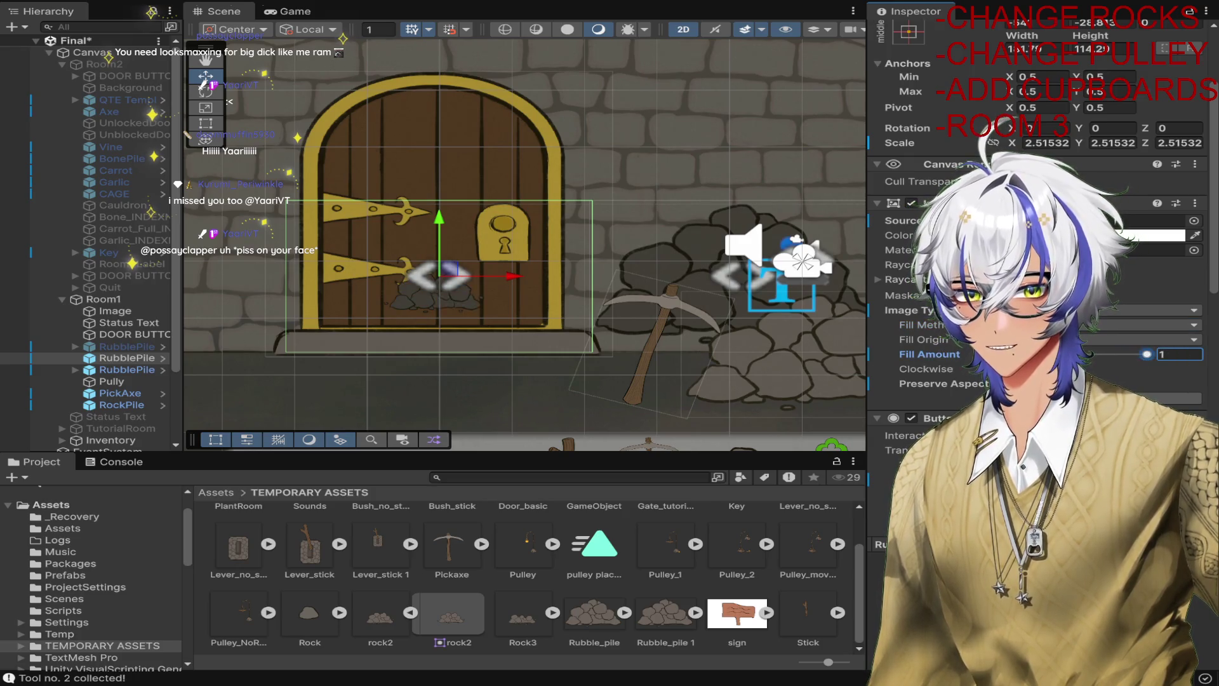
left_click(1141, 309)
left_click(1094, 352)
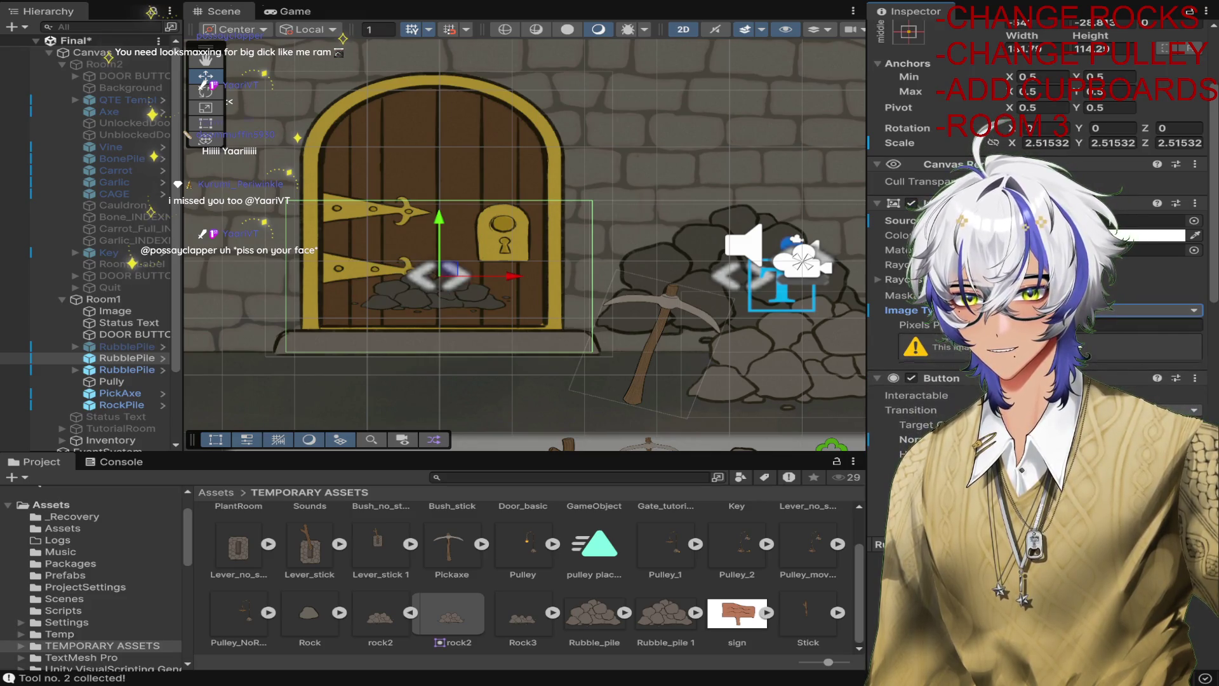
left_click(1140, 309)
left_click(1094, 325)
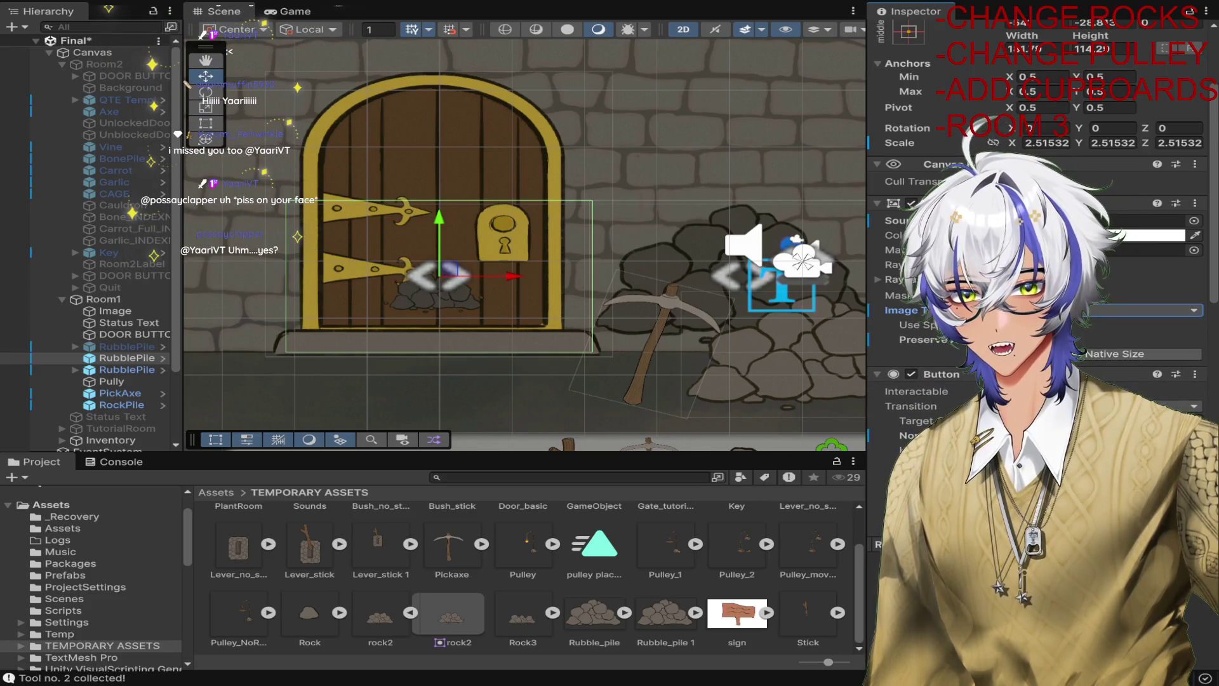
left_click(1092, 325)
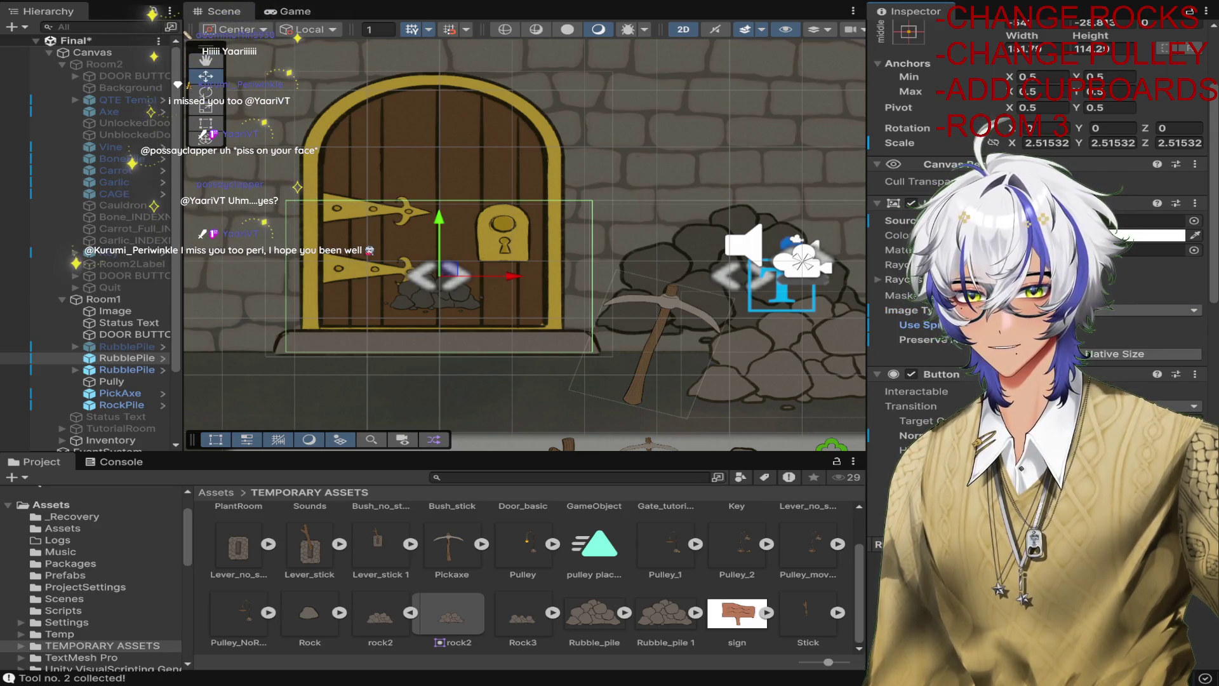
left_click(1143, 309)
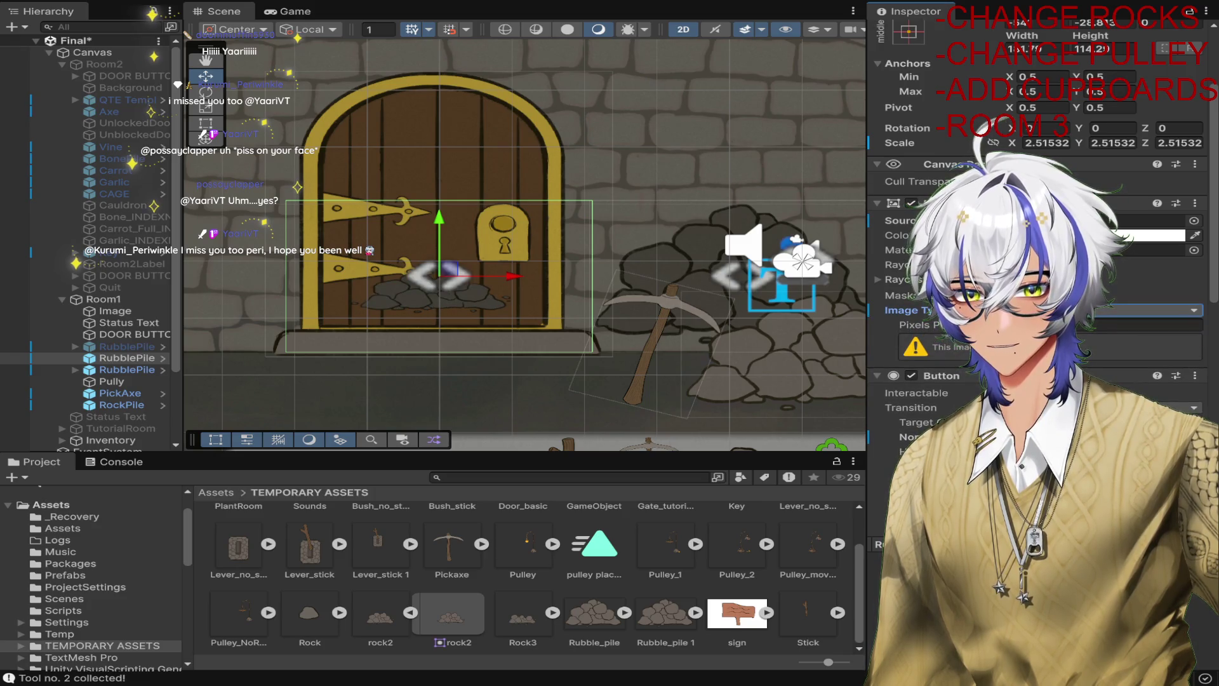
left_click(878, 279)
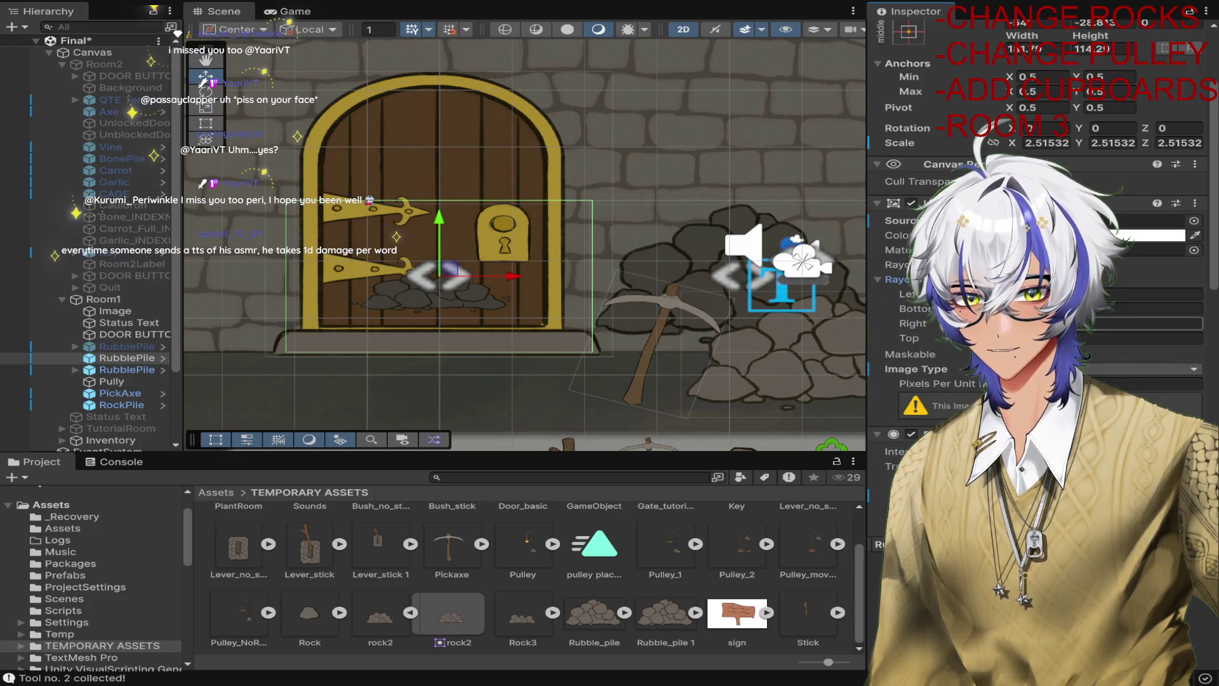
left_click(957, 386)
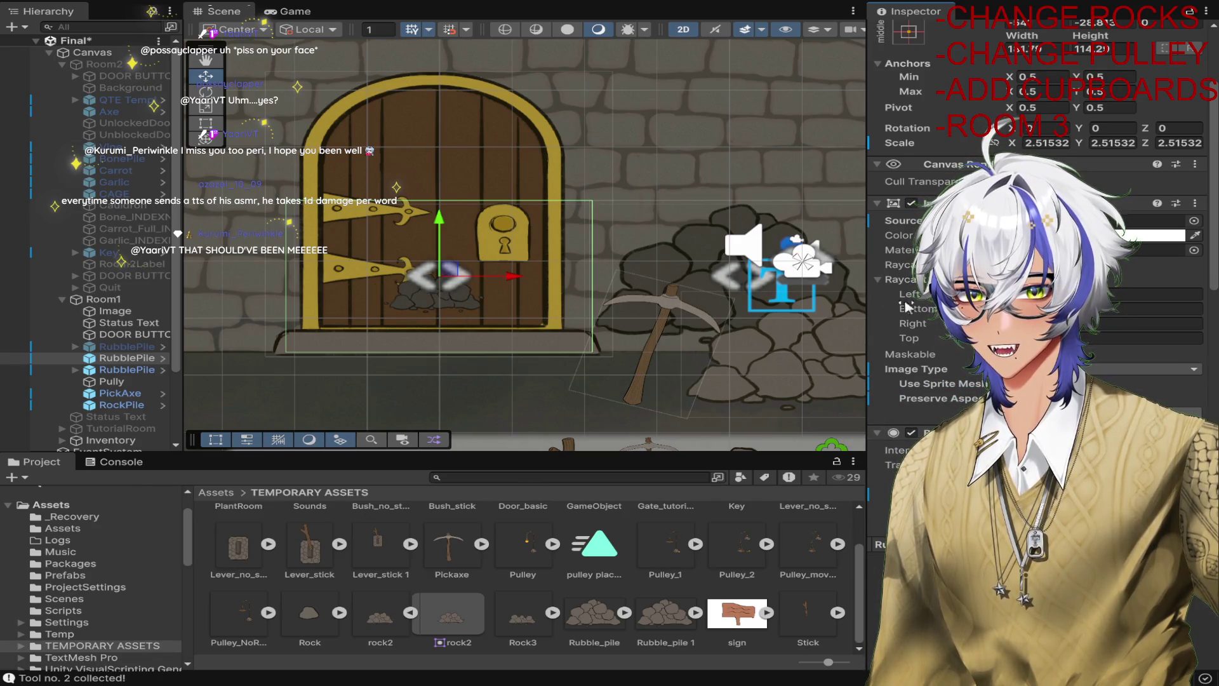
left_click(1156, 294)
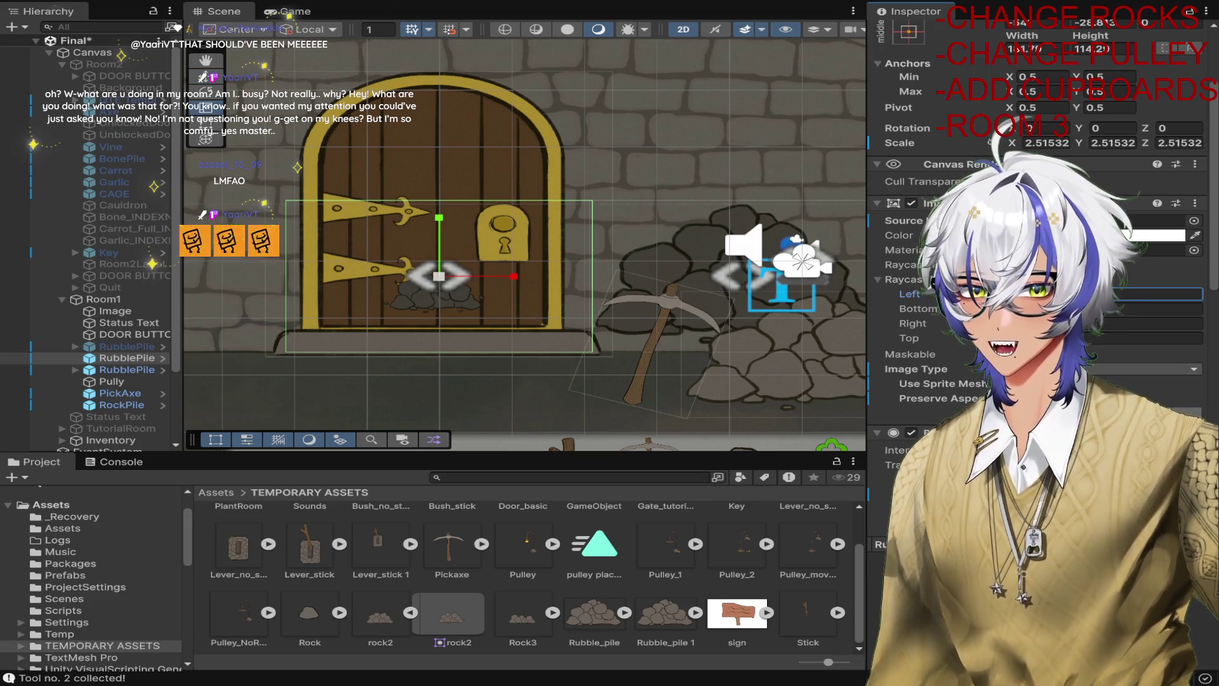
Reposition the shrunken rubble pile down into the door area of room 1.
scroll(564, 362, "down", 10)
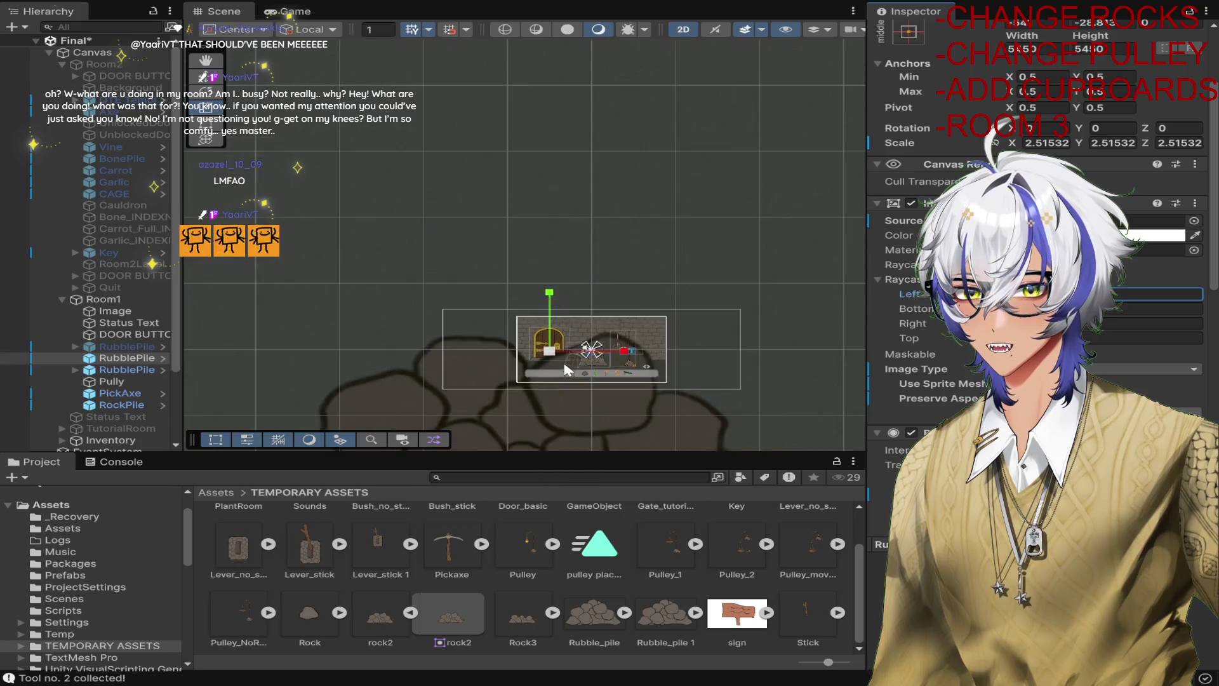
scroll(565, 368, "down", 5)
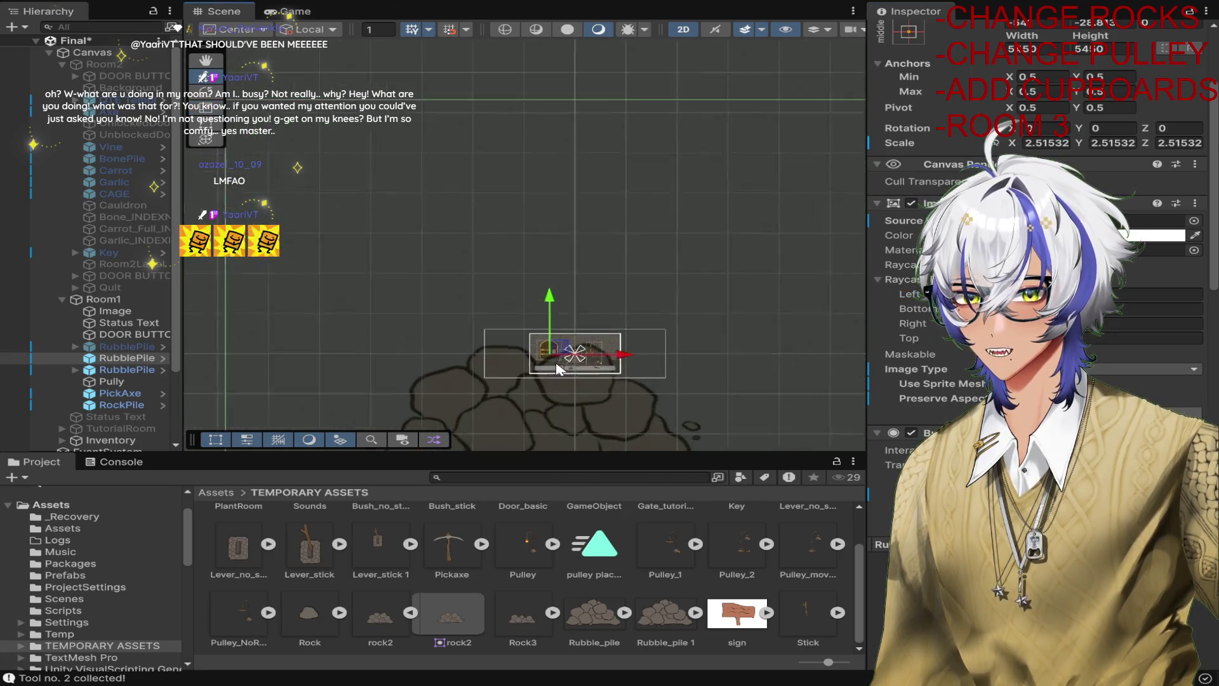
mouse_move(556, 368)
left_mouse_down()
mouse_move(556, 280)
mouse_move(489, 284)
mouse_move(612, 326)
mouse_move(615, 355)
mouse_move(580, 359)
left_mouse_up()
key("w")
scroll(524, 287, "up", 1)
key("w")
scroll(602, 348, "up", 2)
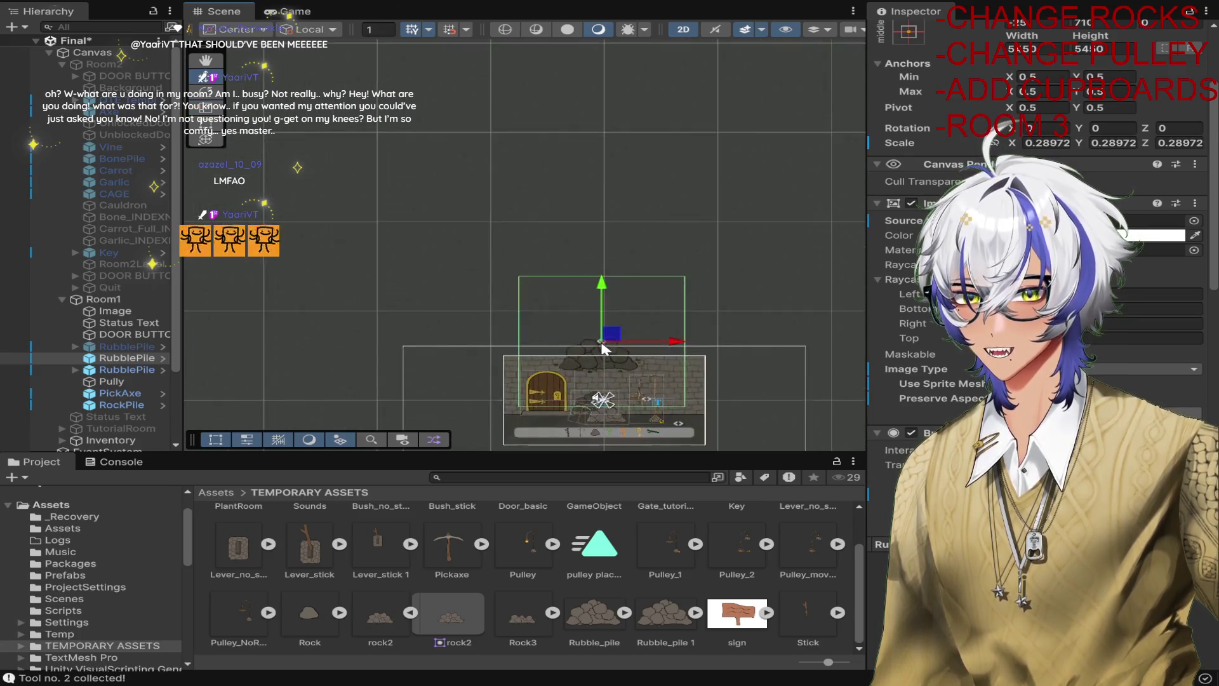
scroll(602, 348, "up", 2)
left_click_drag(602, 348, 607, 368)
scroll(606, 367, "down", 1)
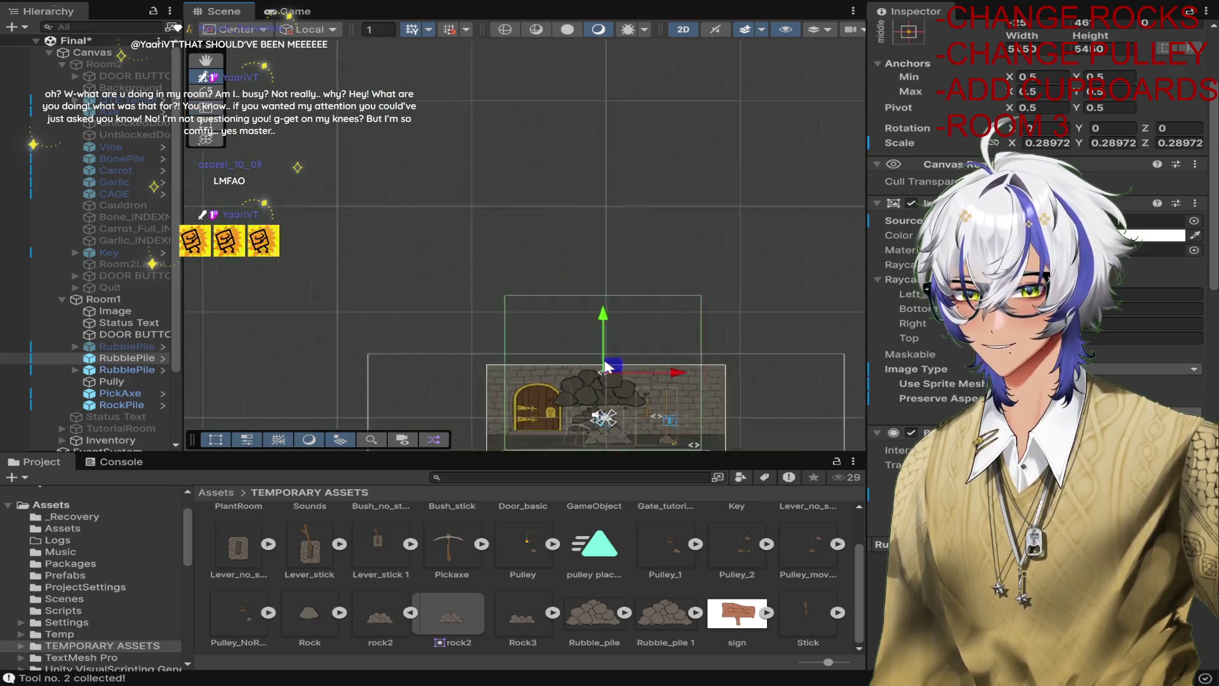
scroll(599, 256, "up", 4)
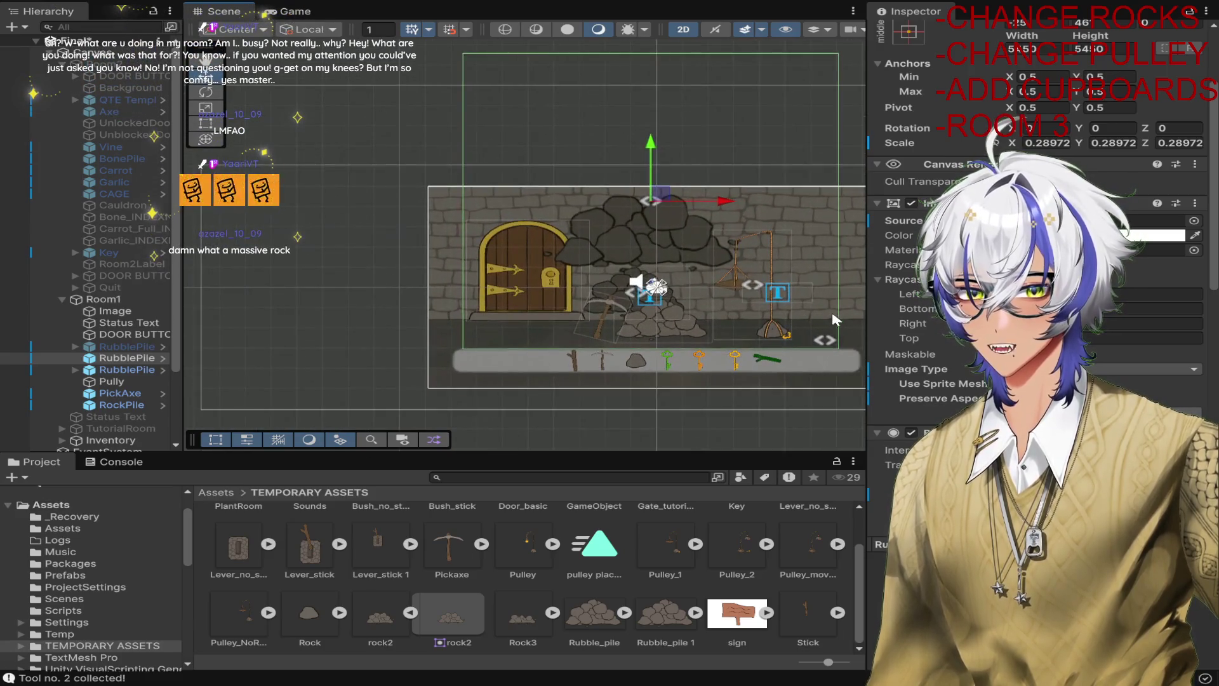
scroll(798, 353, "up", 1)
scroll(920, 286, "up", 2)
scroll(951, 366, "down", 1)
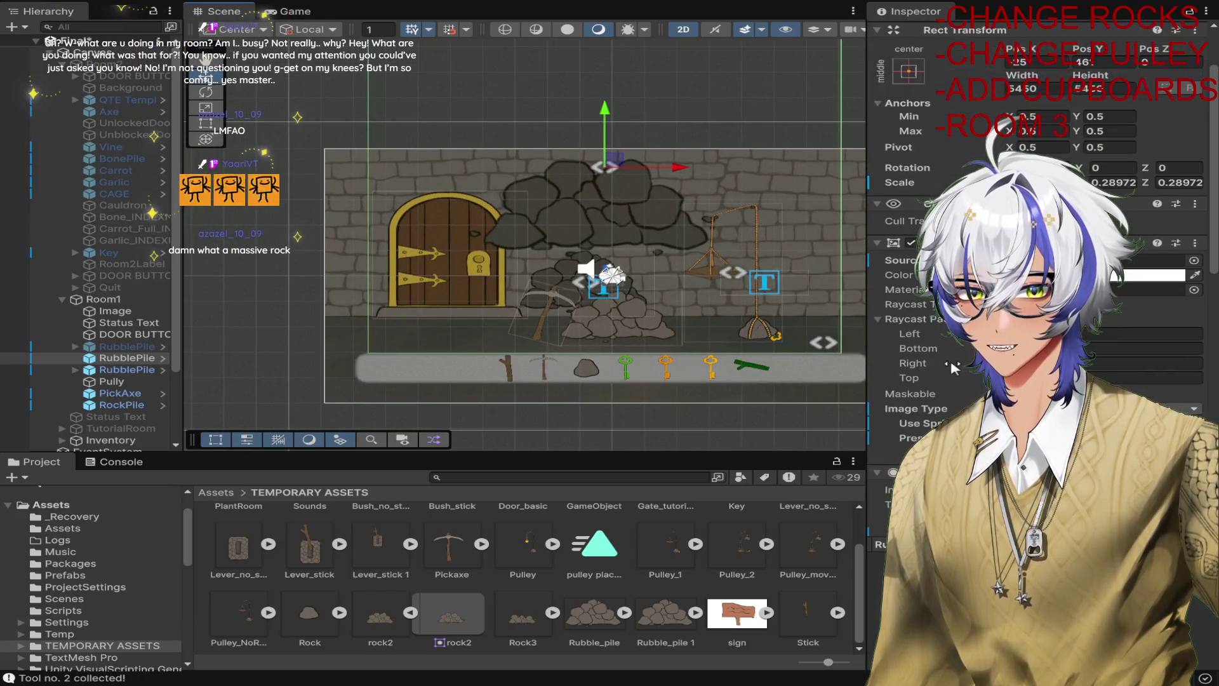
Shrink the rock pile and move it down onto the door's base.
left_click(990, 348)
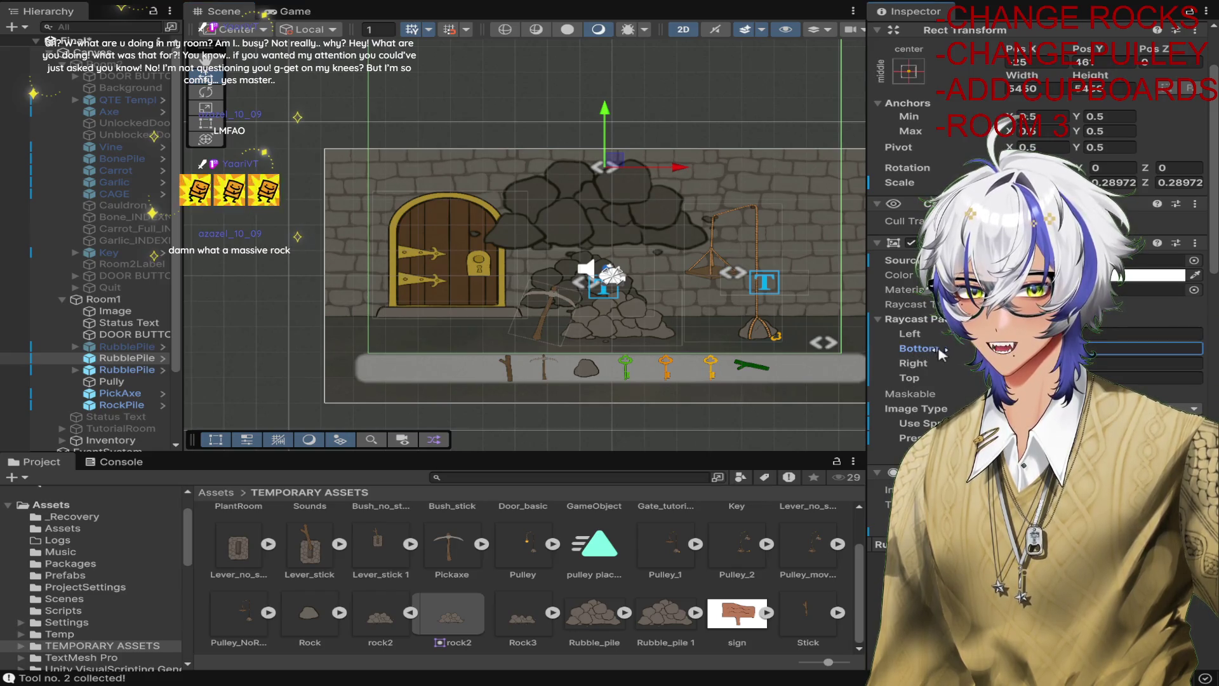
type("5")
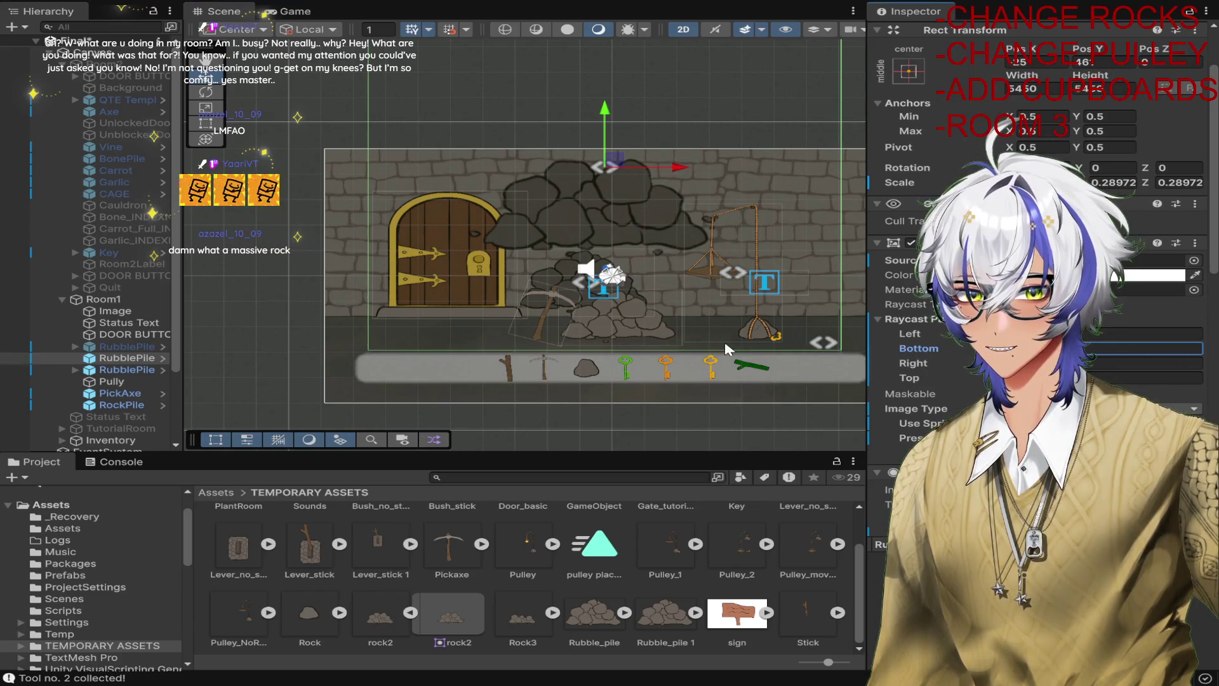
type("r")
mouse_move(604, 167)
left_mouse_down()
mouse_move(574, 180)
mouse_move(573, 204)
left_mouse_up()
scroll(573, 204, "up", 5)
key("w")
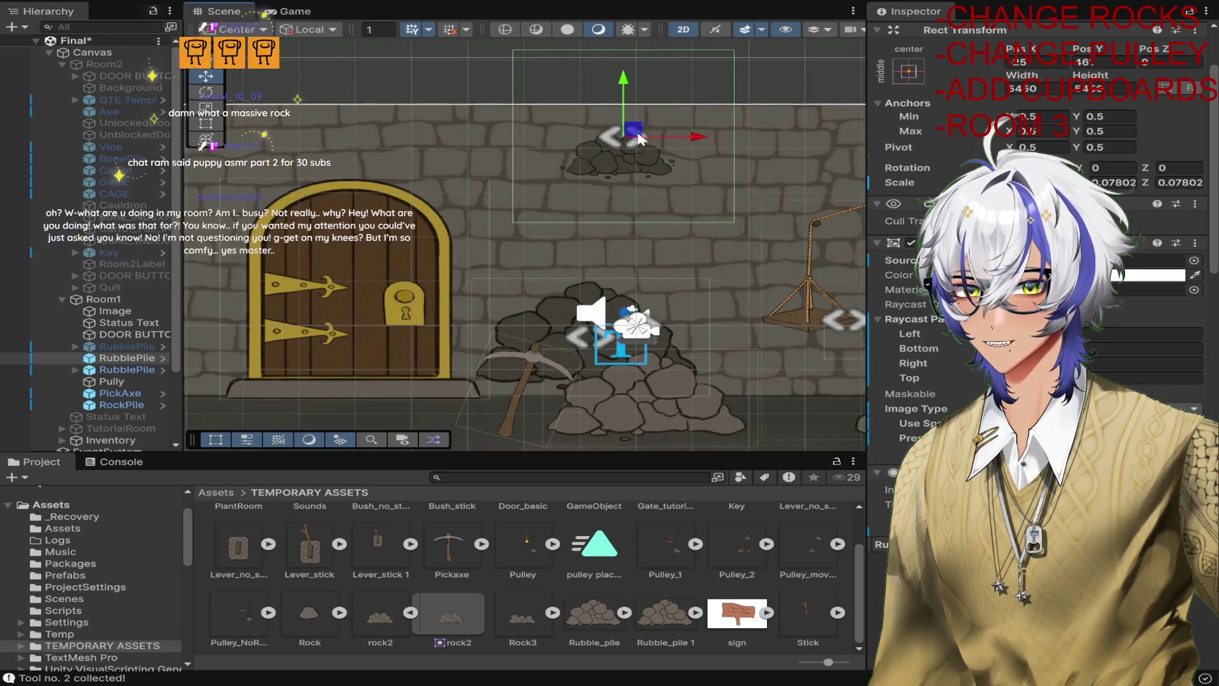
mouse_move(620, 136)
left_mouse_down()
mouse_move(606, 274)
mouse_move(508, 320)
mouse_move(364, 343)
mouse_move(574, 325)
mouse_move(584, 313)
mouse_move(356, 311)
mouse_move(369, 323)
left_mouse_up()
key("w")
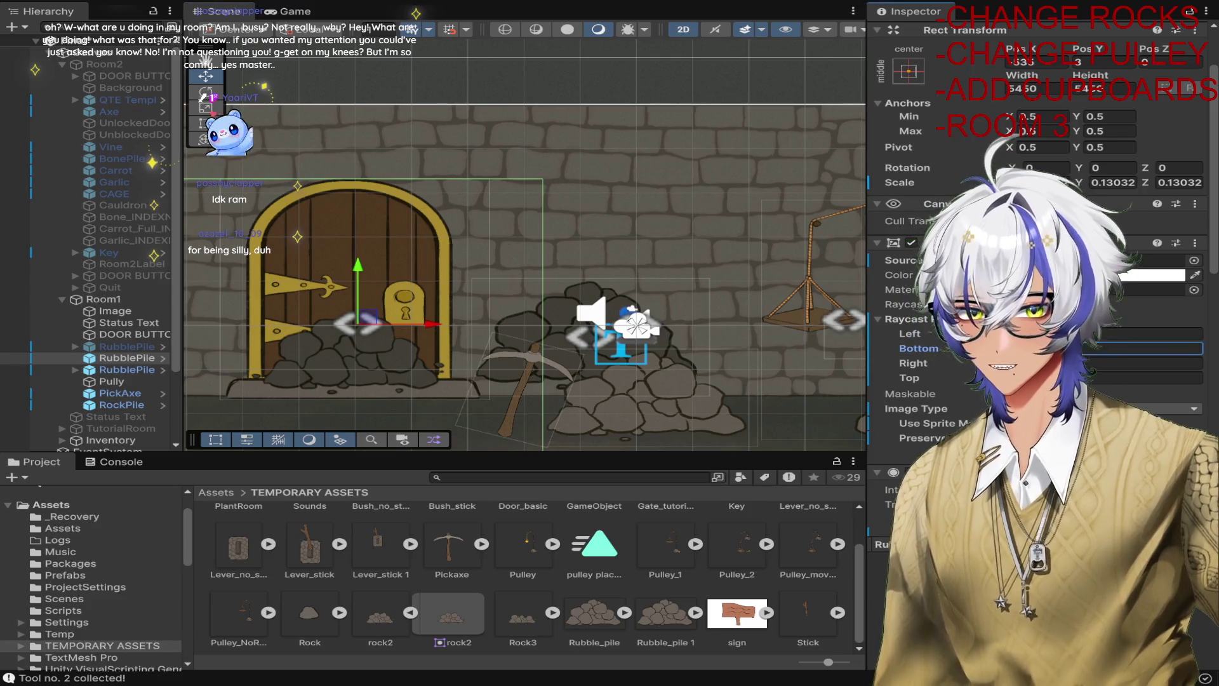
Adjust Raycast Padding Bottom, Right and Top so the clickable area fits the rubble.
left_click(1118, 348)
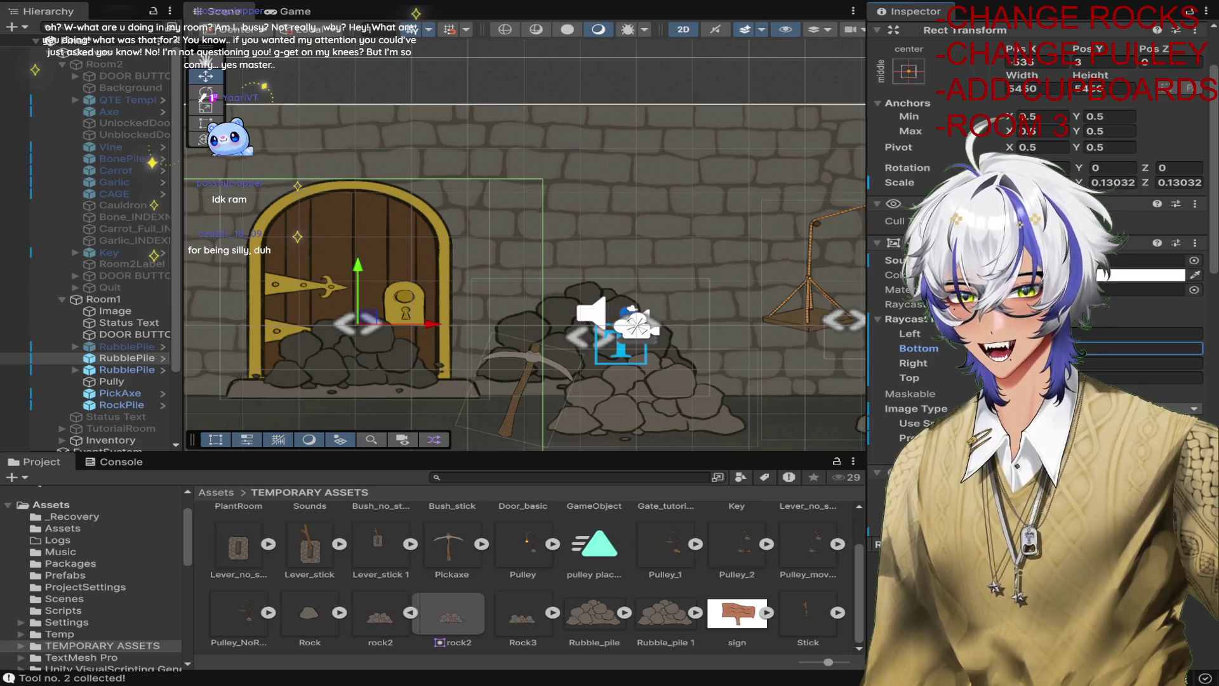
scroll(354, 258, "down", 2)
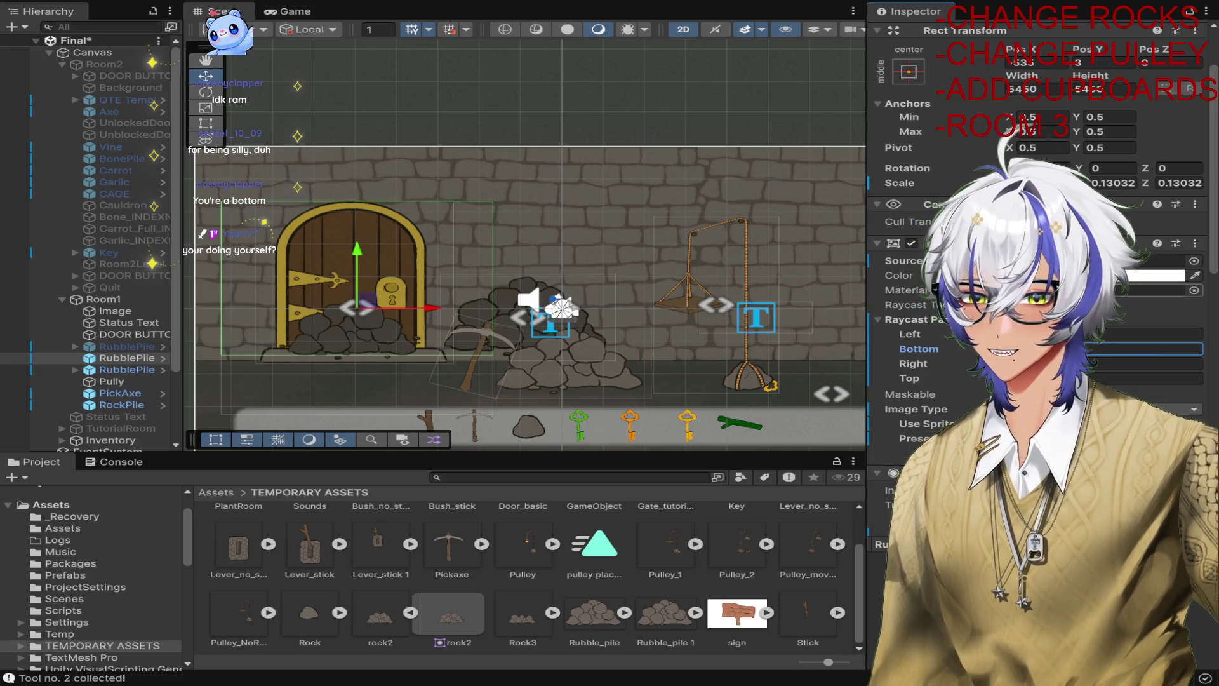
left_click(1143, 363)
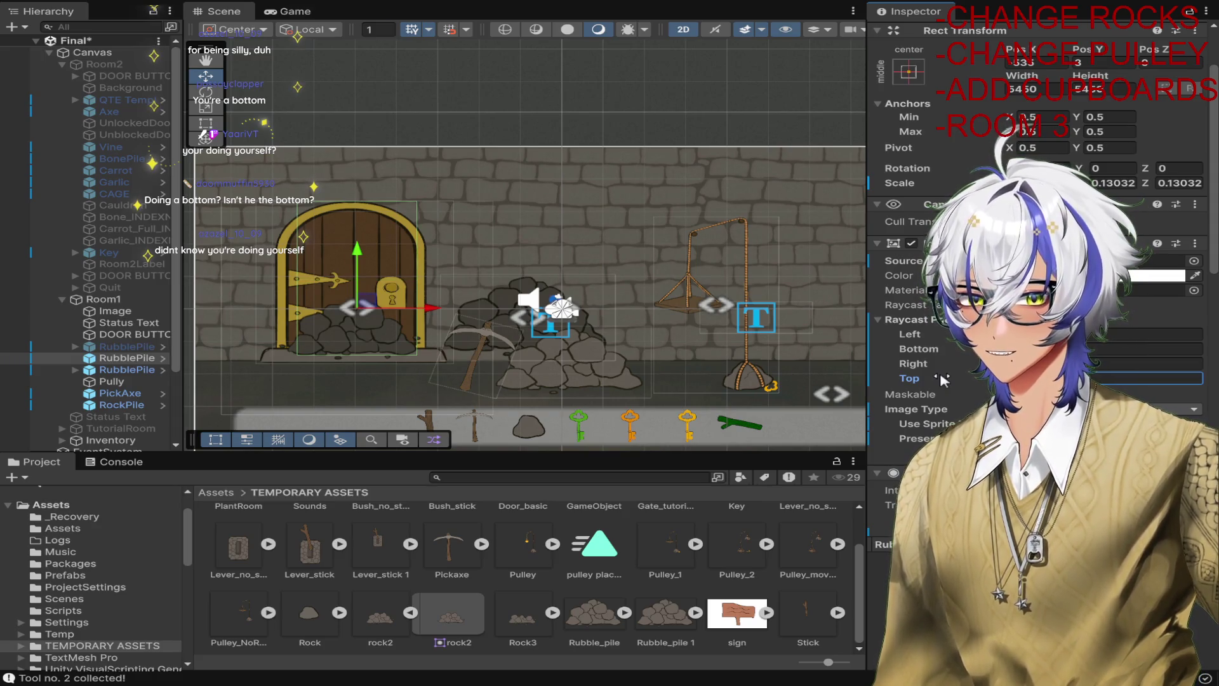
key("Return")
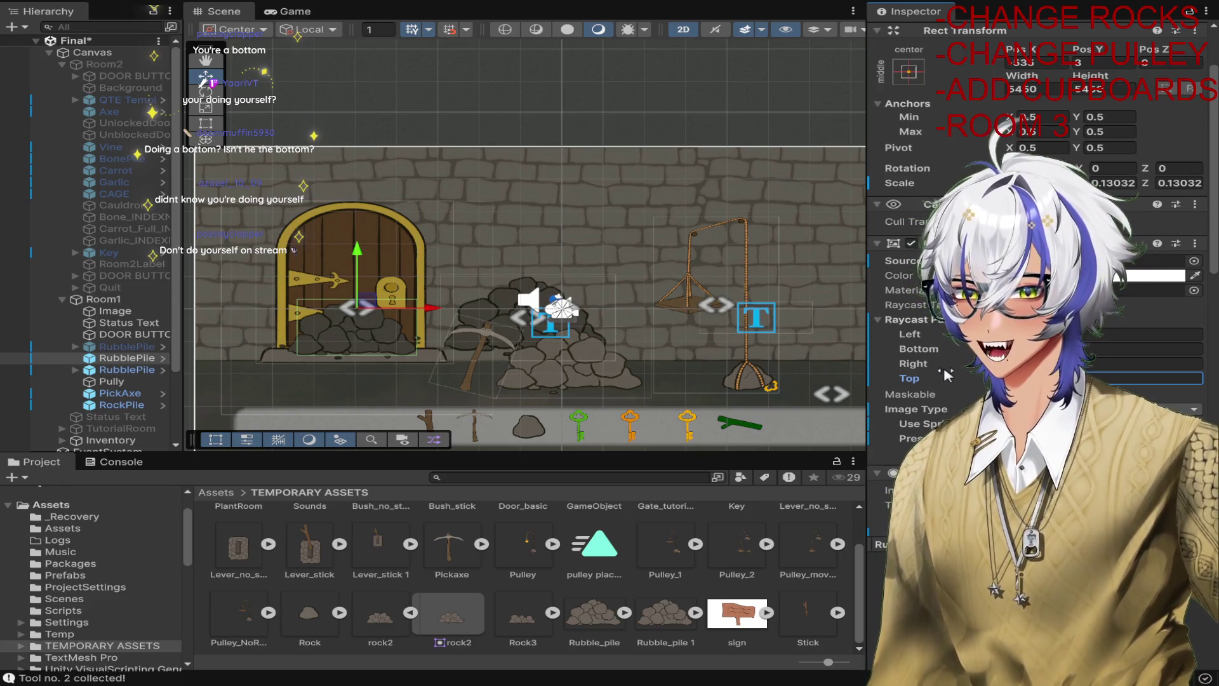
scroll(390, 262, "up", 5)
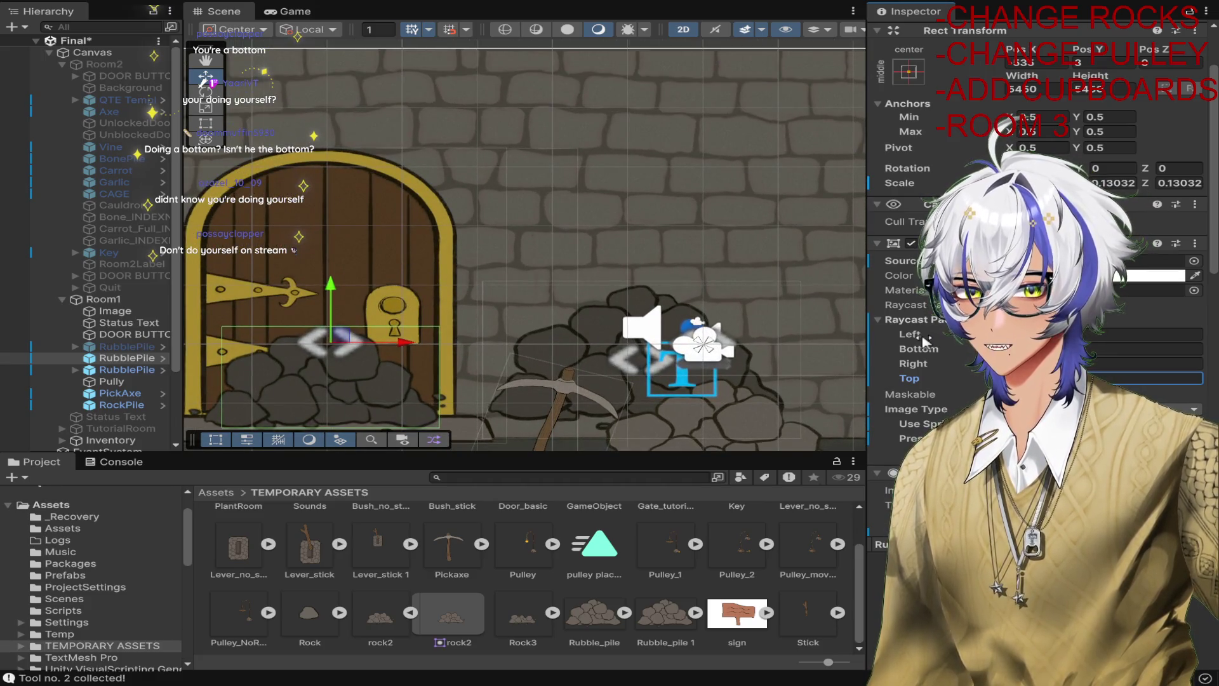
Widen Raycast Padding Left and move two rubble piles beside the door.
left_click_drag(924, 340, 469, 347)
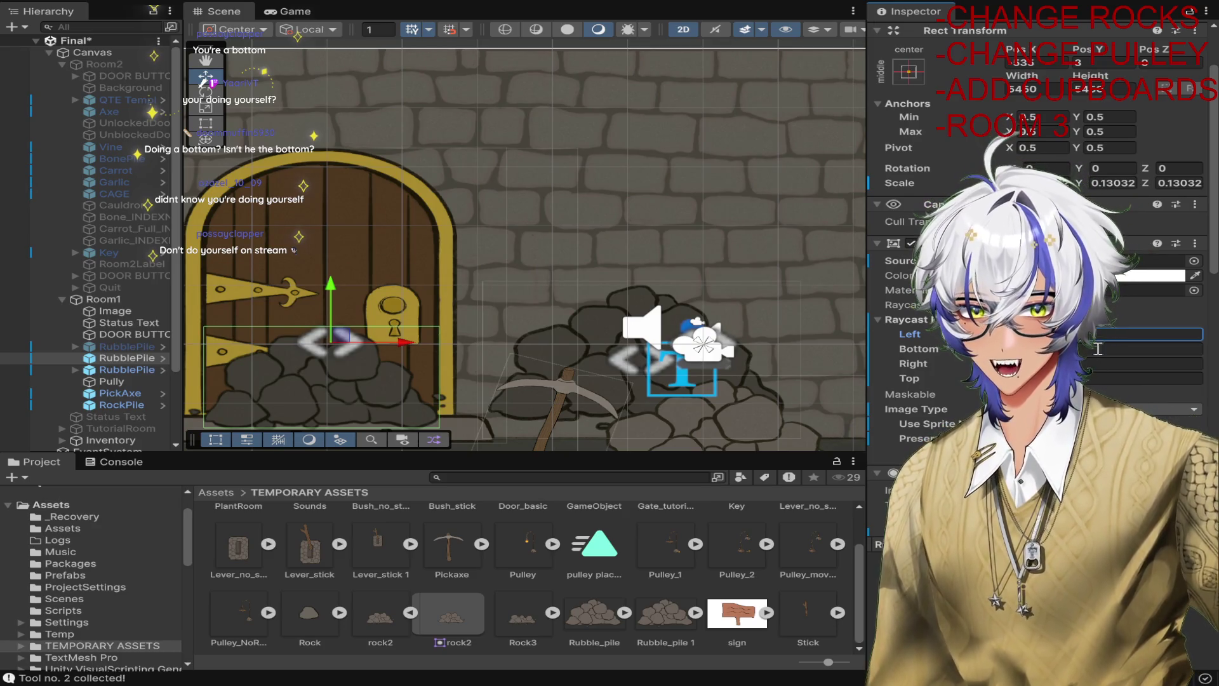
left_click(148, 370)
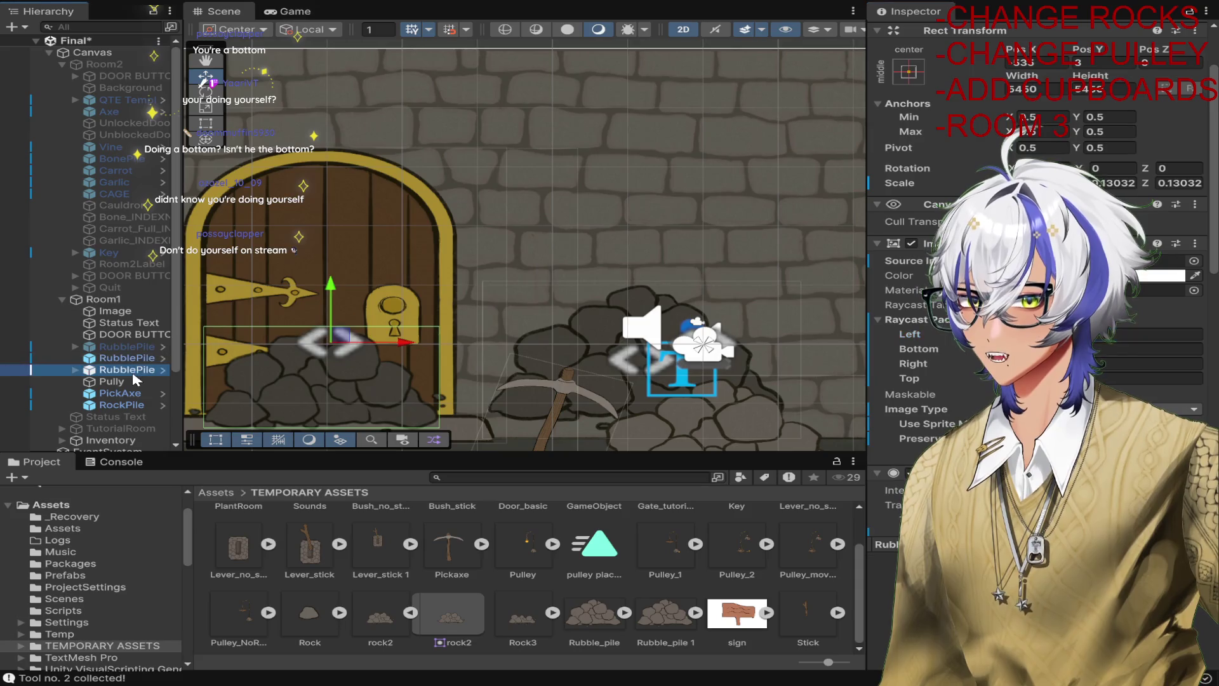
mouse_move(680, 343)
left_mouse_down()
mouse_move(359, 355)
mouse_move(600, 349)
mouse_move(654, 367)
left_mouse_up()
left_click(127, 358)
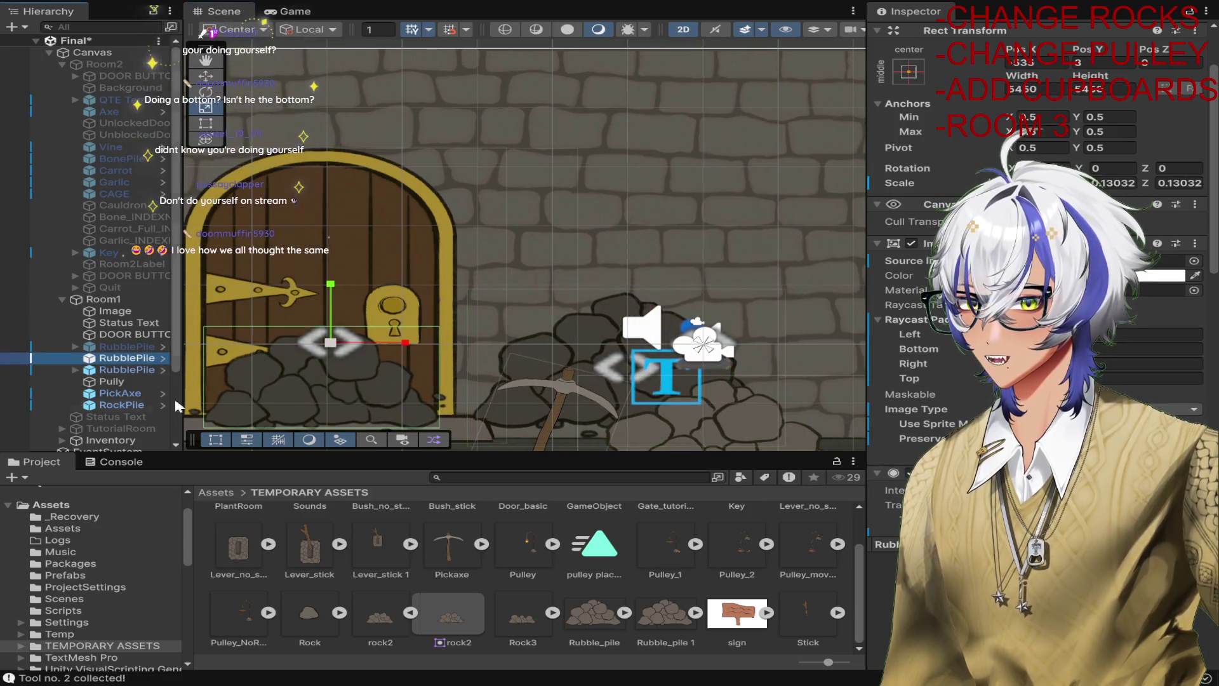
key("w")
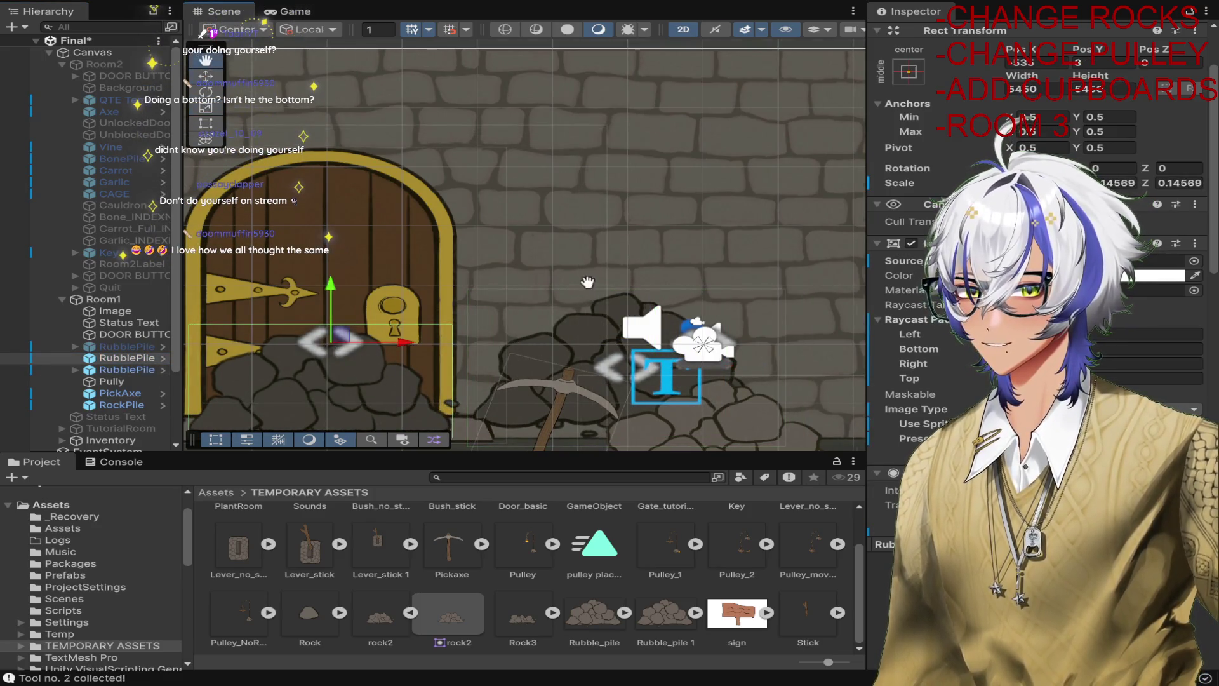
left_click_drag(508, 270, 645, 176)
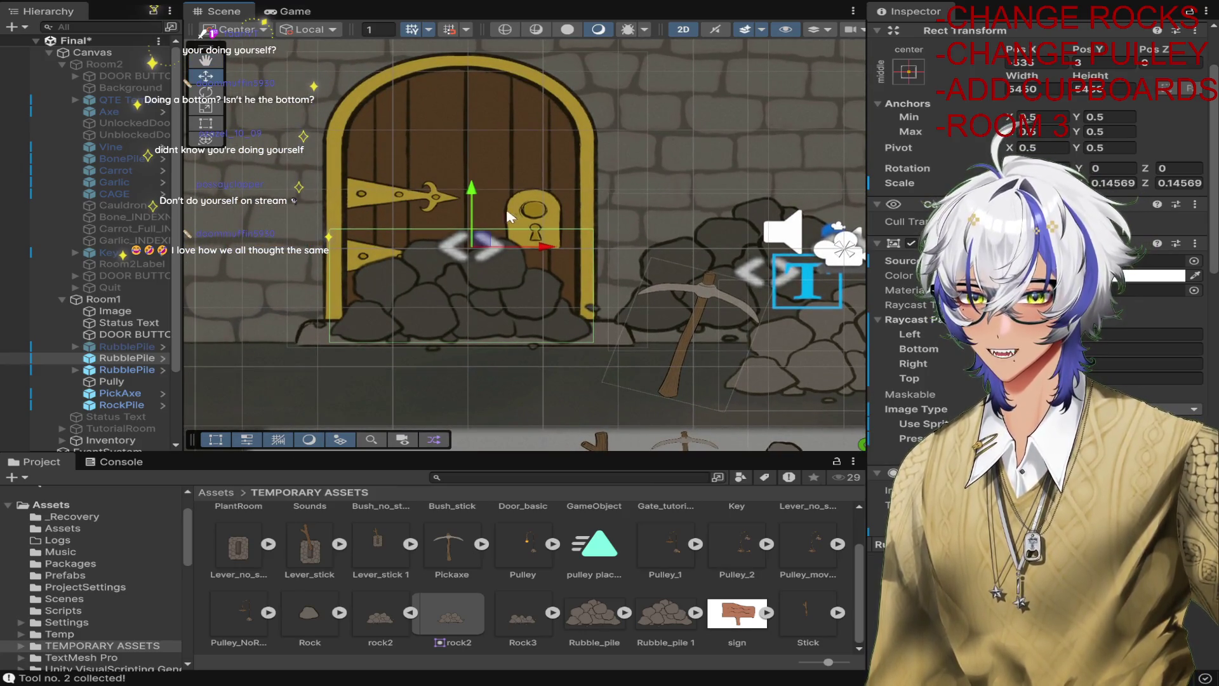
left_click_drag(483, 247, 498, 230)
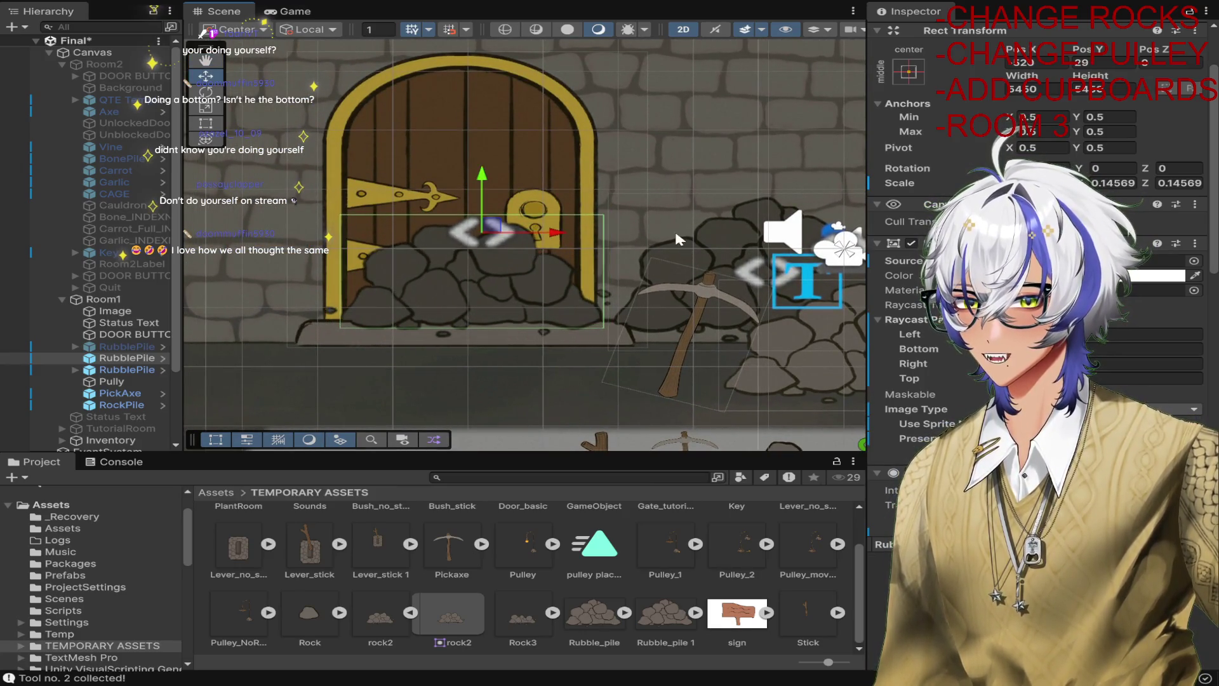
Move the right-hand pile onto the door pile, then try and undo a Hierarchy reorder.
left_click(127, 369)
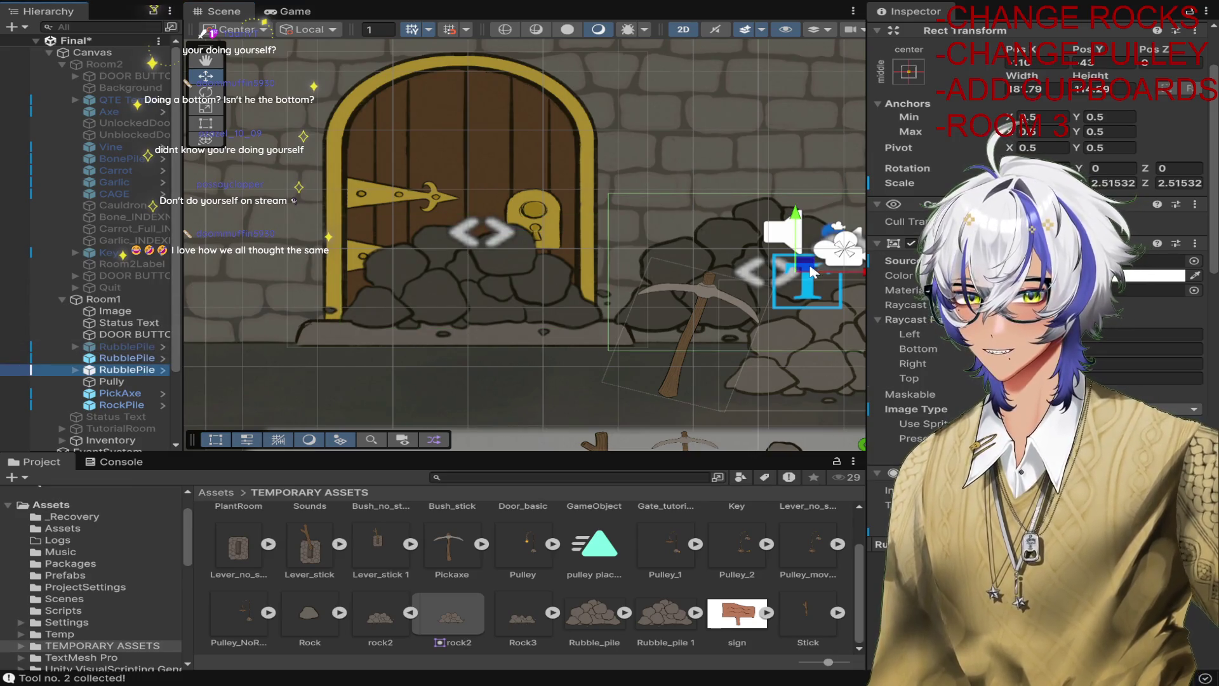
left_click_drag(798, 270, 530, 269)
left_click(121, 357)
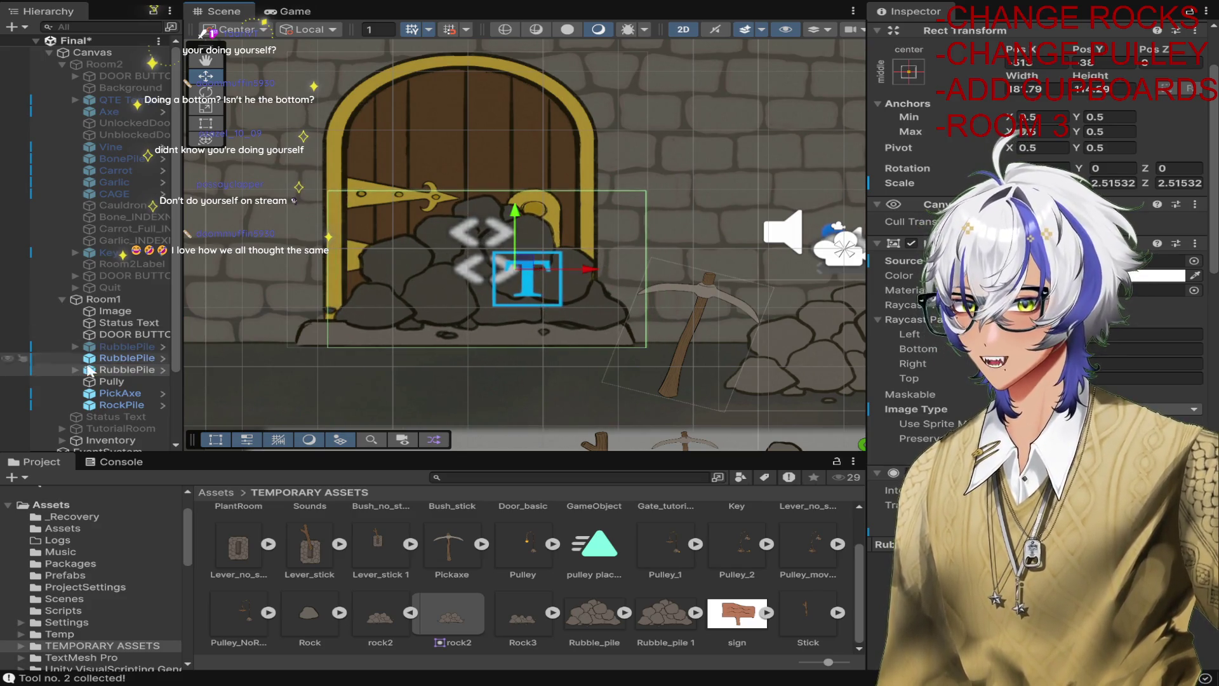
left_click_drag(116, 353, 123, 357)
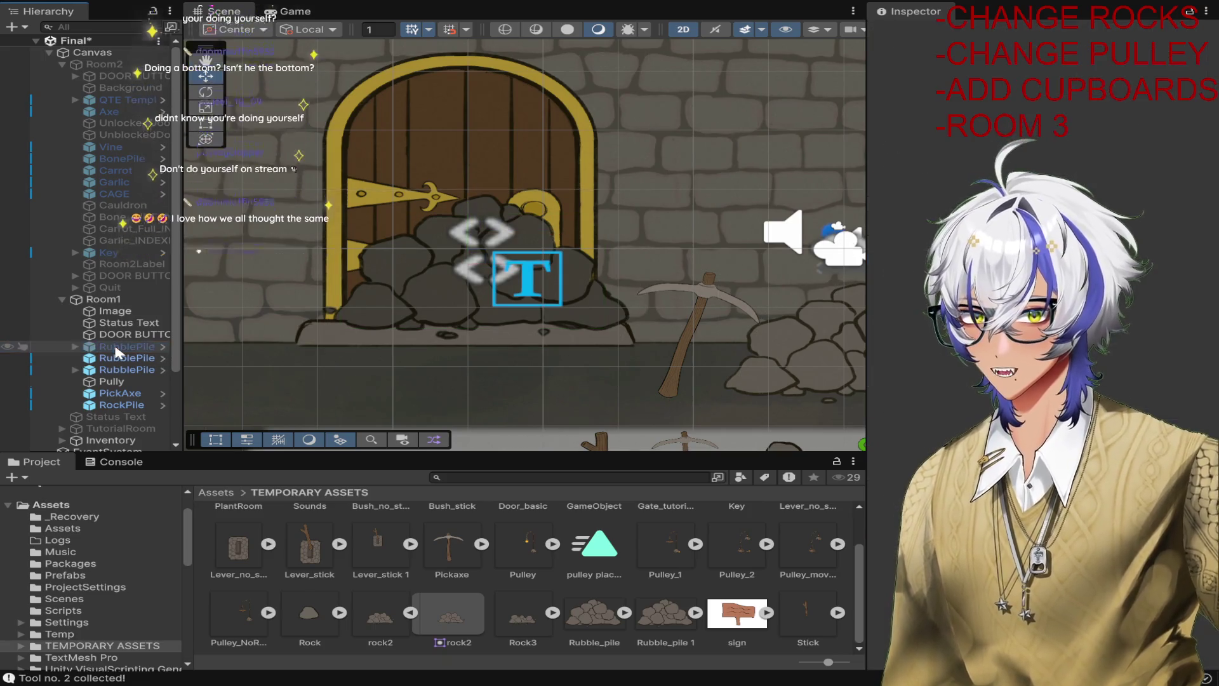
key("ctrl+z")
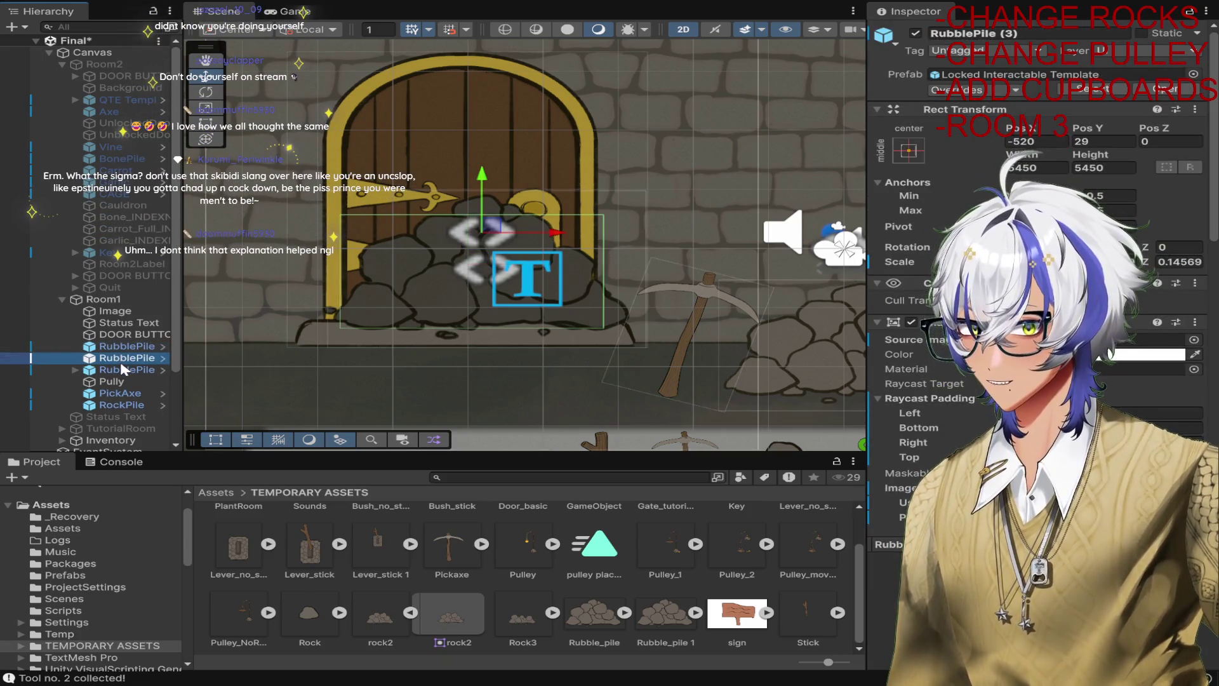
Toggle RubblePile (2) and (3) visibility, then show RubblePile (1)'s Image settings.
left_click(125, 369)
left_click(915, 33)
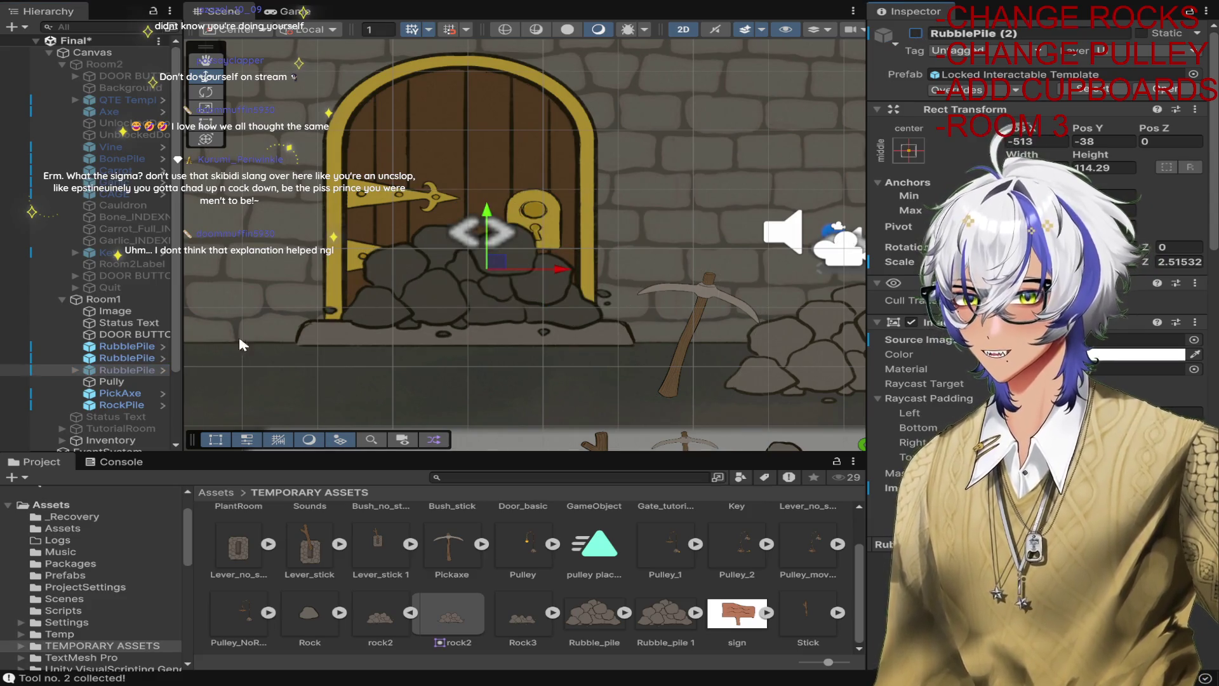
left_click(141, 359)
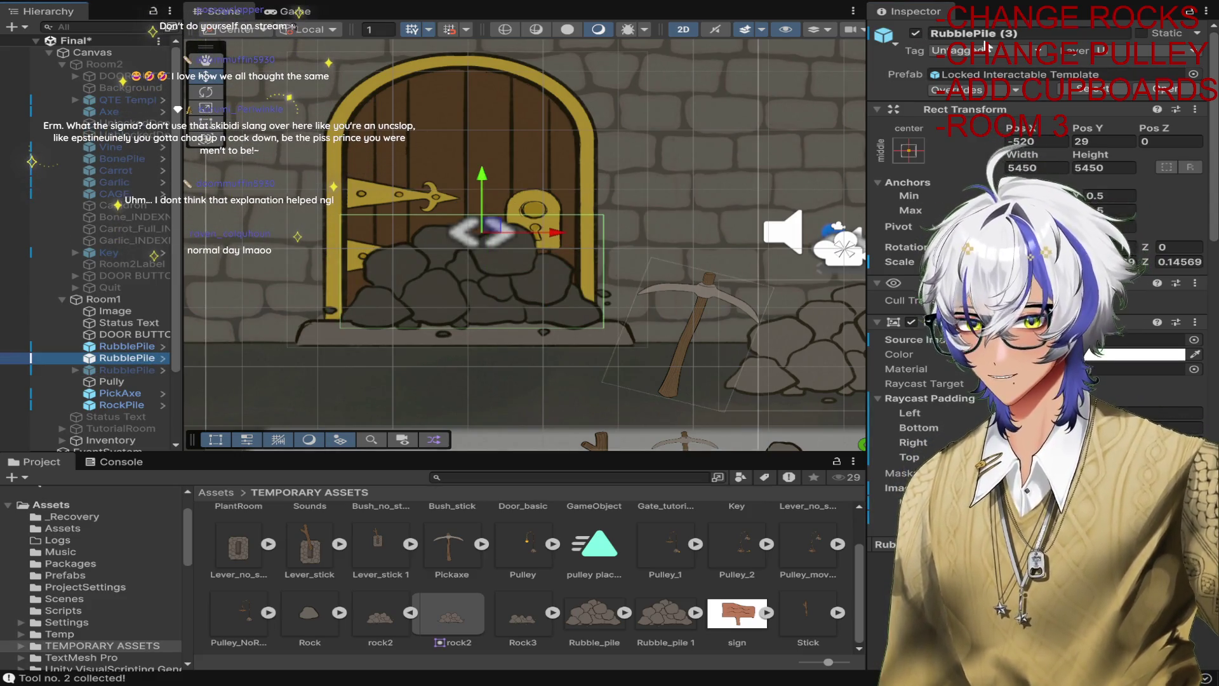
left_click(915, 33)
left_click(135, 348)
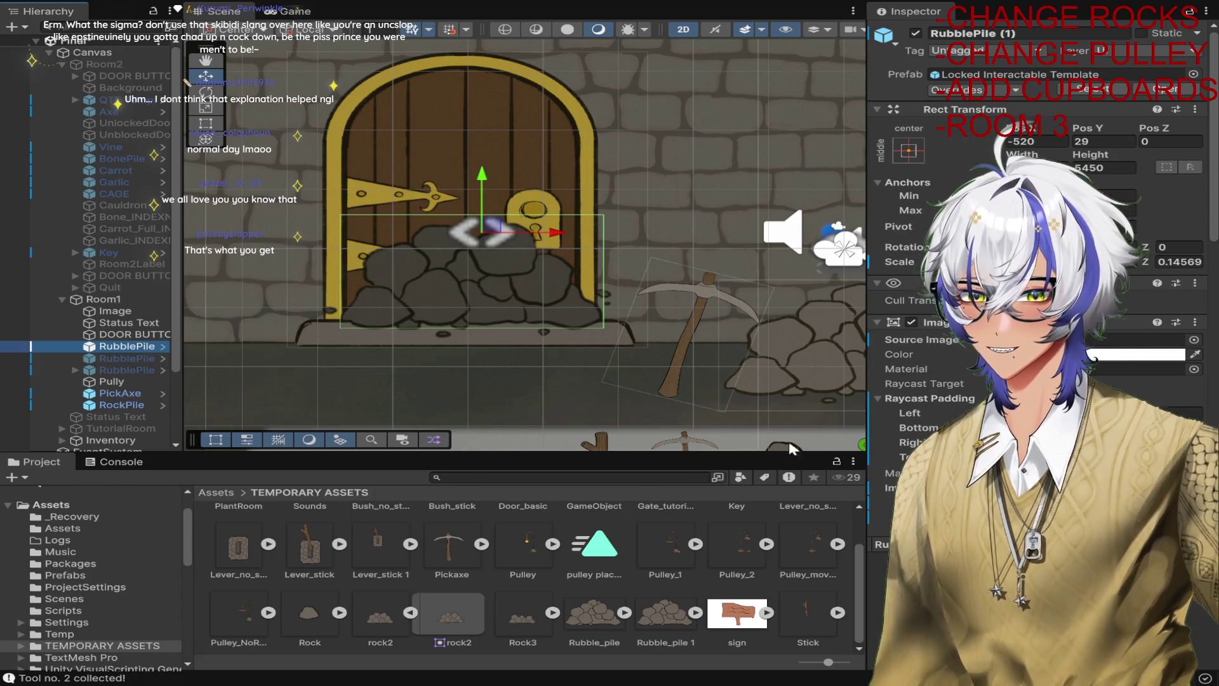
scroll(724, 422, "down", 3)
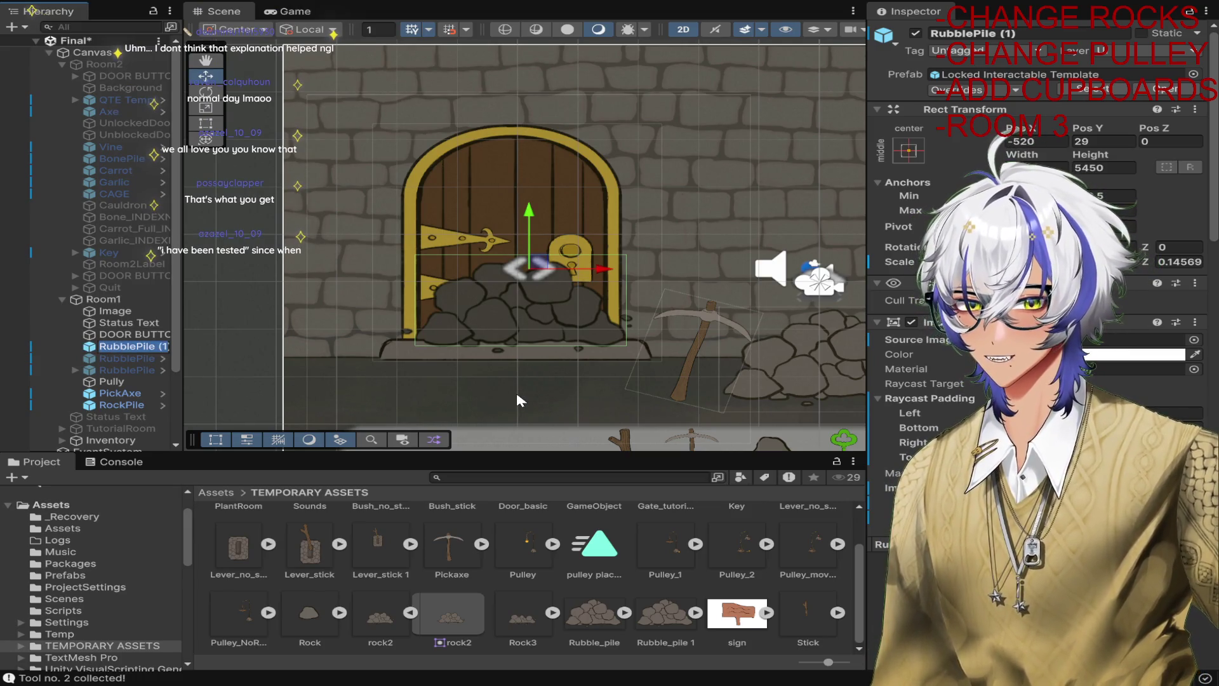
left_click(1195, 340)
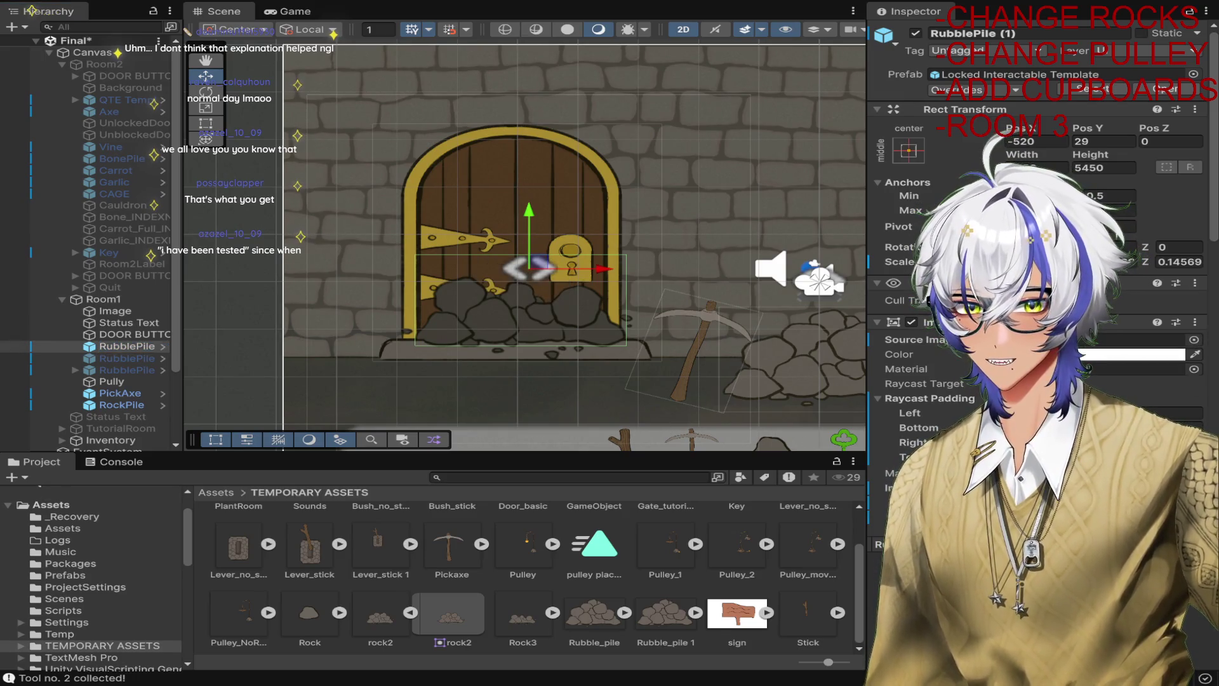
Assign the rubble pile to its Interactable's Button Component field.
scroll(1041, 254, "down", 5)
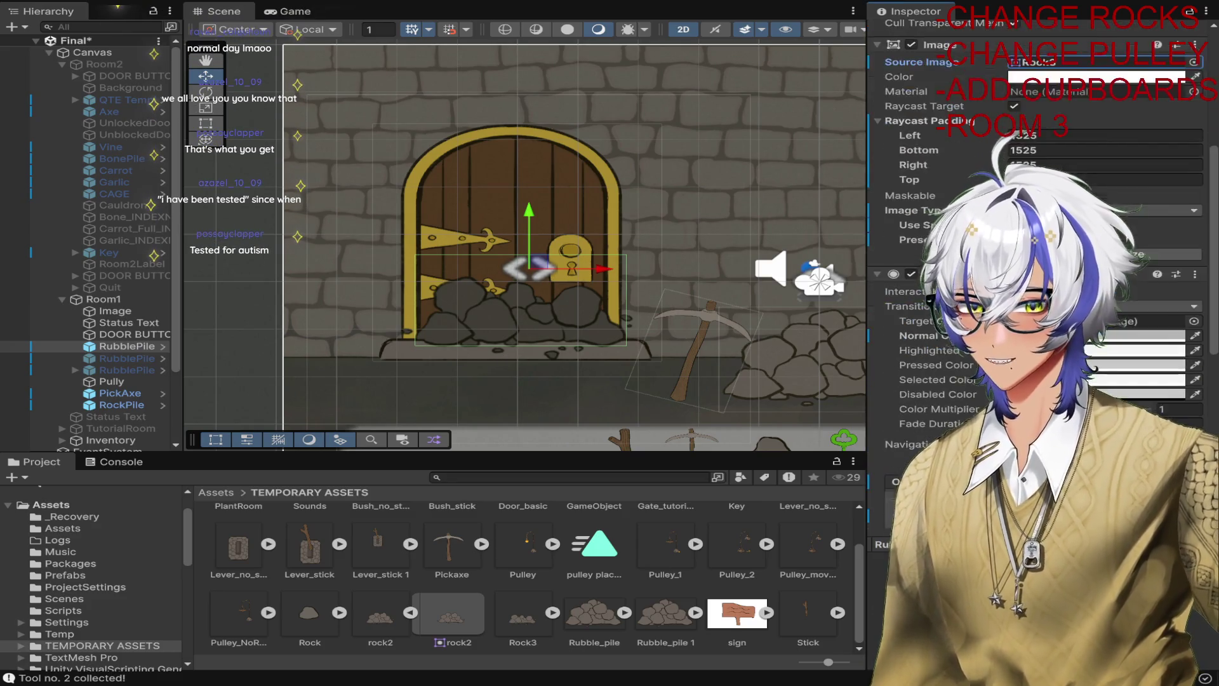
scroll(1041, 254, "down", 5)
left_click(127, 370)
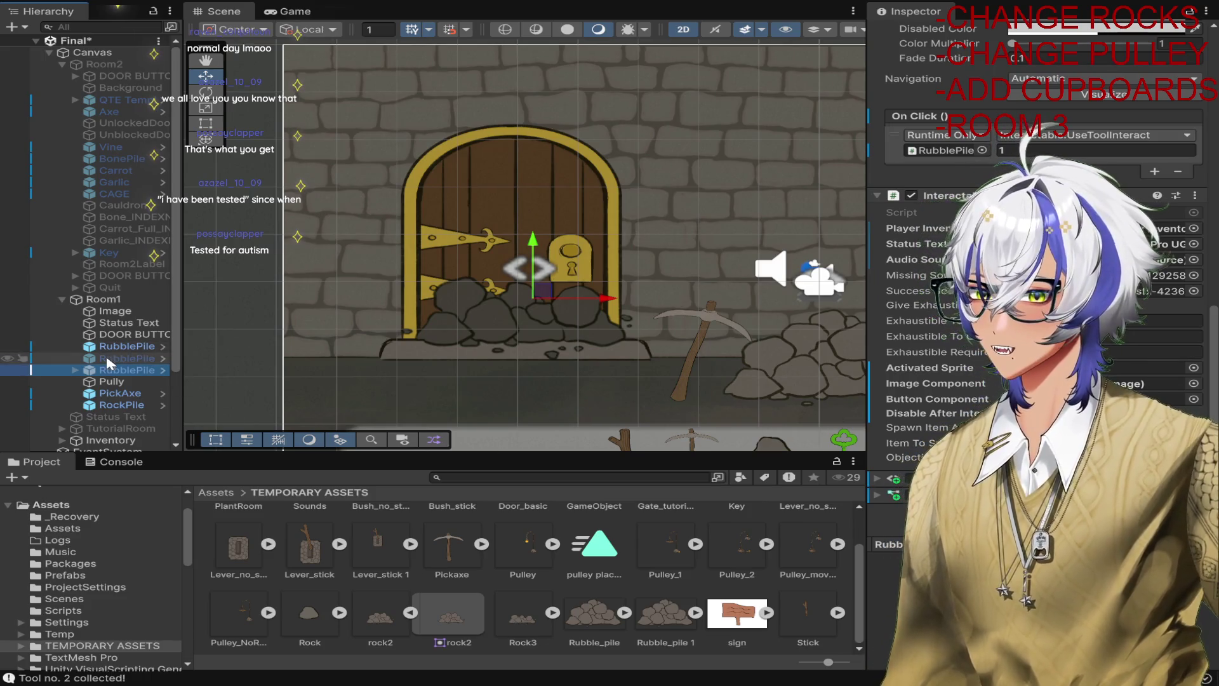
left_click_drag(127, 370, 1143, 398)
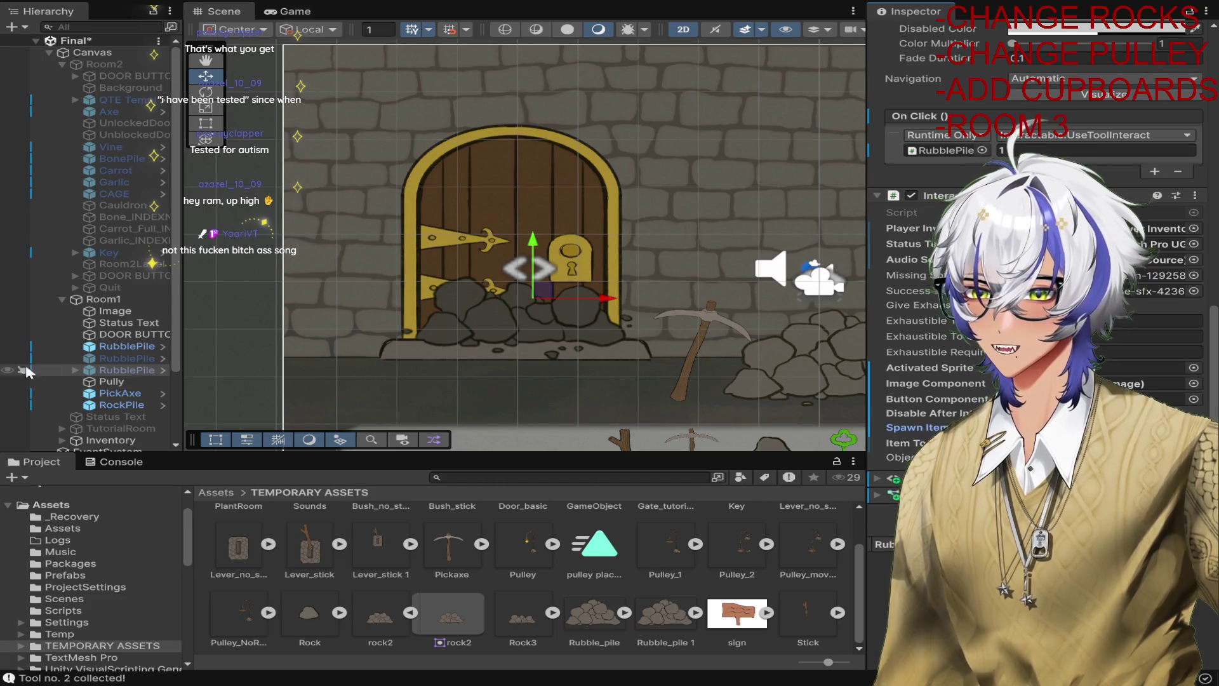
Compare the settings of RubblePile (1), (2) and (3).
left_click(128, 348)
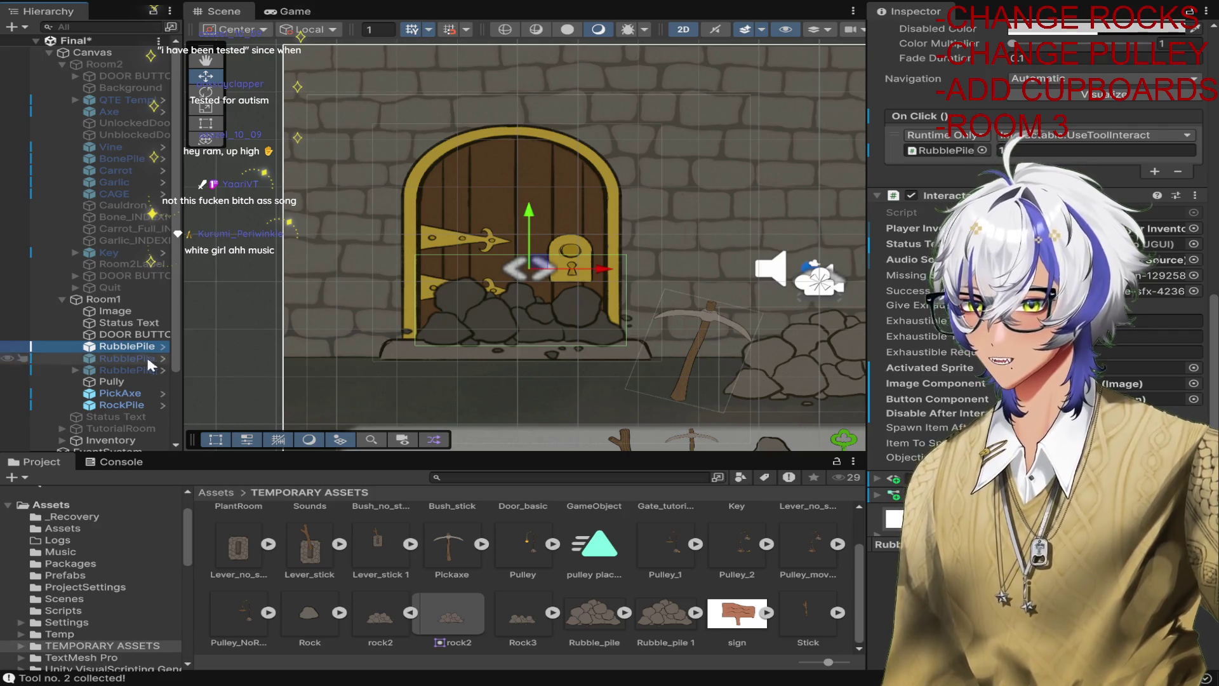
left_click(127, 358)
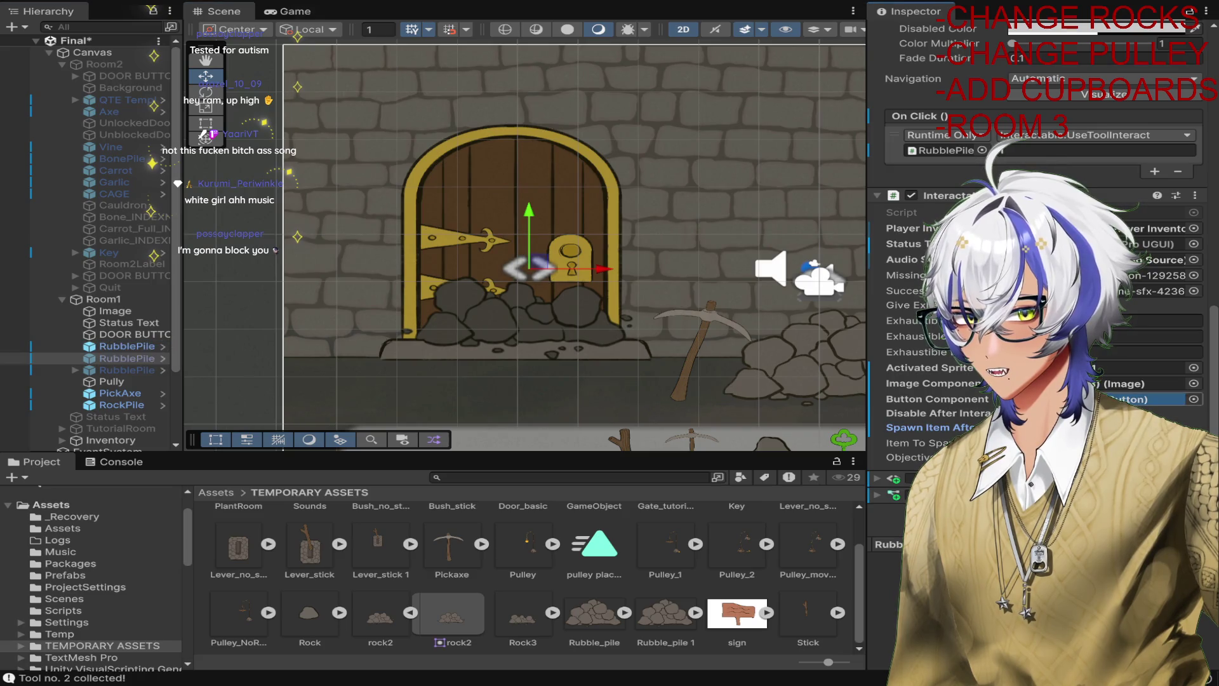
scroll(1035, 254, "up", 8)
scroll(924, 311, "up", 4)
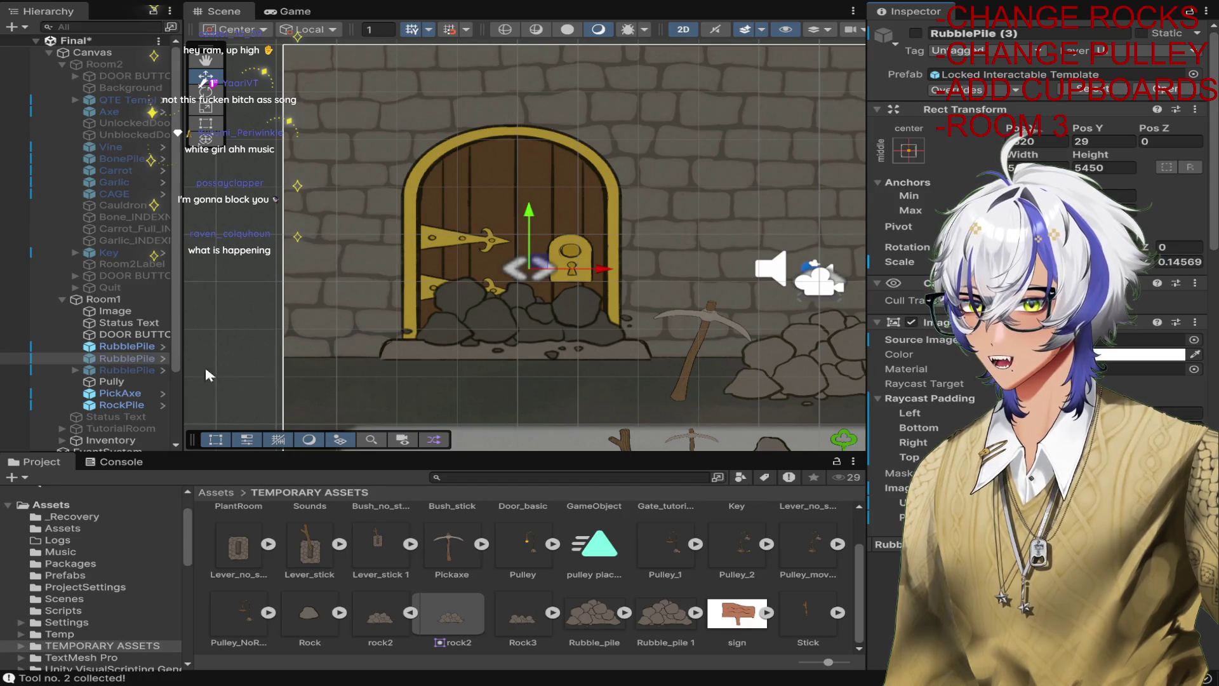
left_click(136, 358)
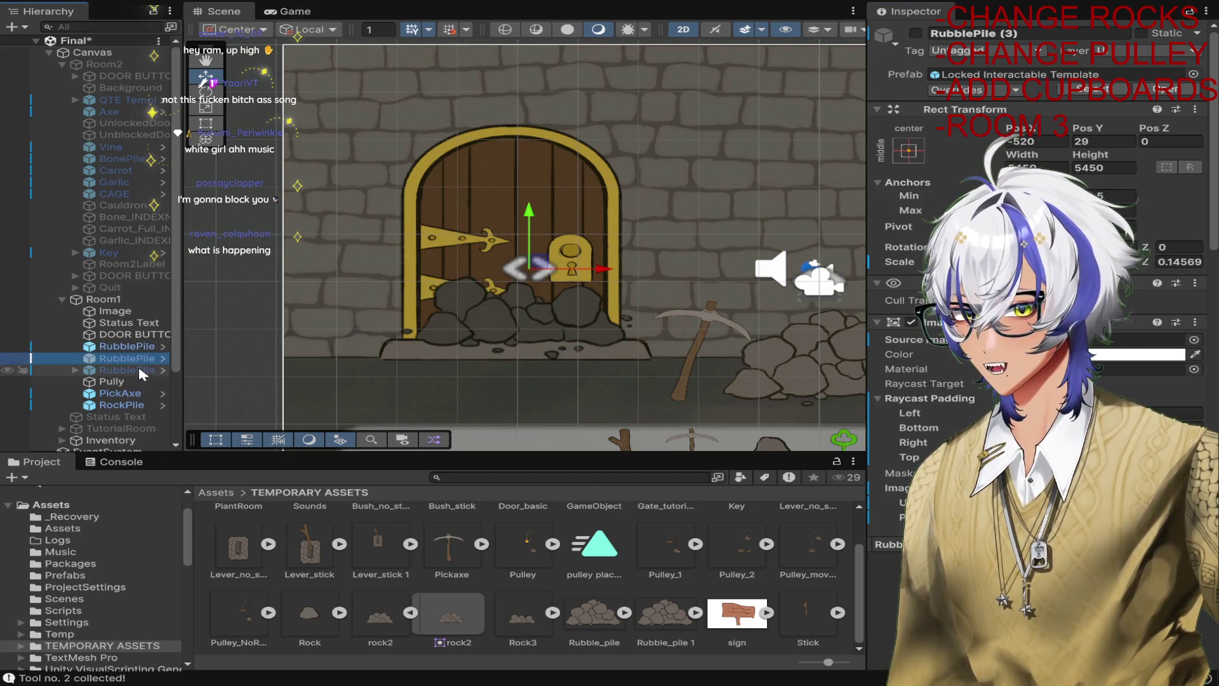
left_click(138, 369)
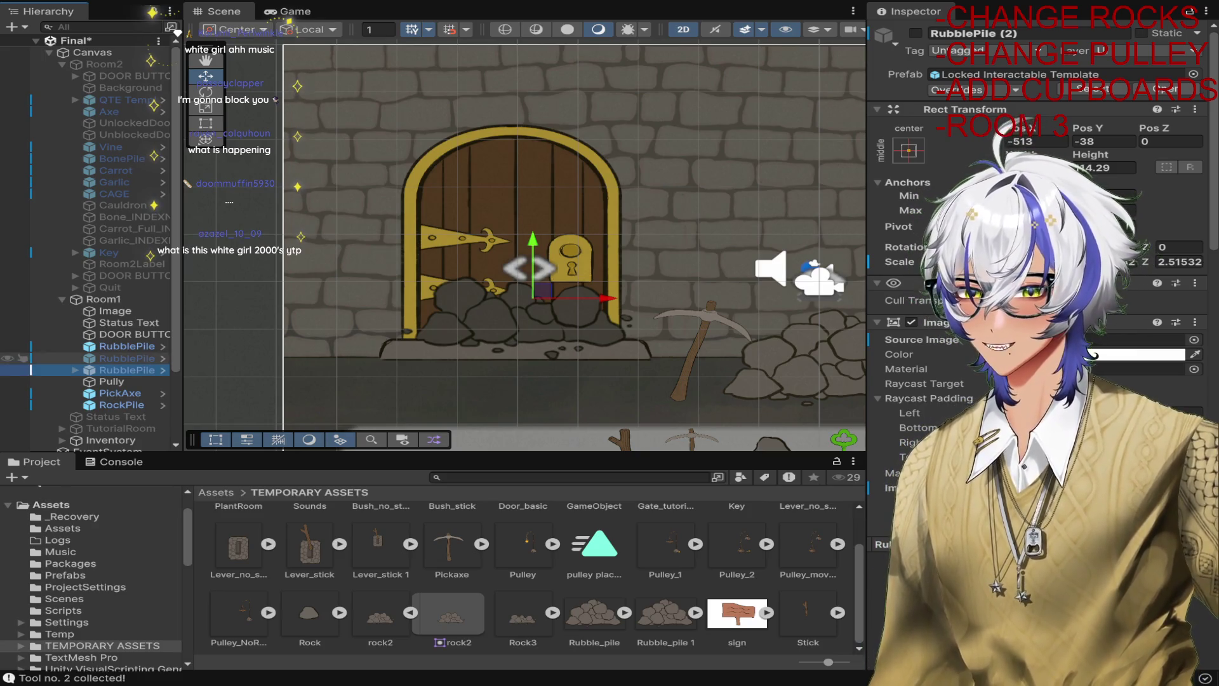
Deactivate RubblePile (1) and activate RubblePile (2) so the large heap covers the door.
left_click(127, 346)
left_click(915, 33)
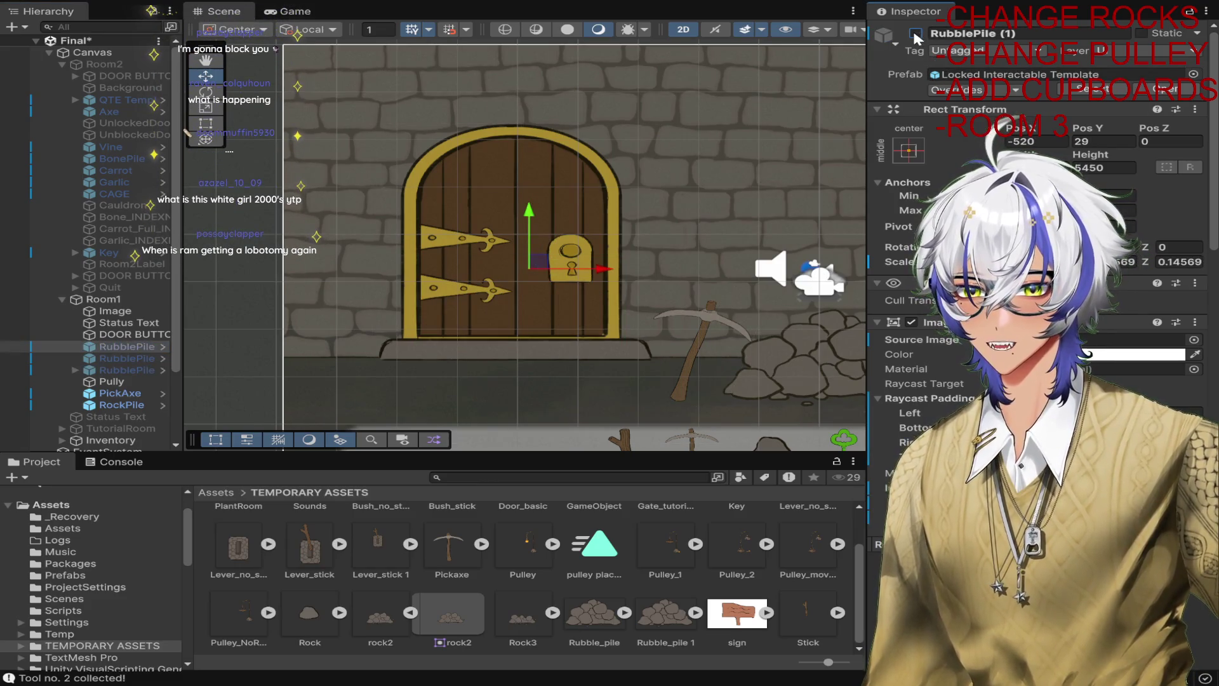
left_click(127, 369)
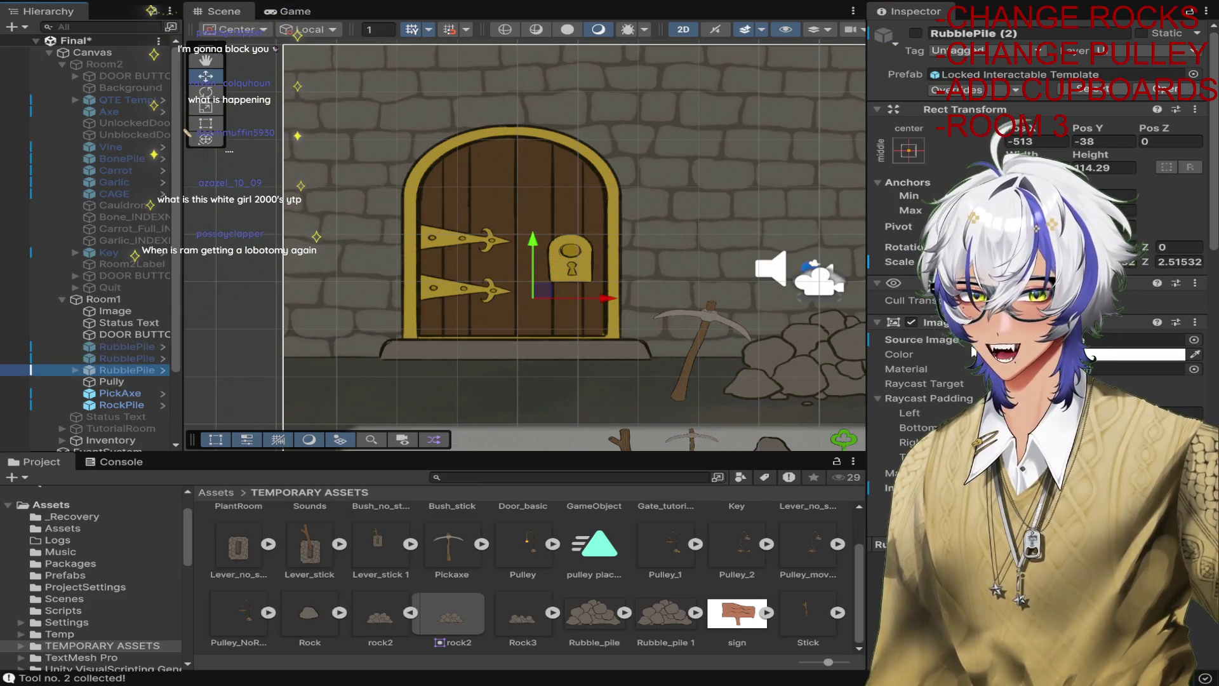
scroll(921, 292, "down", 10)
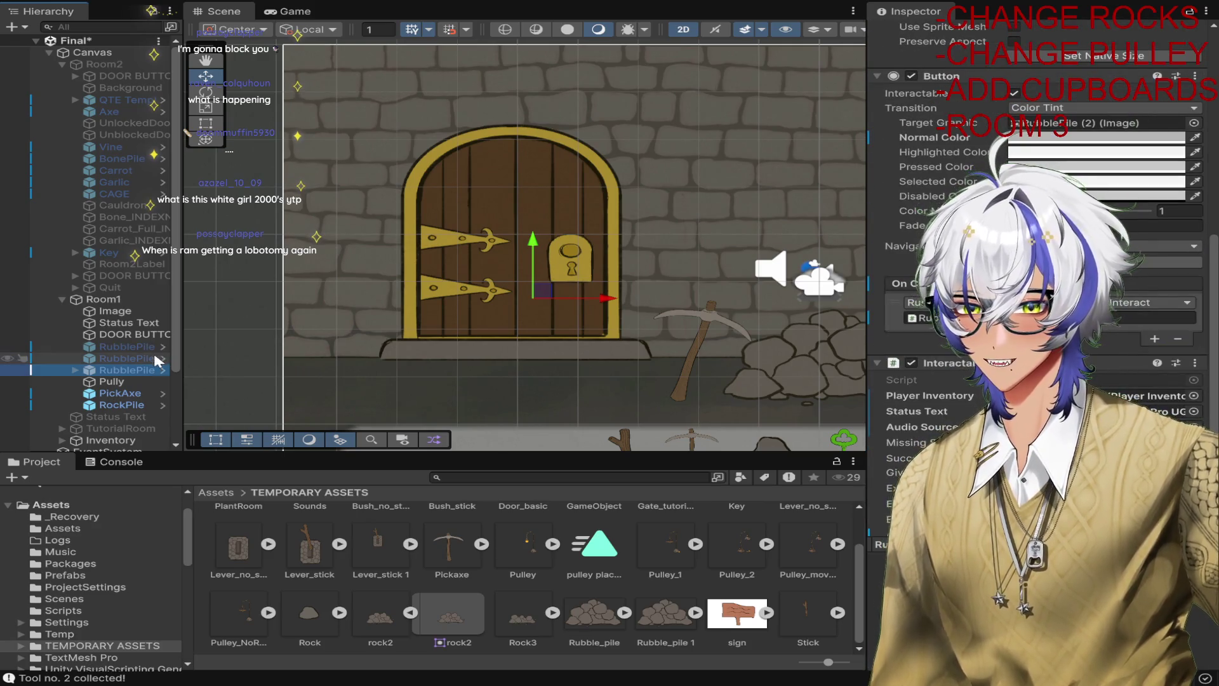
left_click(127, 358)
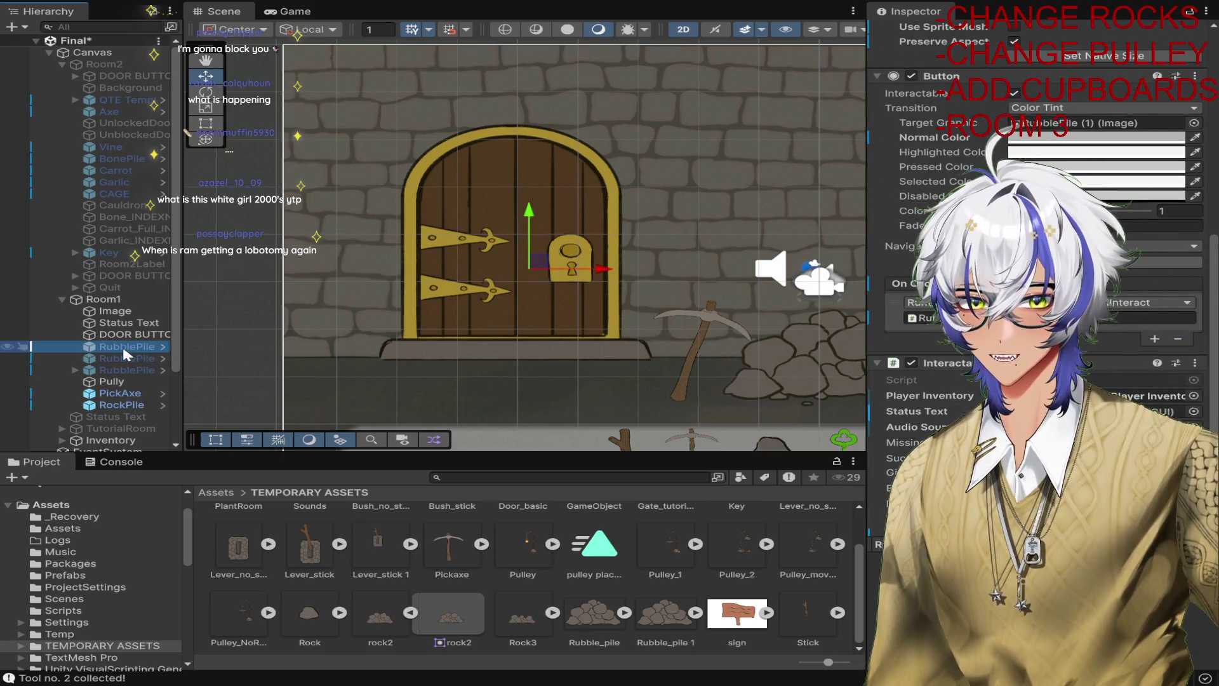
left_click(128, 370)
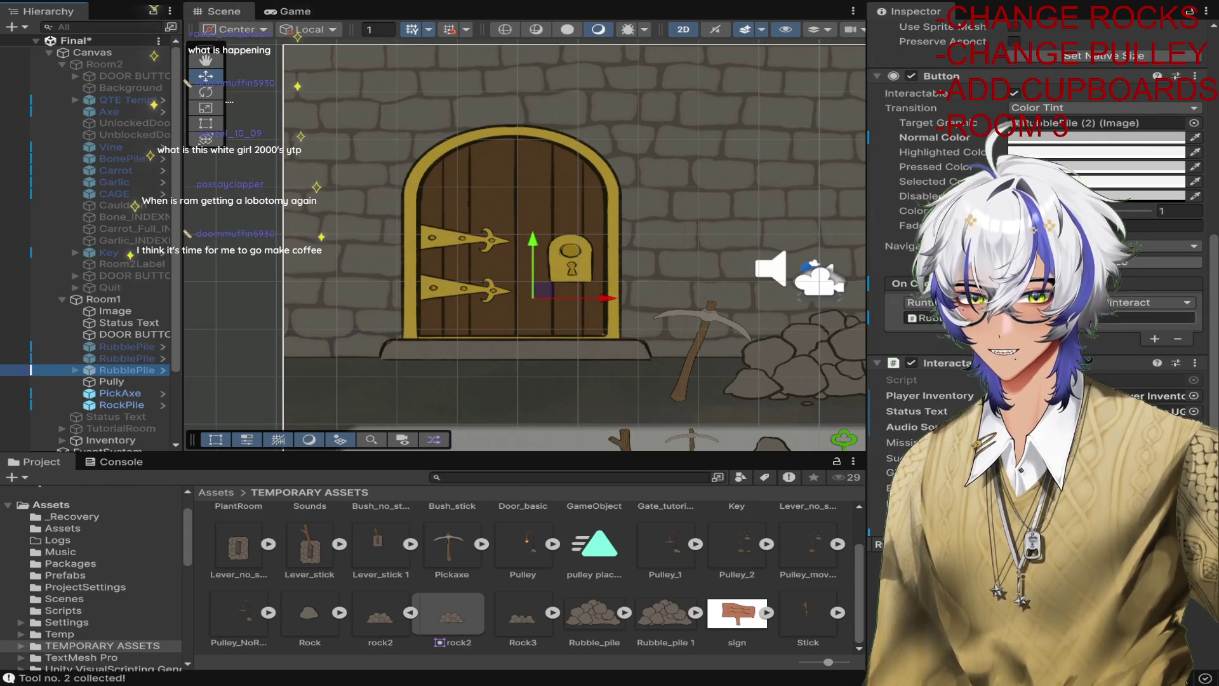
scroll(1035, 266, "down", 5)
scroll(1035, 266, "up", 10)
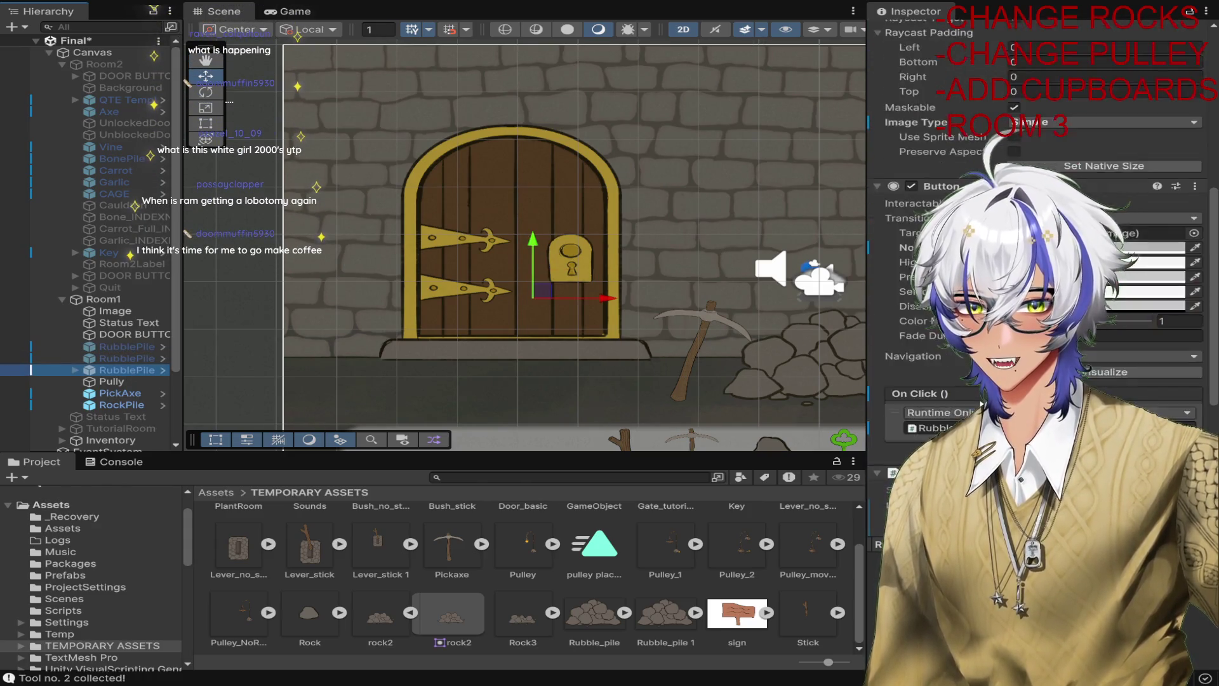
left_click(914, 34)
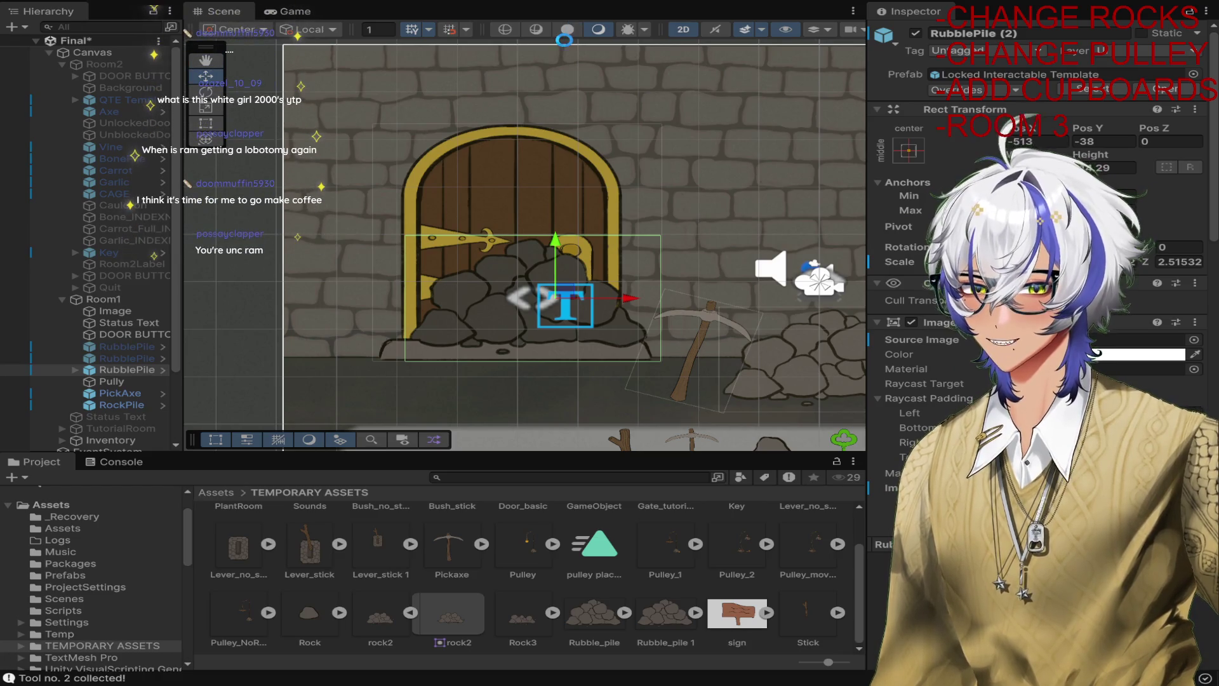
key("ctrl+p")
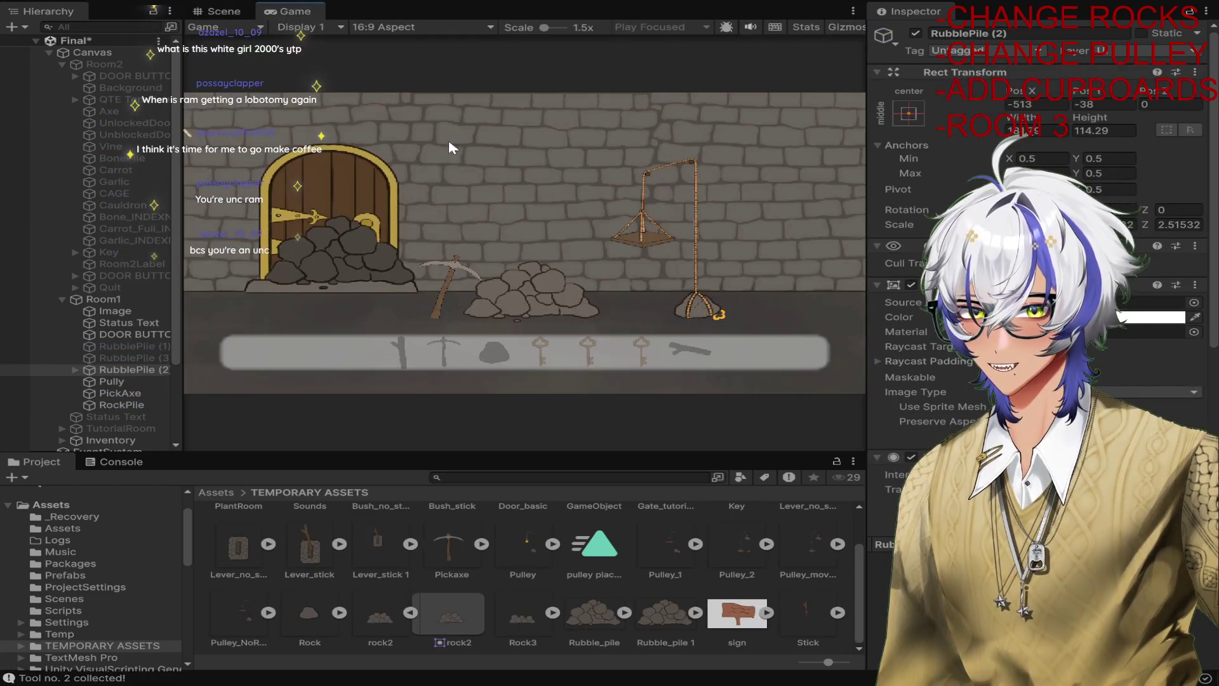
left_click(347, 246)
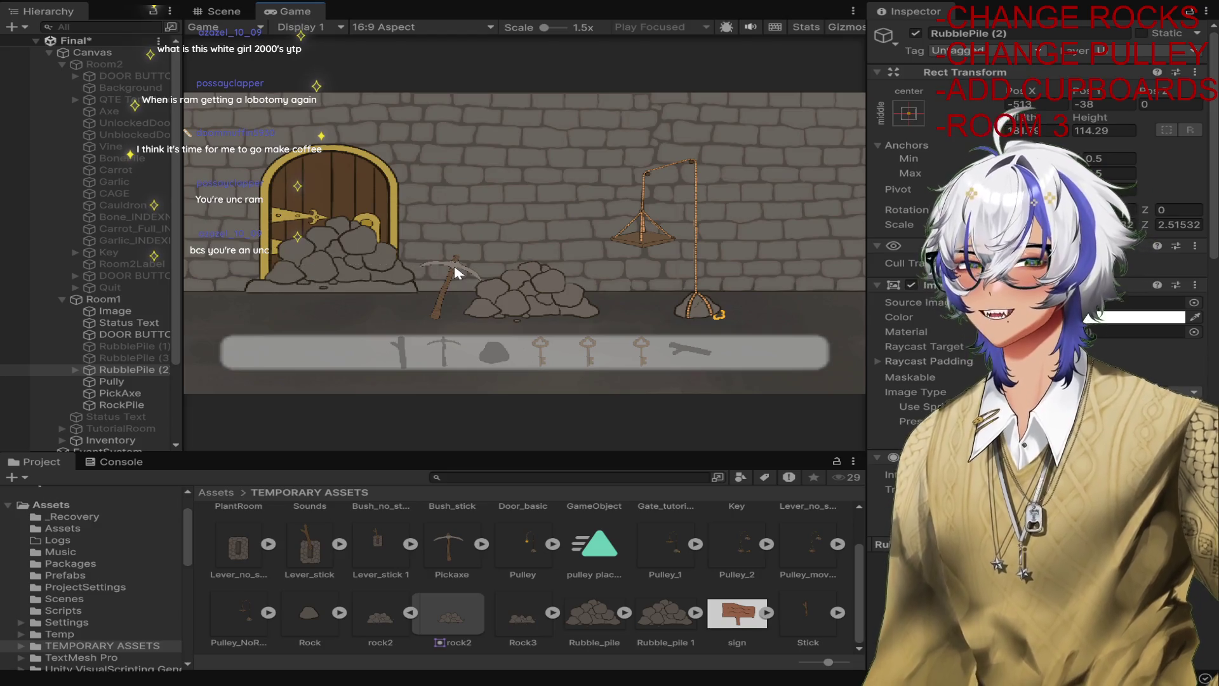
left_click(455, 264)
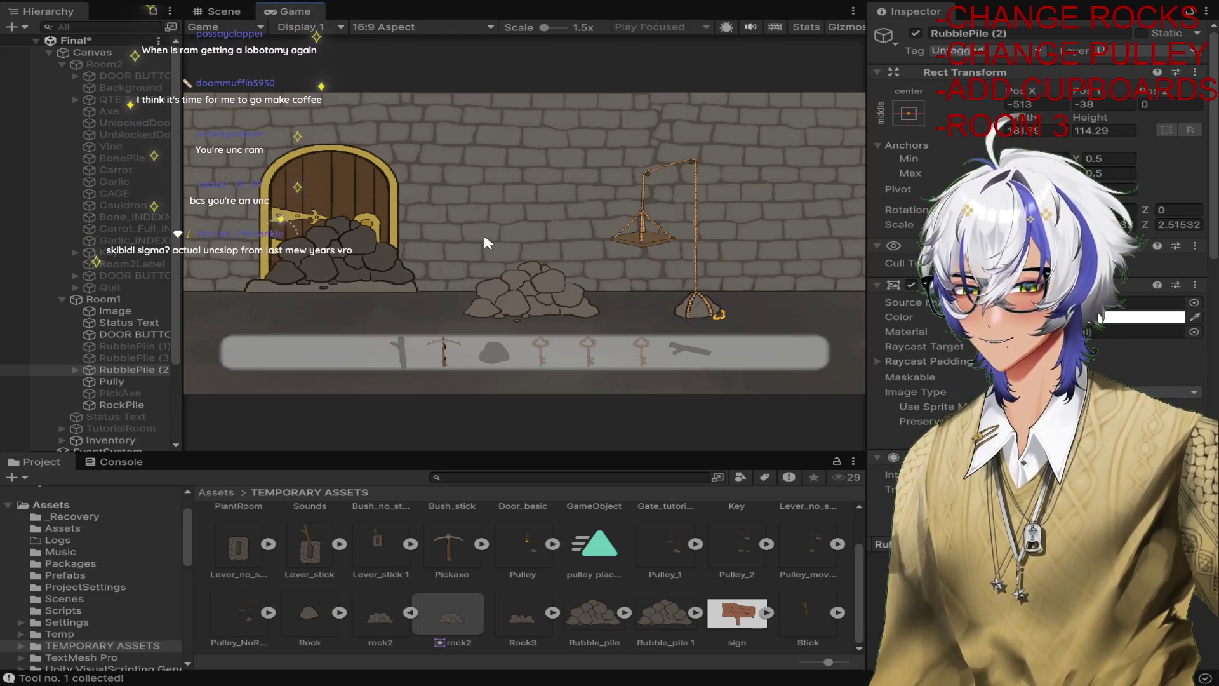
left_click(371, 254)
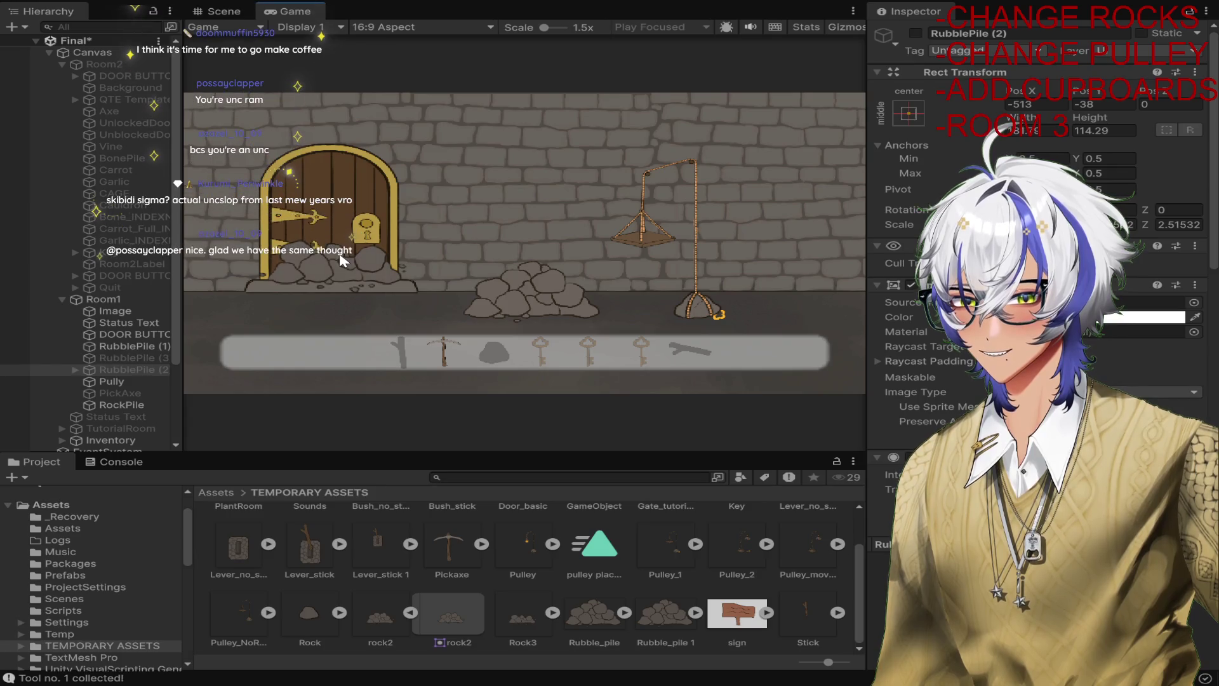
left_click(337, 264)
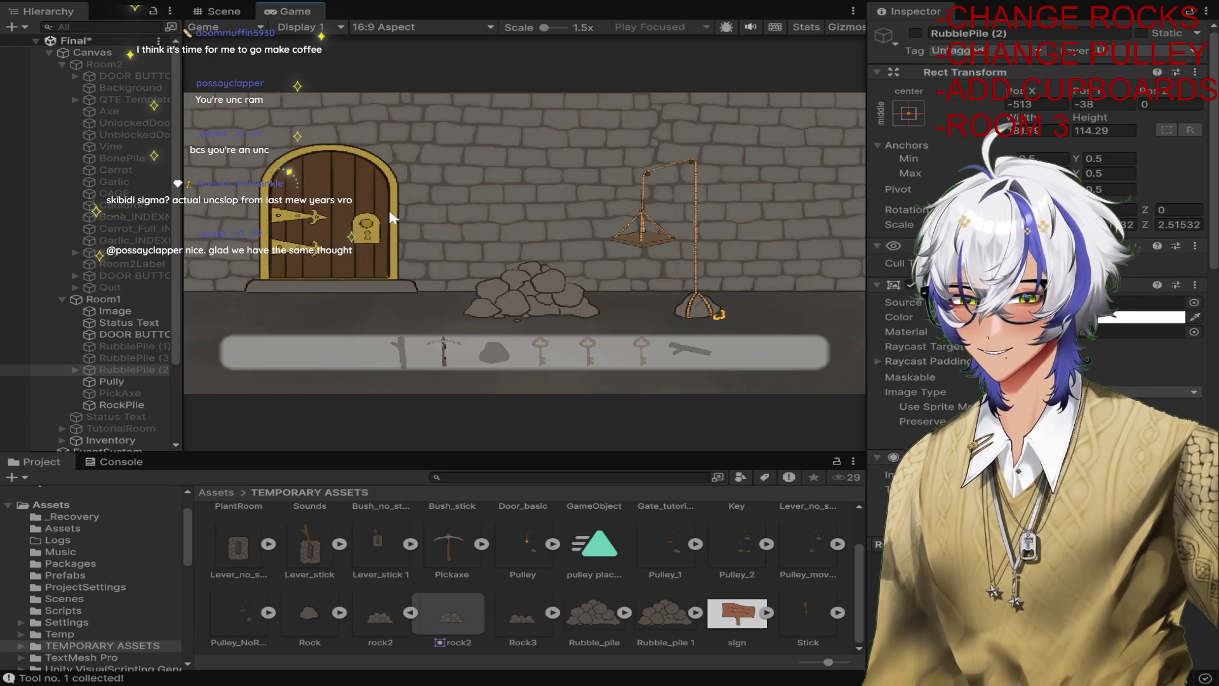
key("ctrl+p")
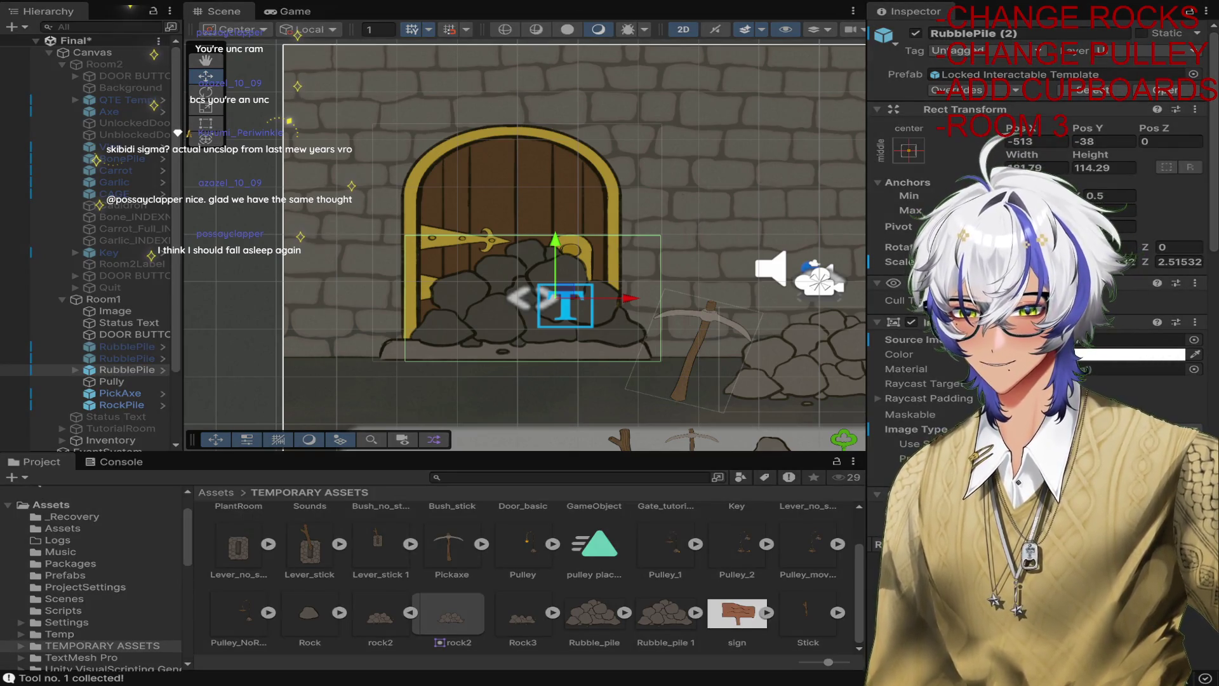
key("ctrl+p")
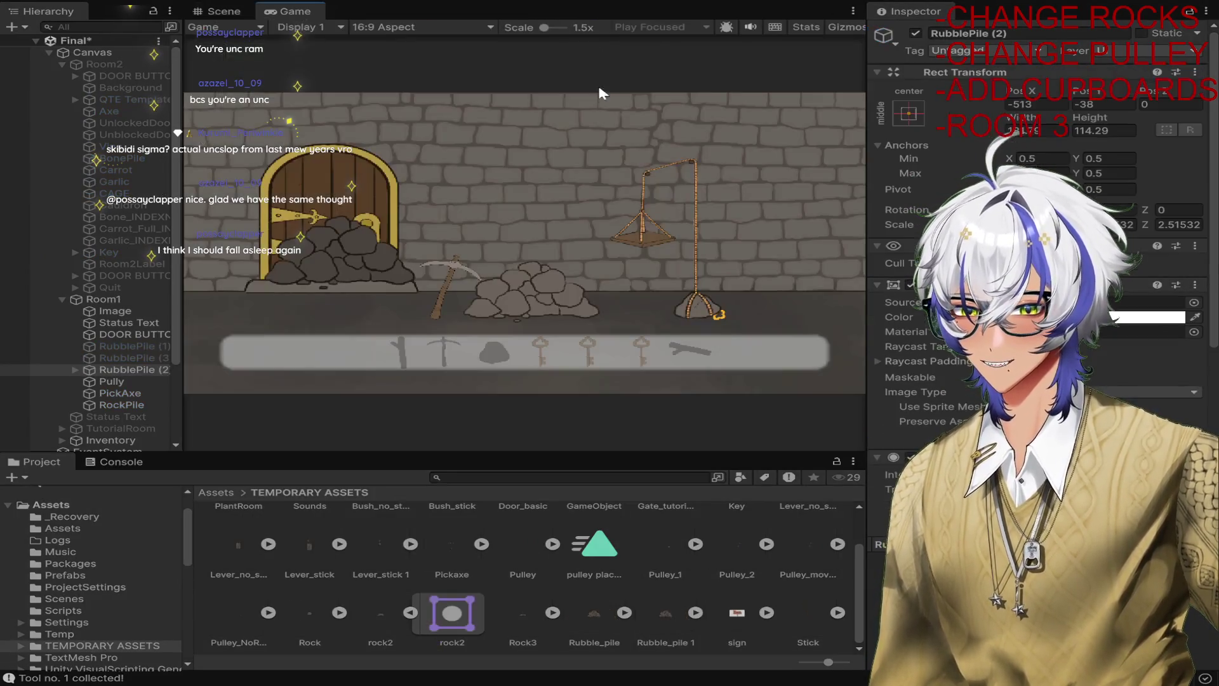
left_click(387, 263)
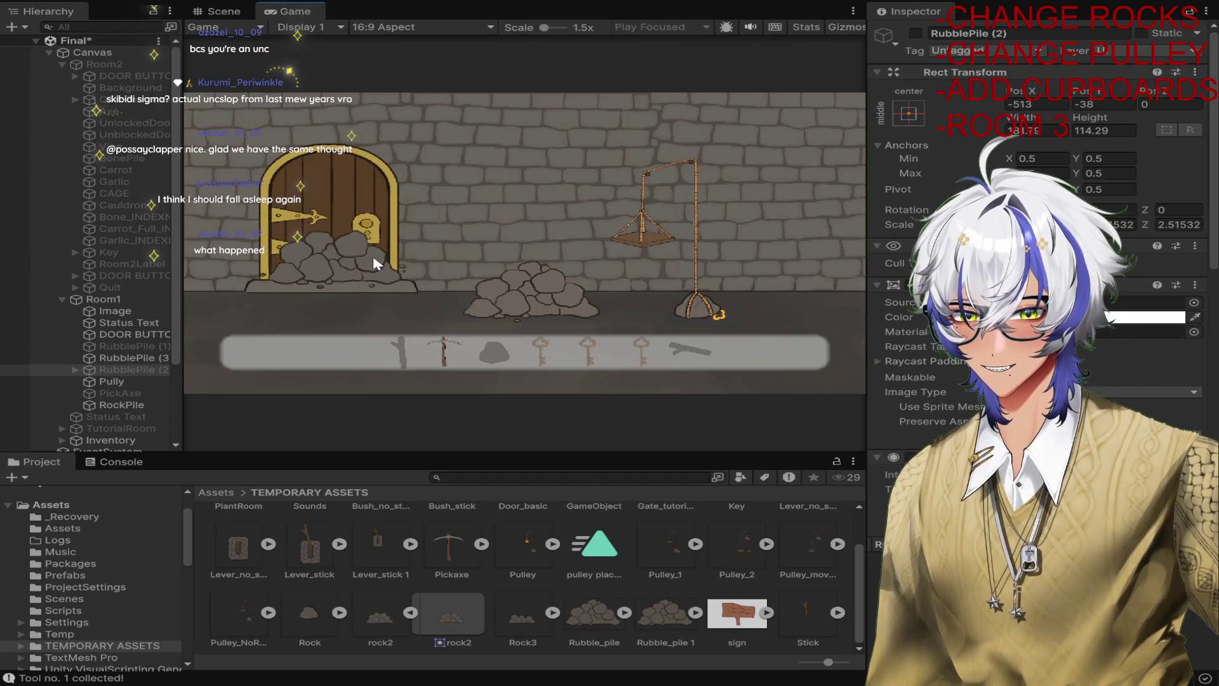
left_click(360, 264)
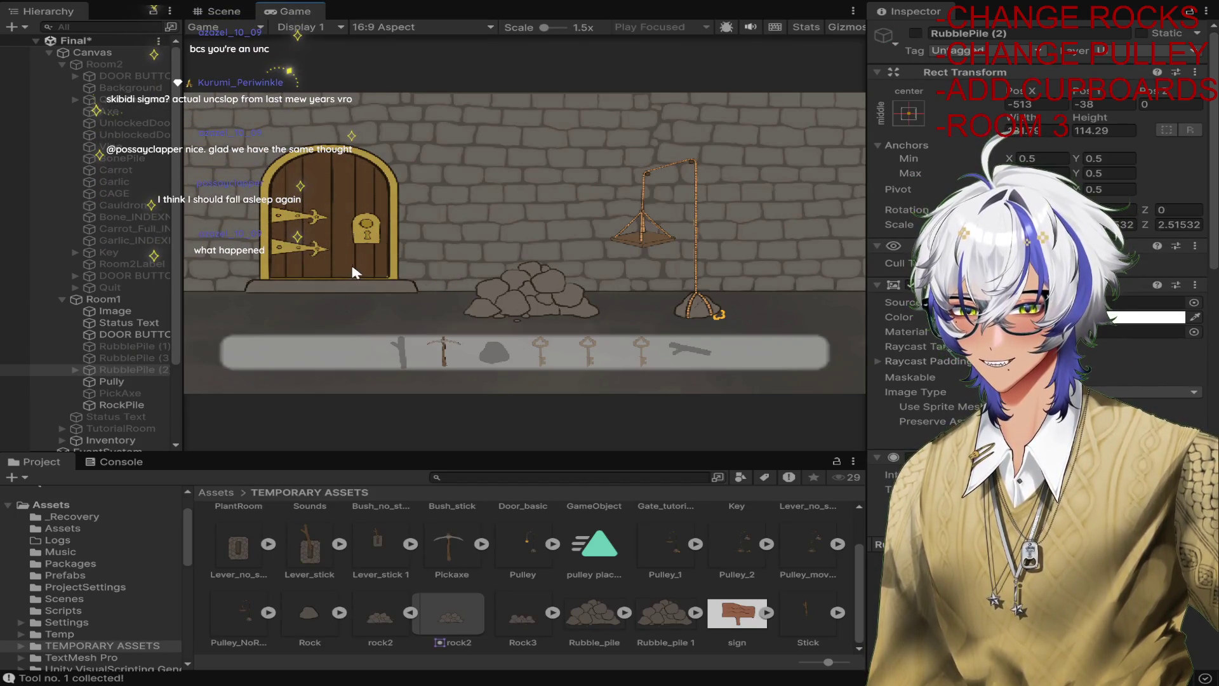
key("ctrl+p")
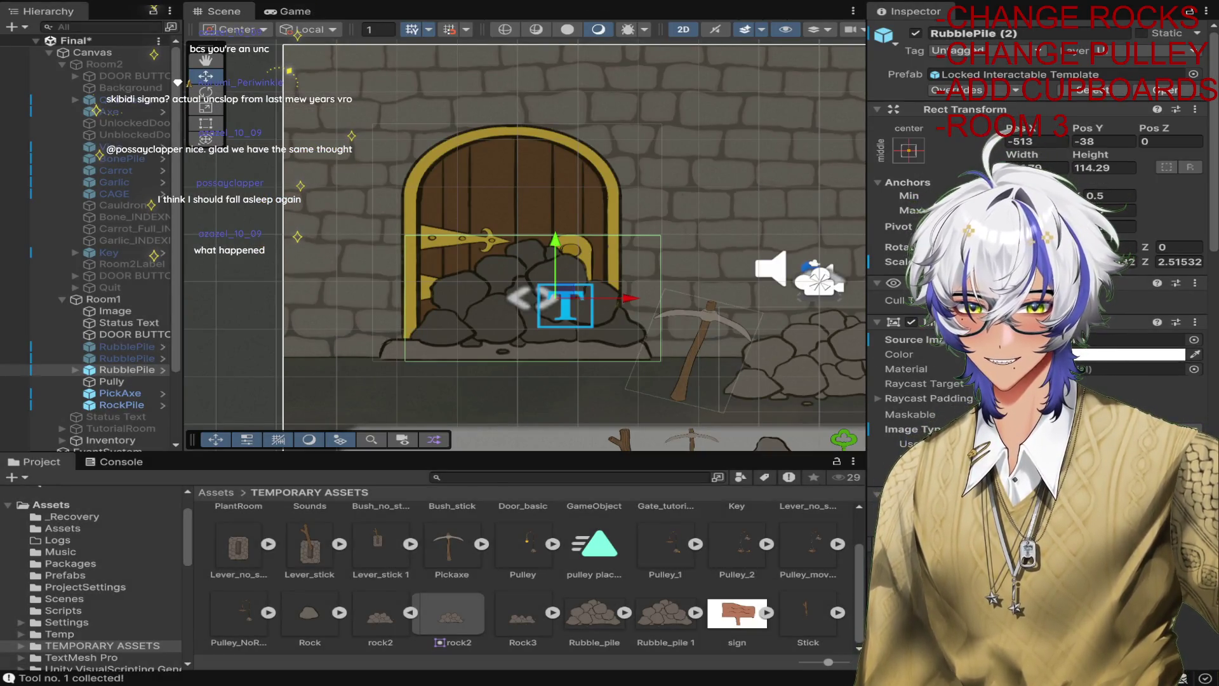
Inspect the right rock pile and the rubble piles' exhaustible-item and reward settings.
scroll(600, 328, "down", 2)
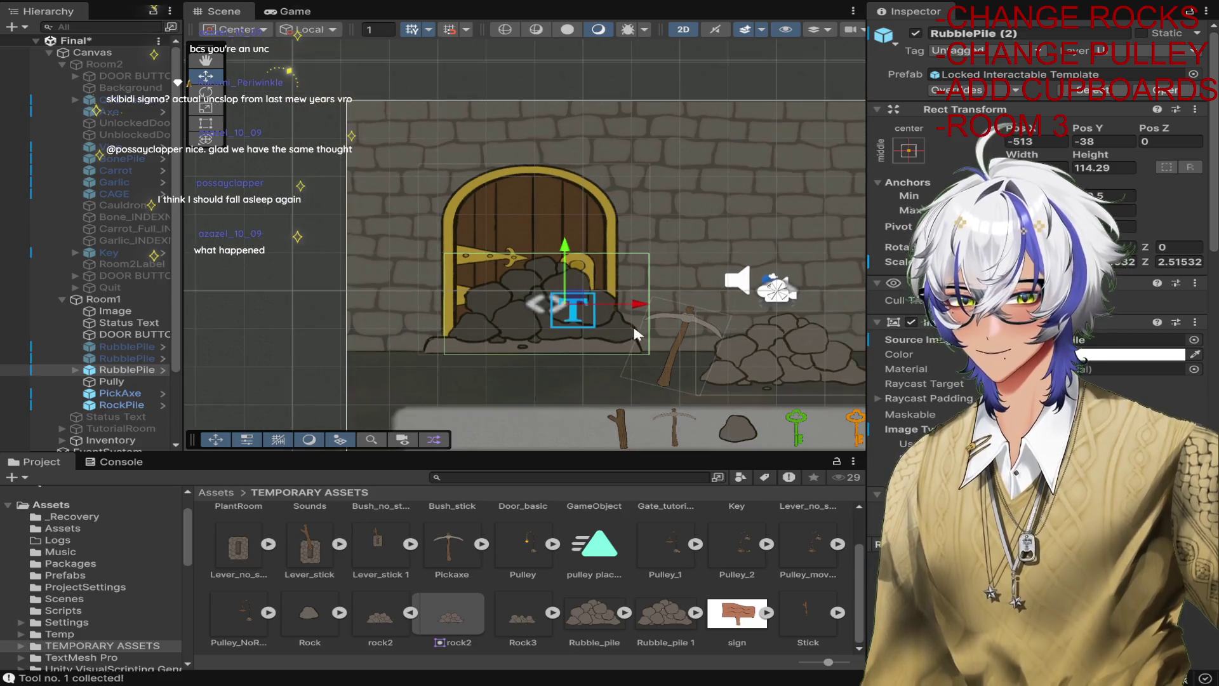
left_click(777, 353)
scroll(1041, 254, "down", 8)
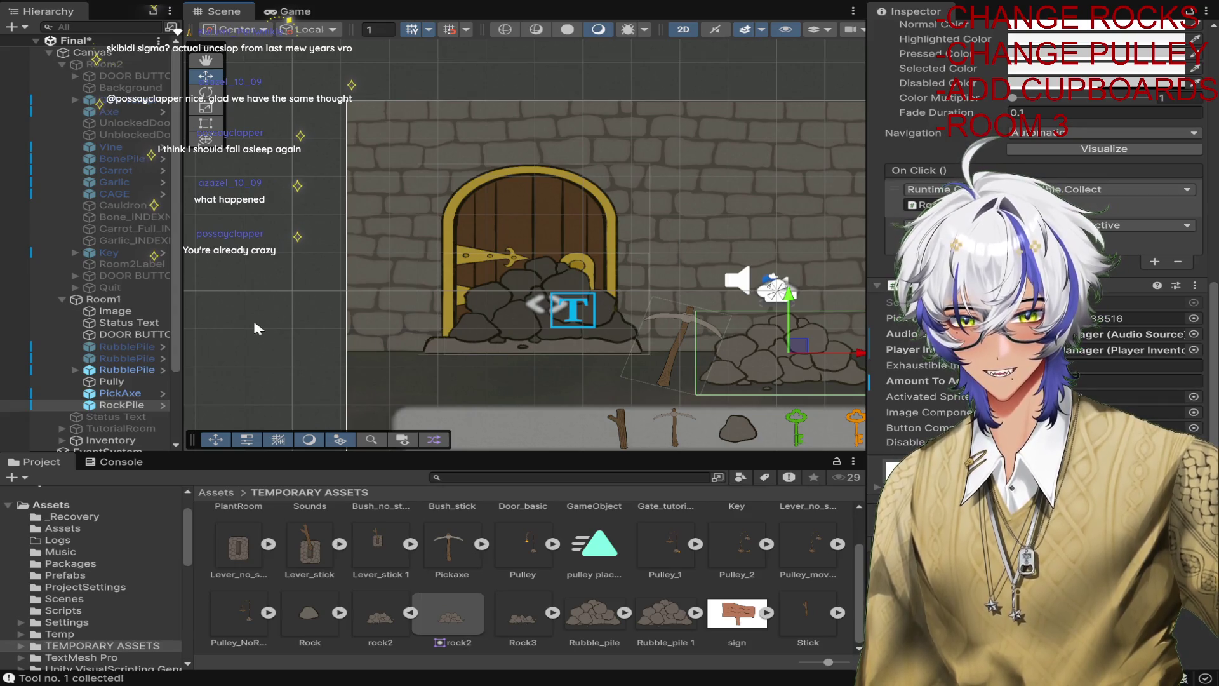
left_click(127, 370)
scroll(1041, 254, "down", 1)
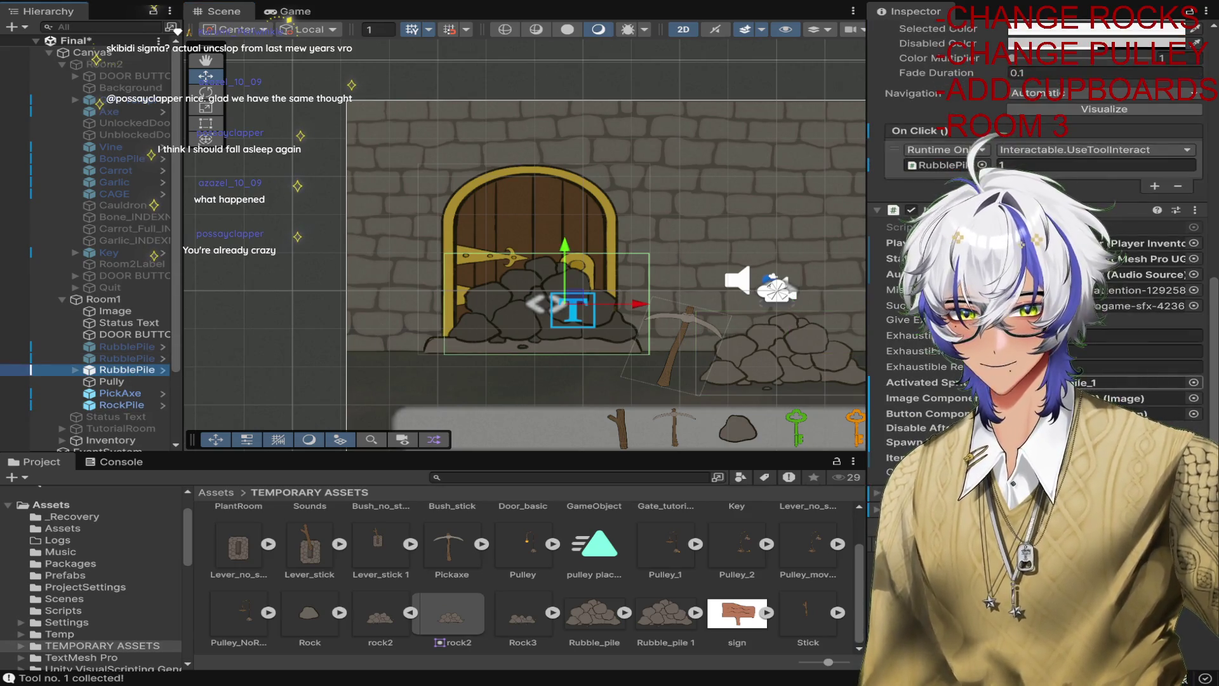
left_click(953, 319)
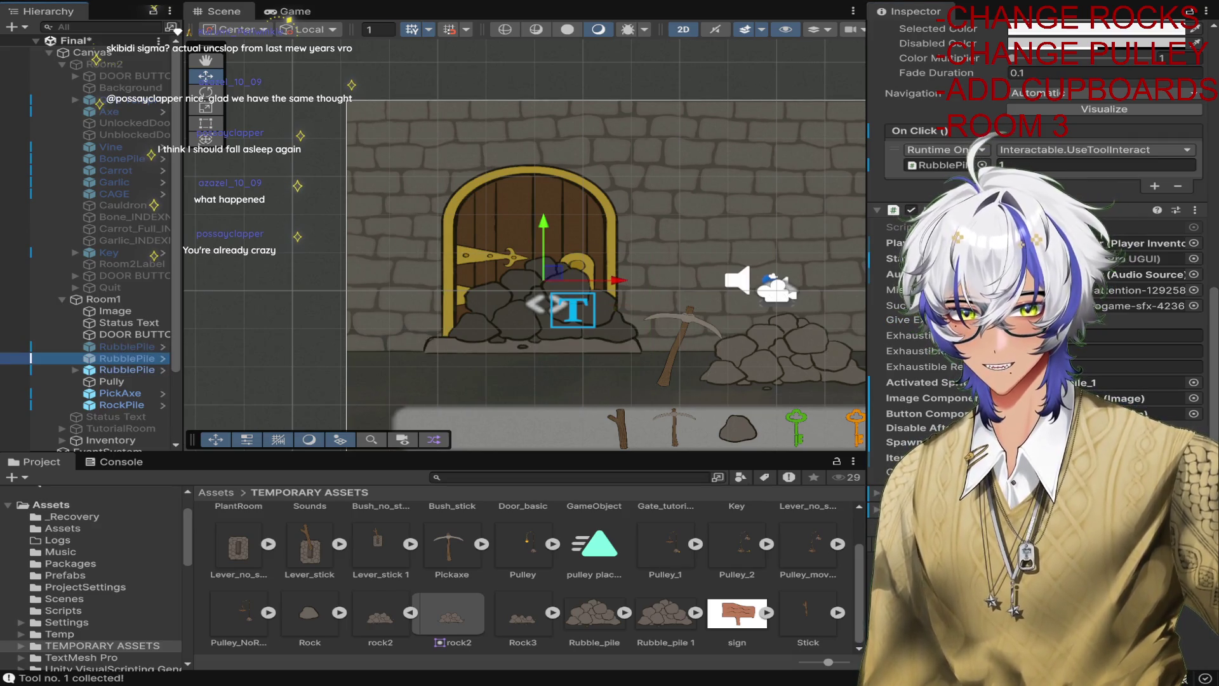
left_click(151, 347)
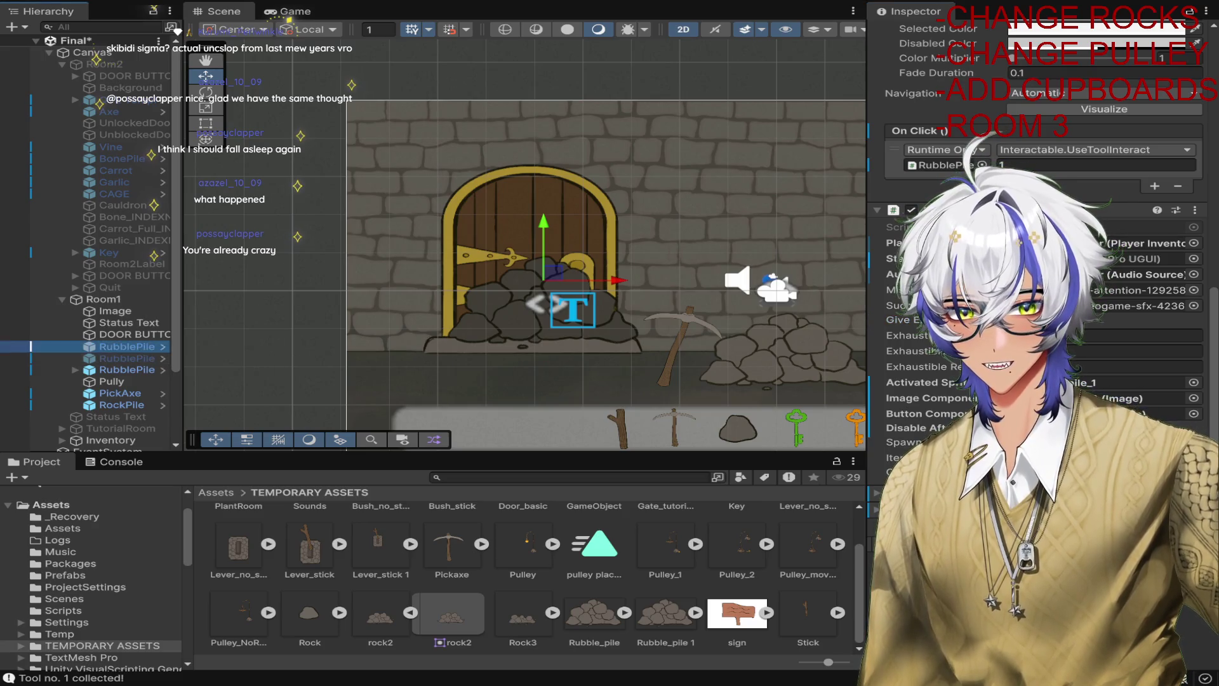
left_click(1073, 319)
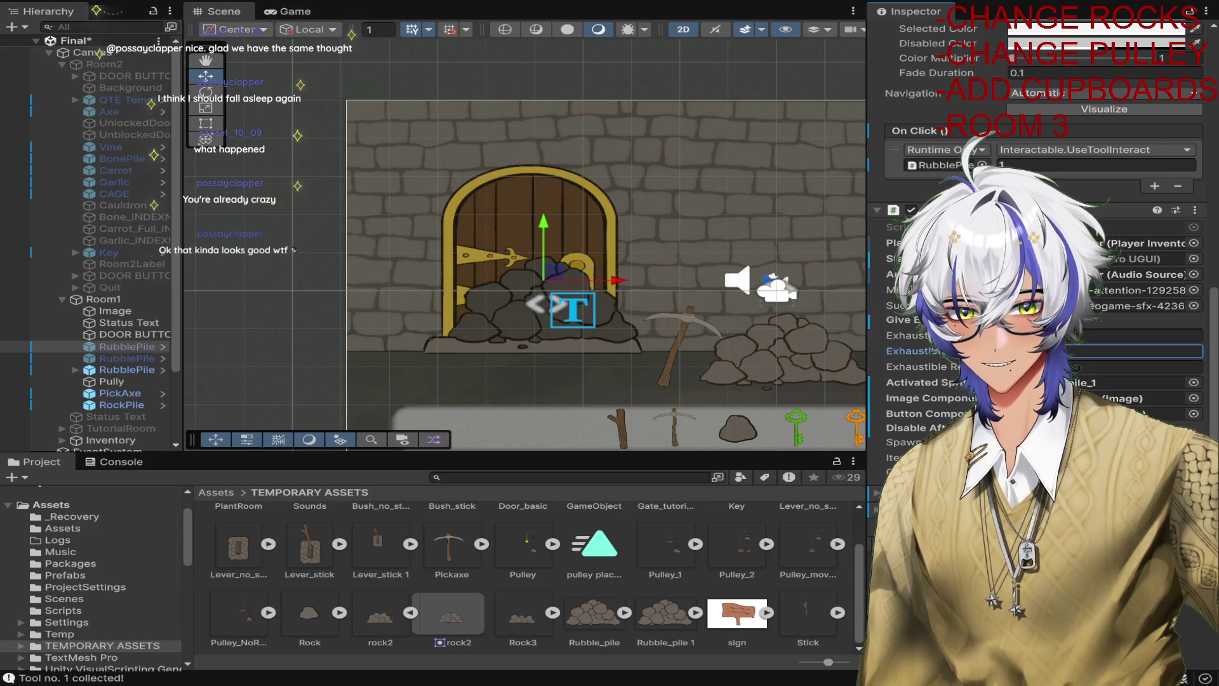
Compare the second and third rubble piles, then enter play mode and click the rubble without a tool.
left_click(139, 359)
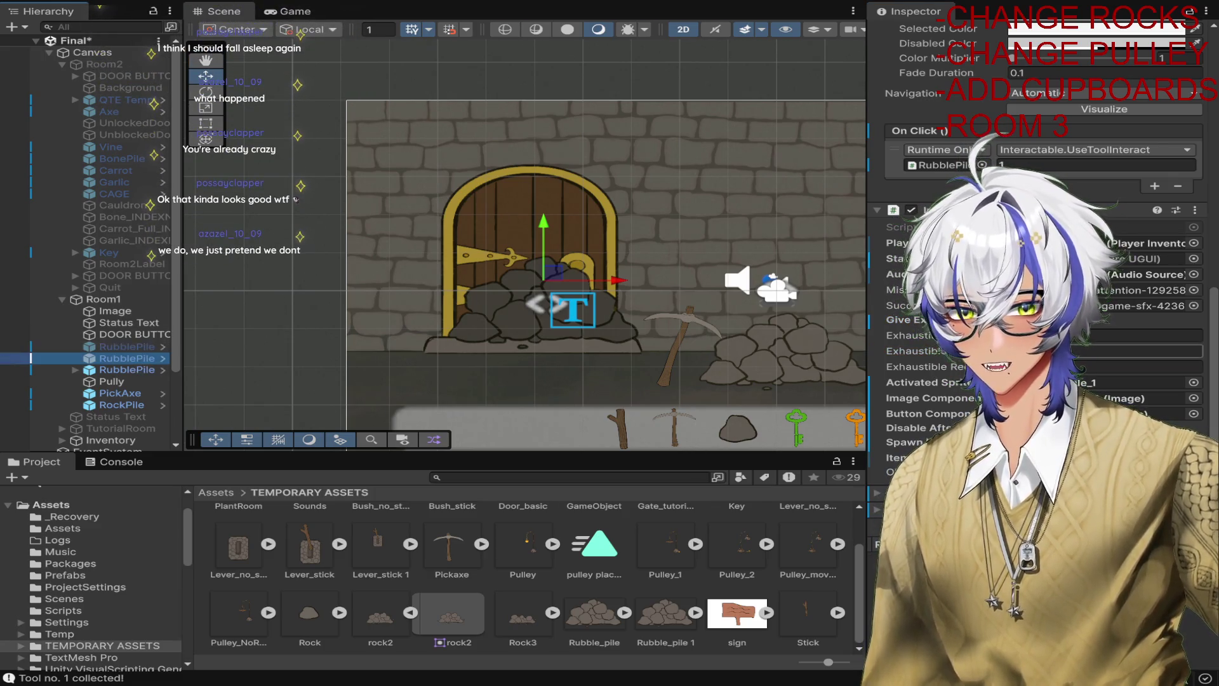
left_click(134, 371)
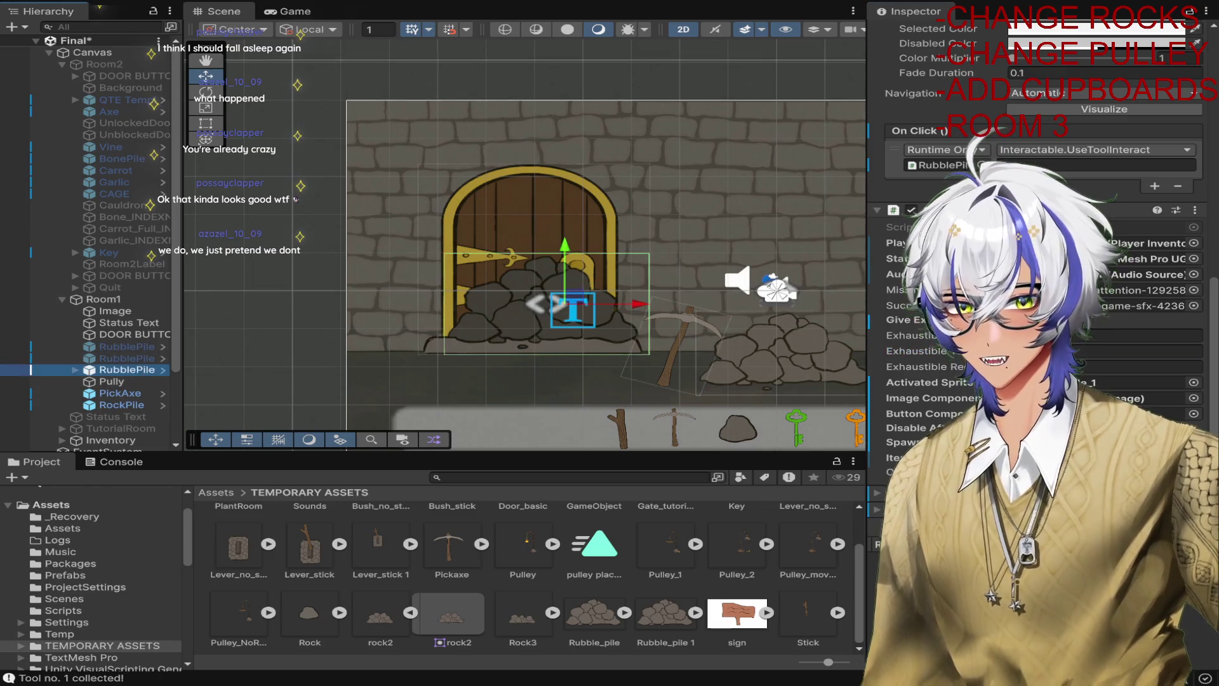
left_click(134, 360)
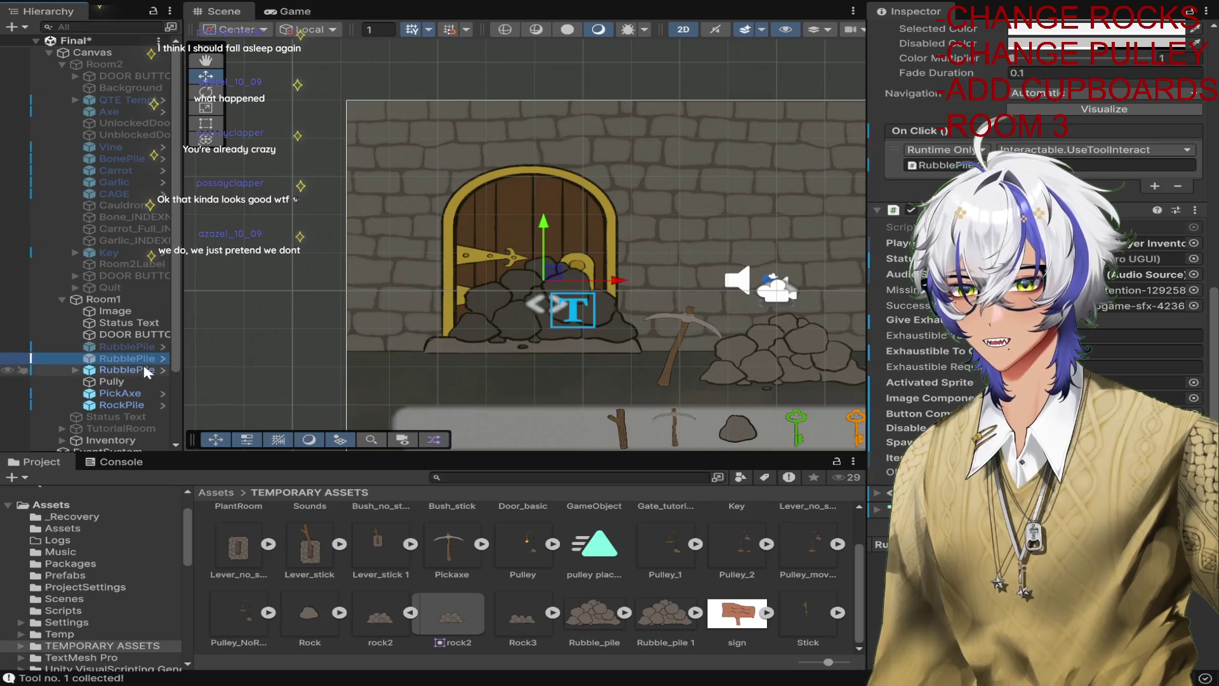
left_click(143, 370)
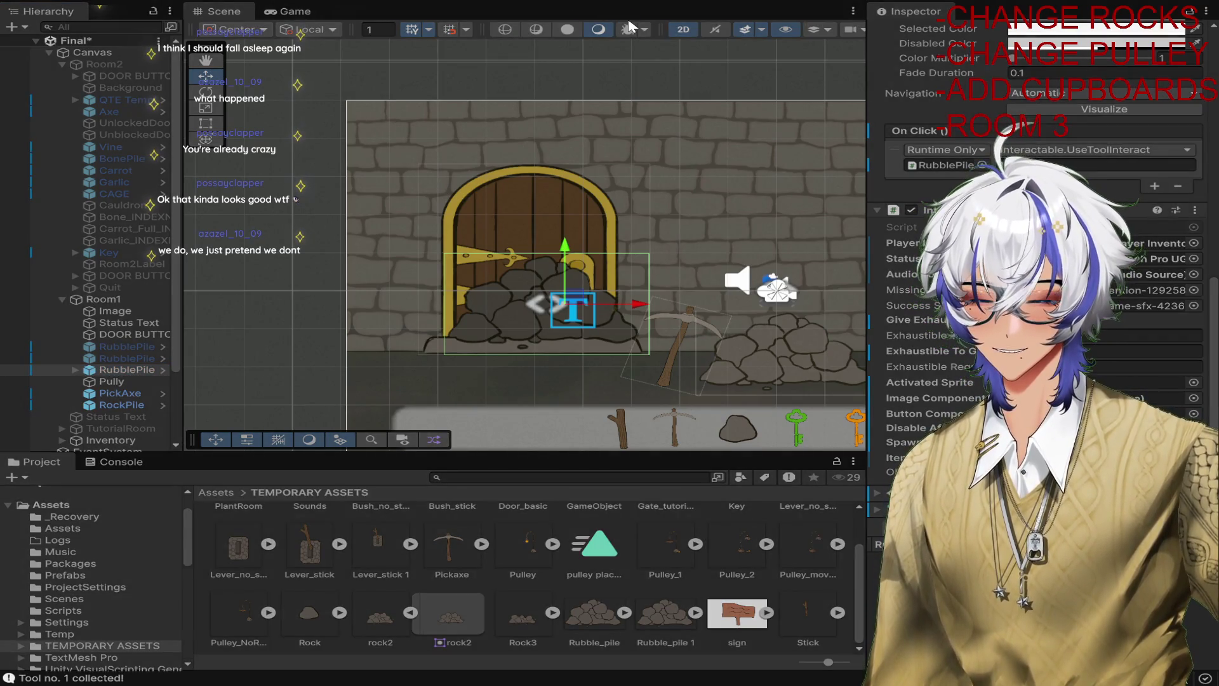
key("ctrl+p")
left_click(327, 265)
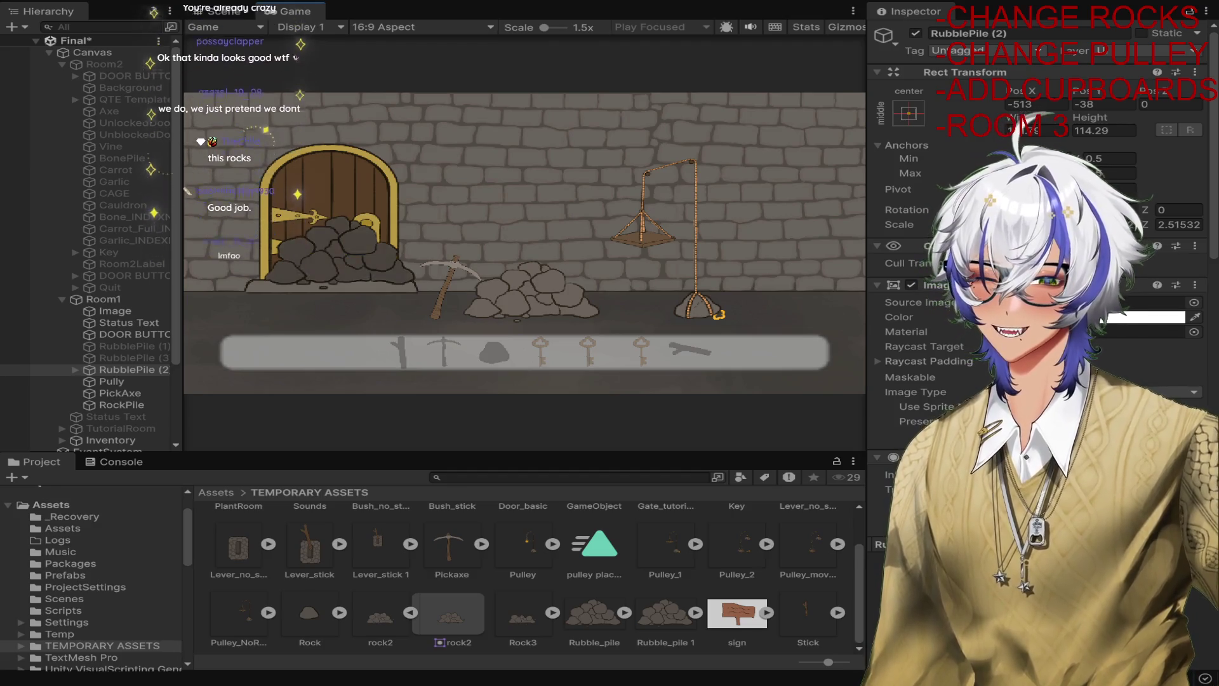
Pick up the pickaxe, mine the door rubble twice, pull the pulley to drop the key, then stop play.
left_click(451, 282)
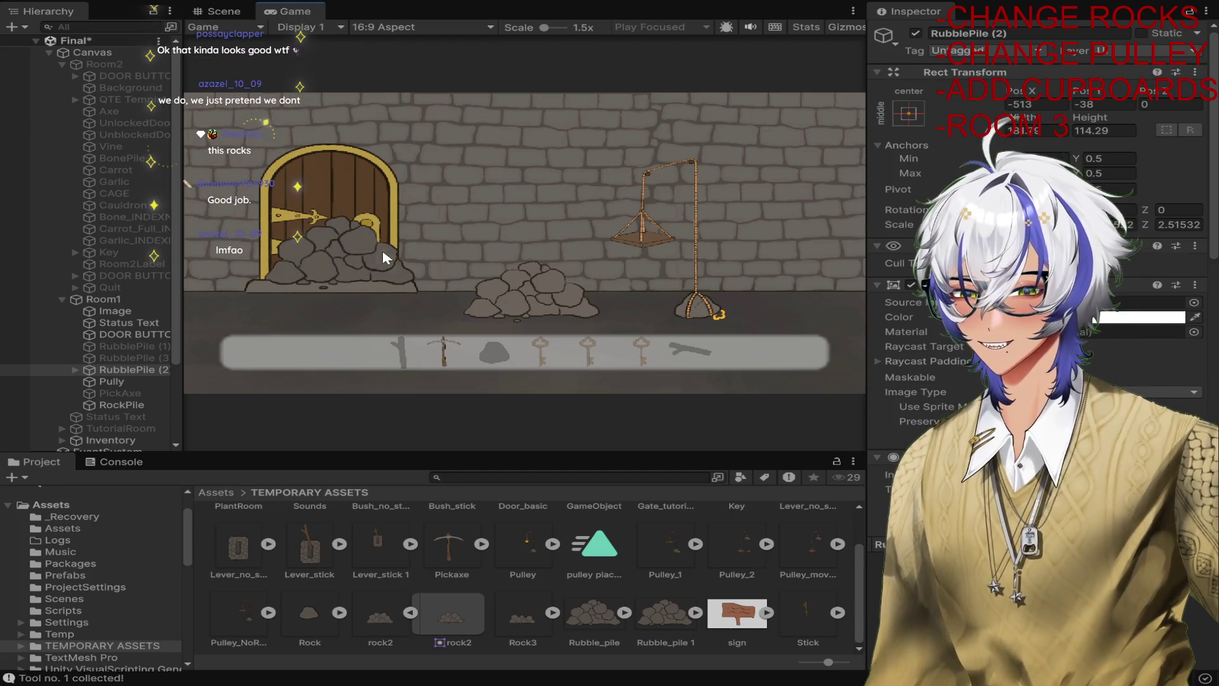
left_click(365, 263)
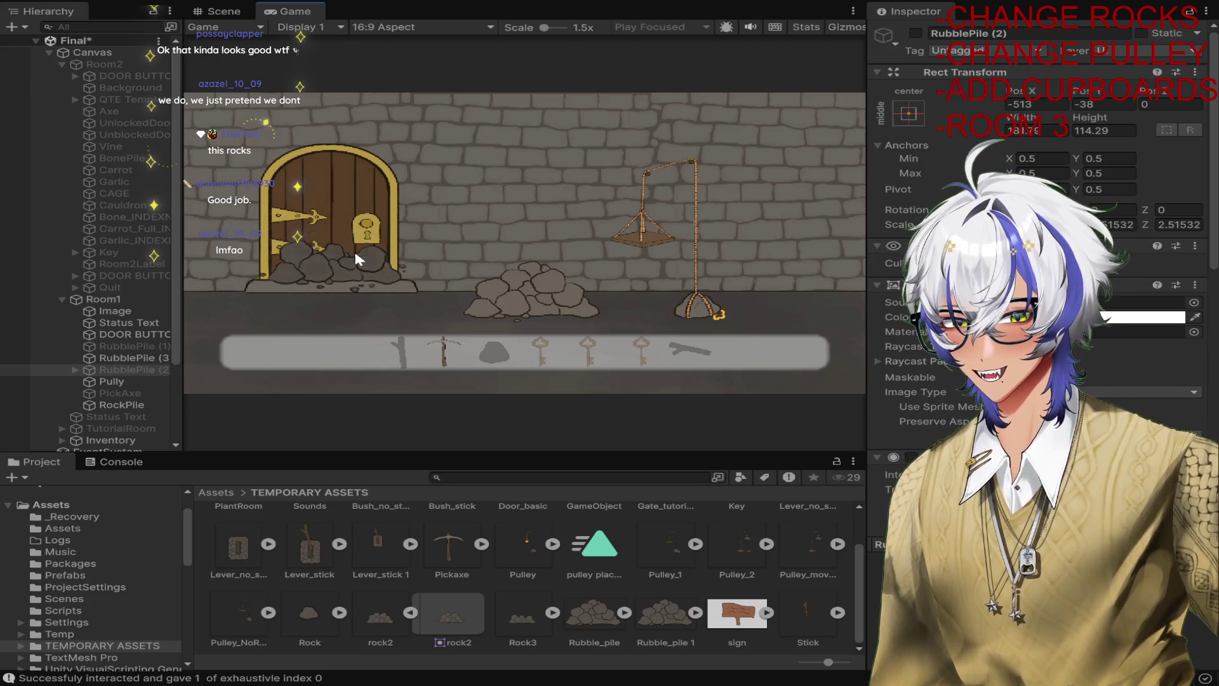
left_click(353, 253)
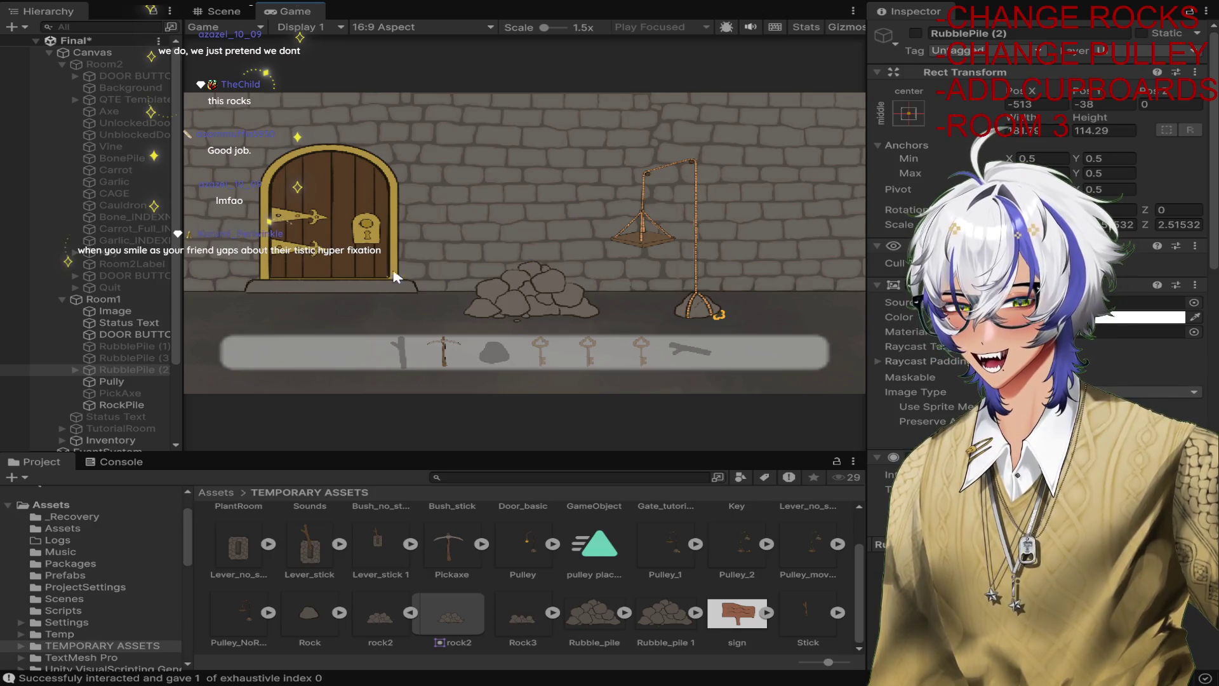
left_click(655, 234)
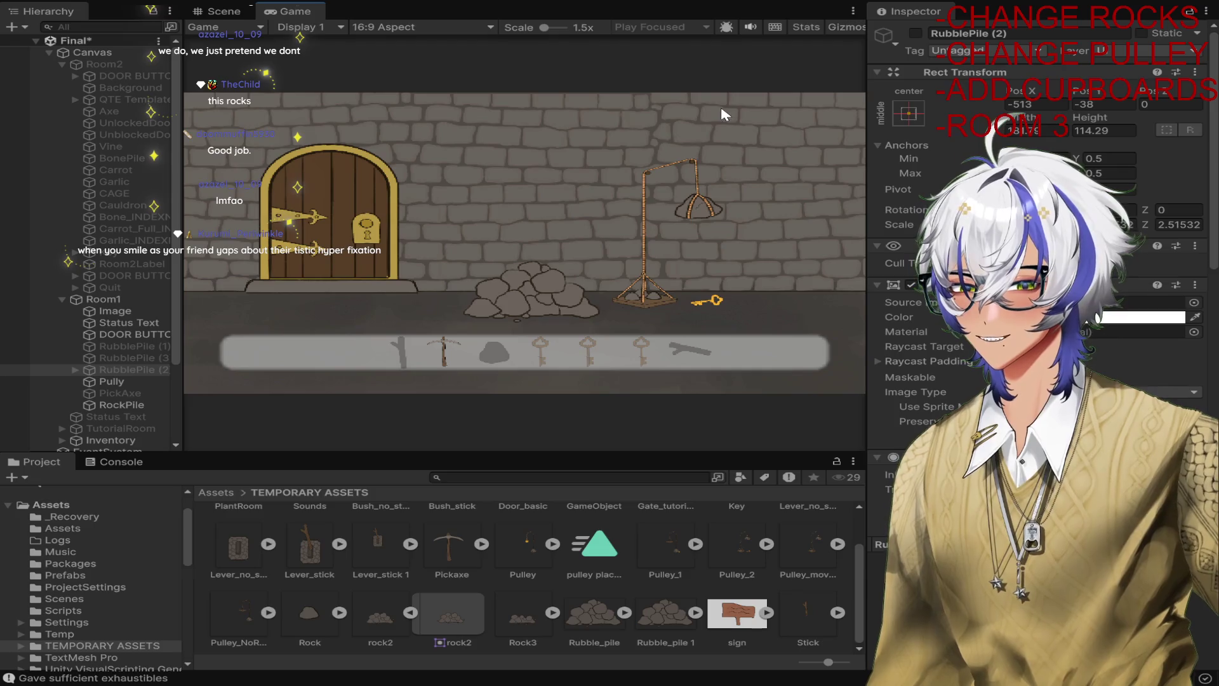
left_click(591, 3)
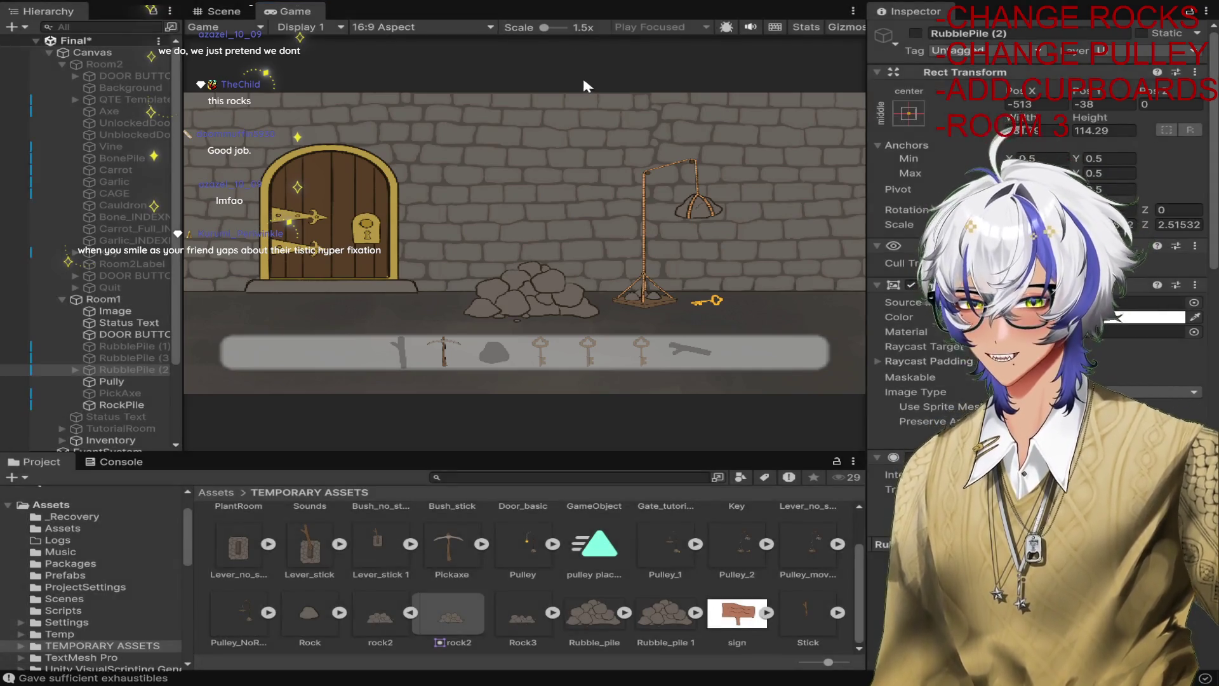
scroll(531, 116, "down", 3)
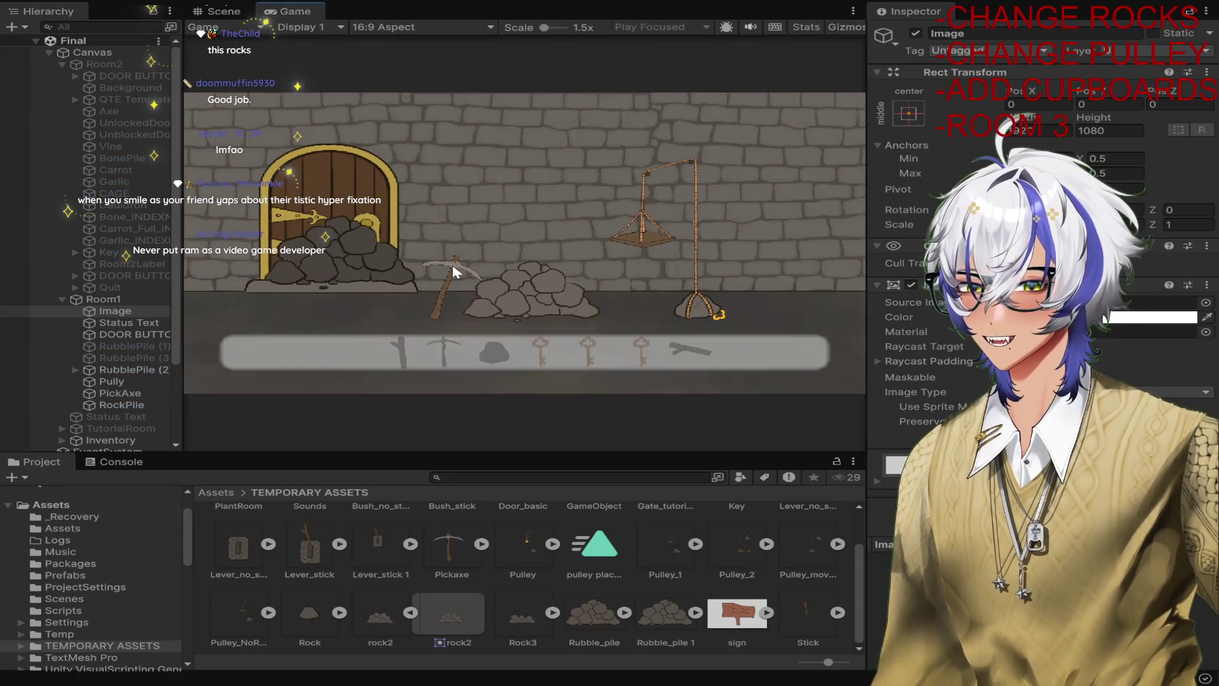
left_click(452, 265)
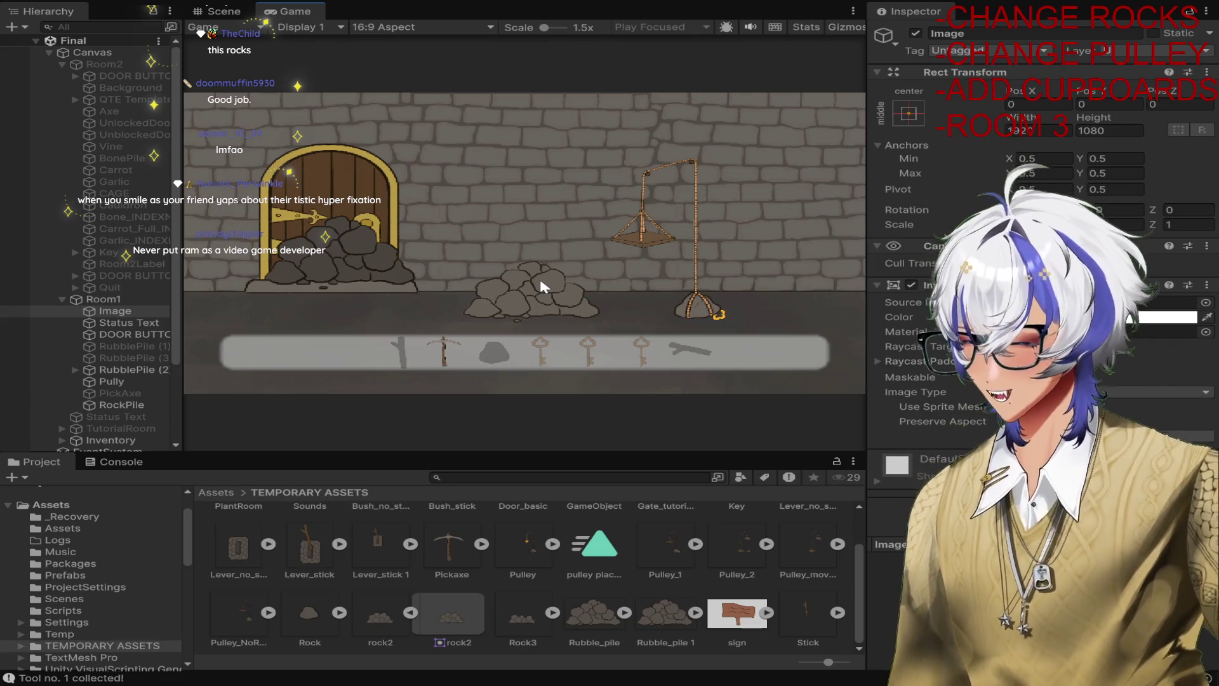
left_click(381, 270)
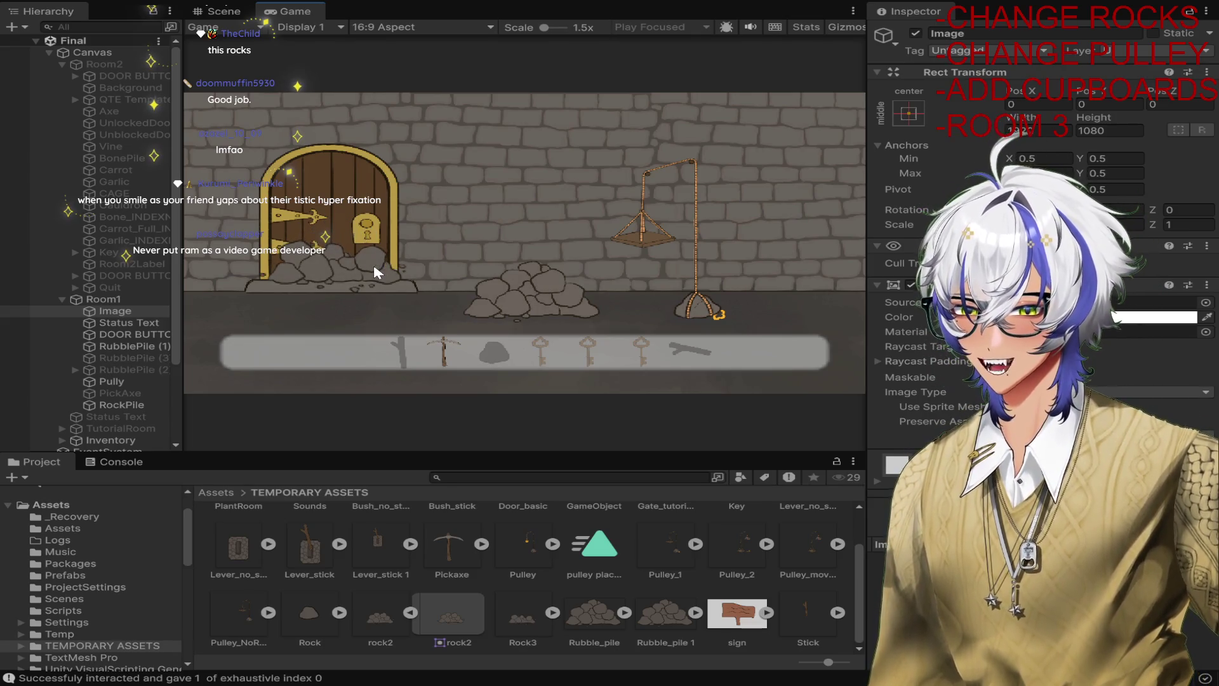
left_click(374, 265)
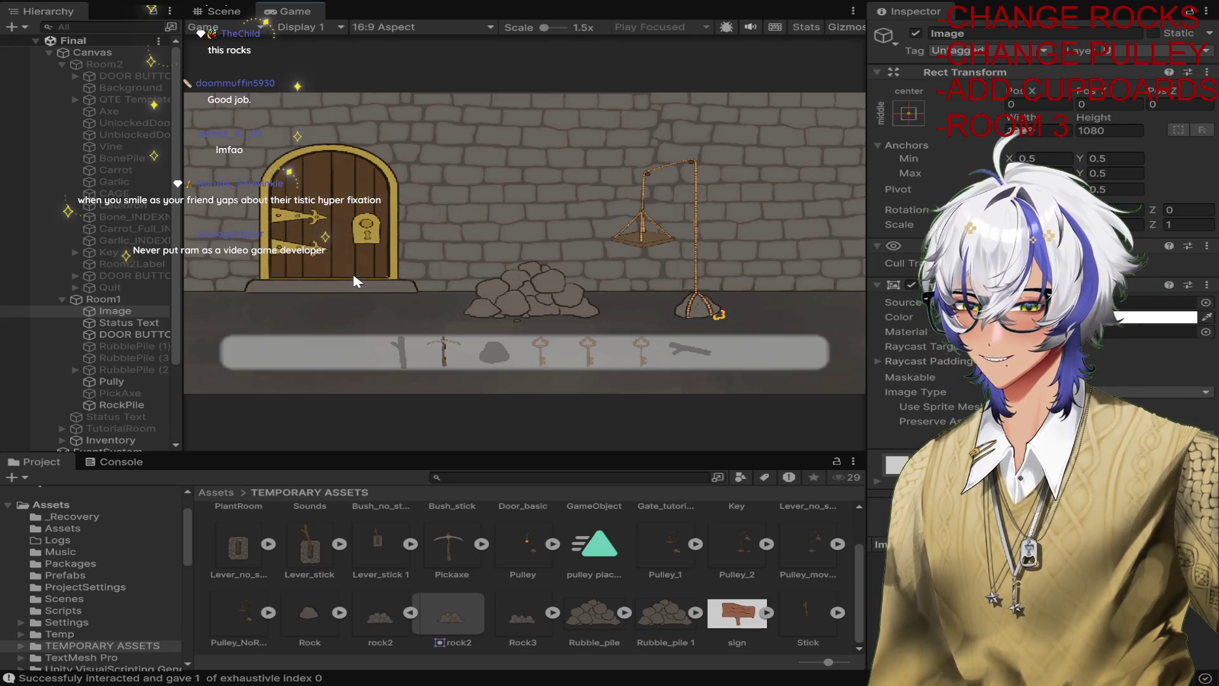
left_click(654, 238)
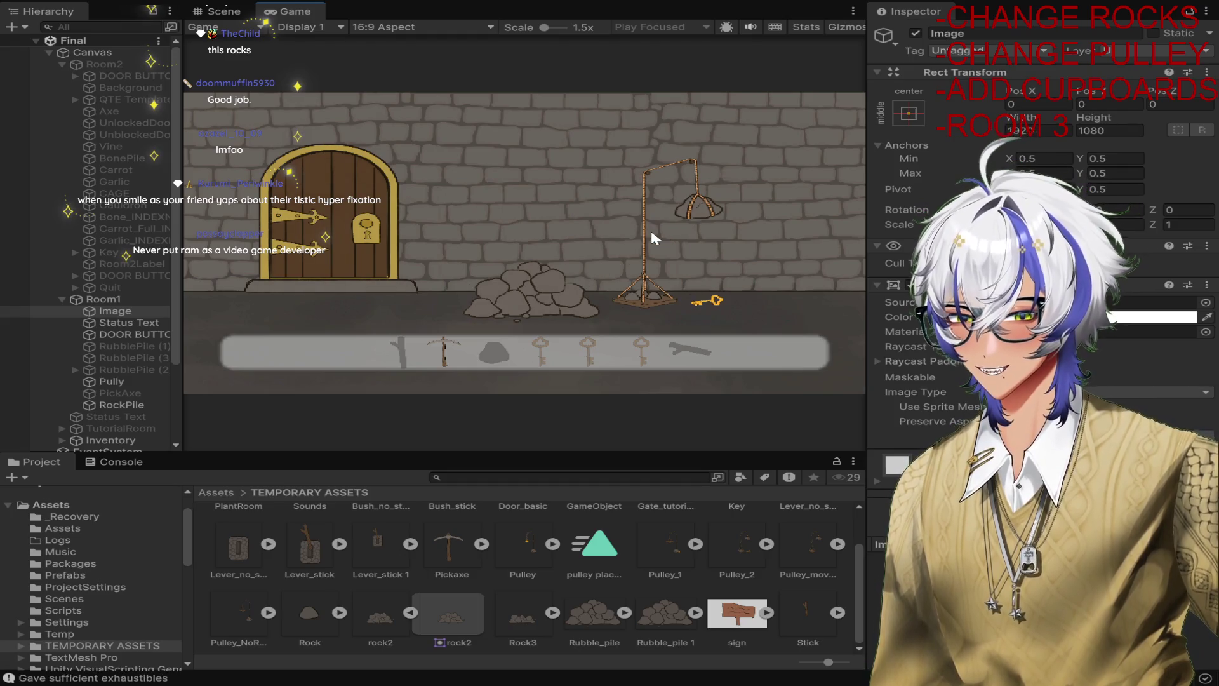
left_click(586, 2)
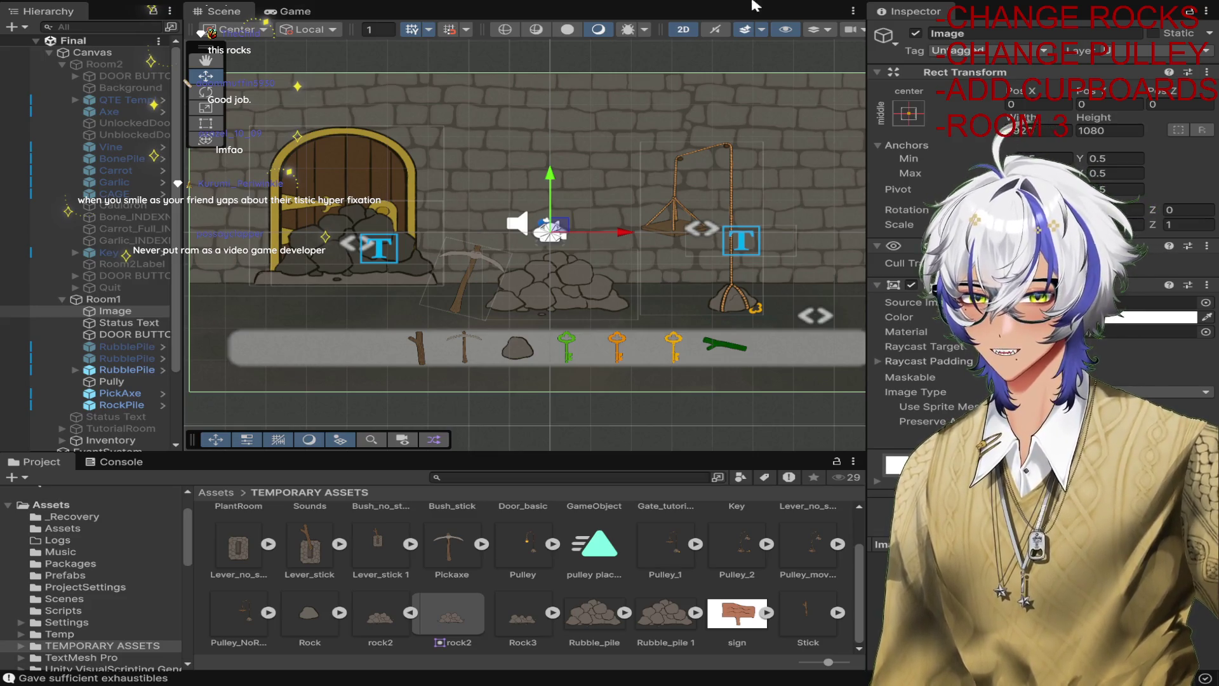
Deactivate the RockPile in the middle of Room1, then reselect Pully.
left_click(686, 240)
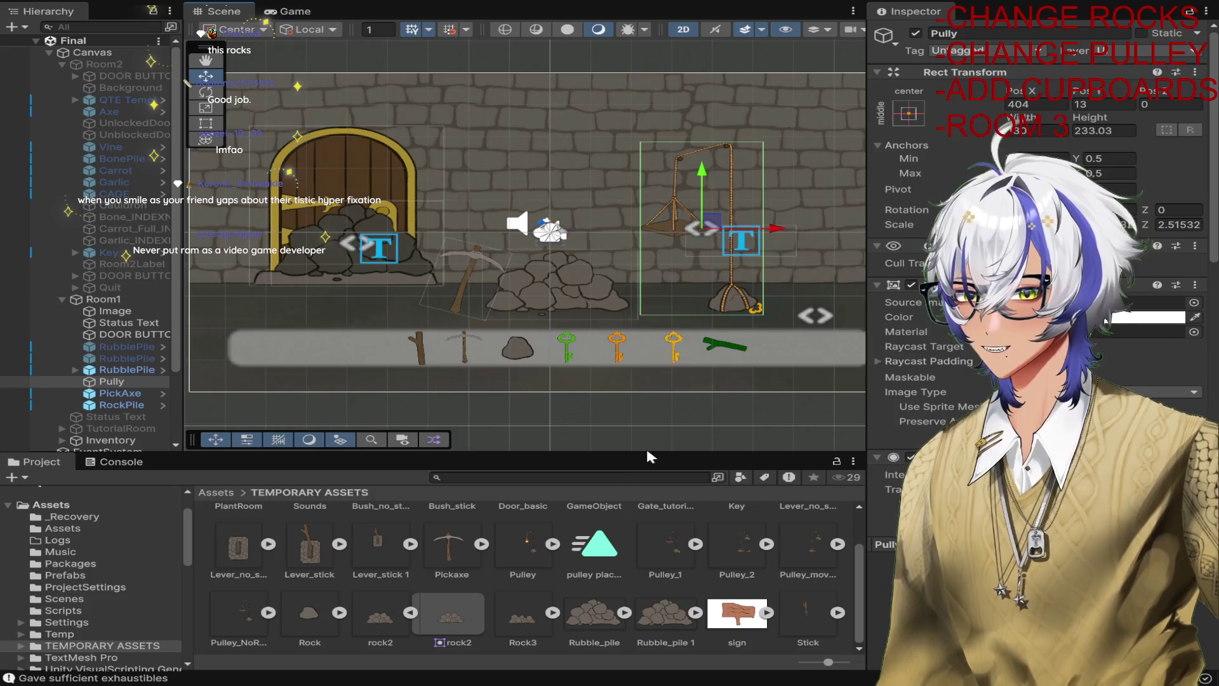
scroll(1035, 356, "down", 10)
scroll(1035, 356, "down", 3)
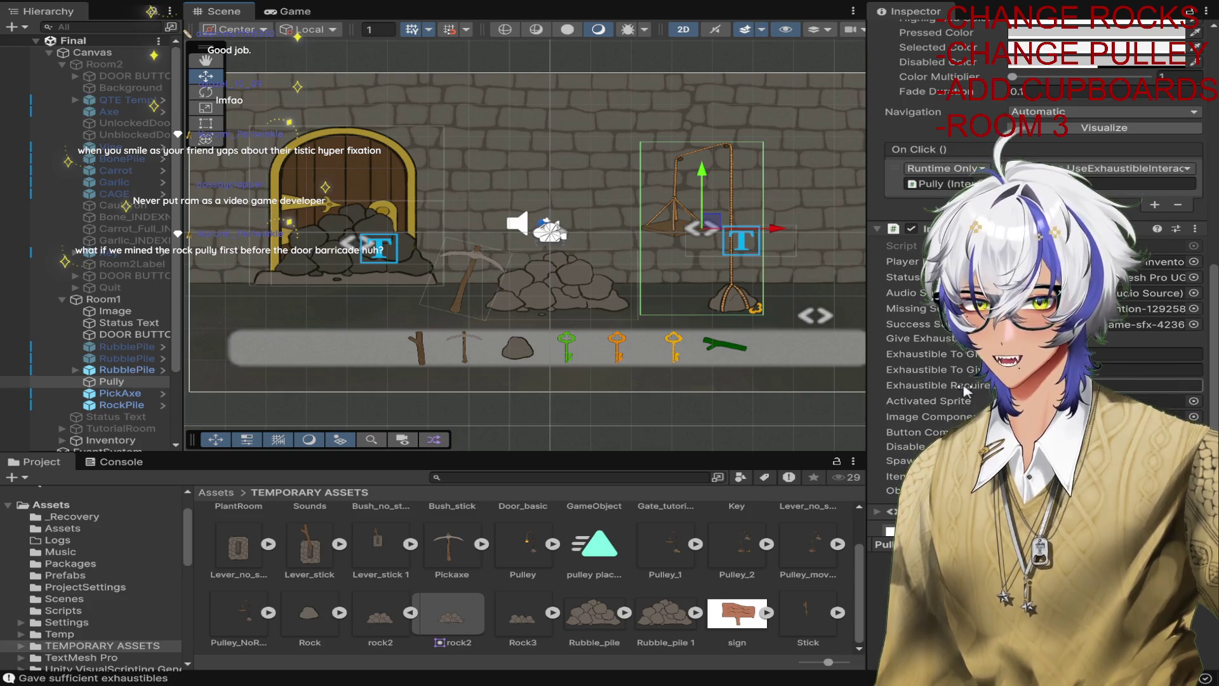
left_click(621, 299)
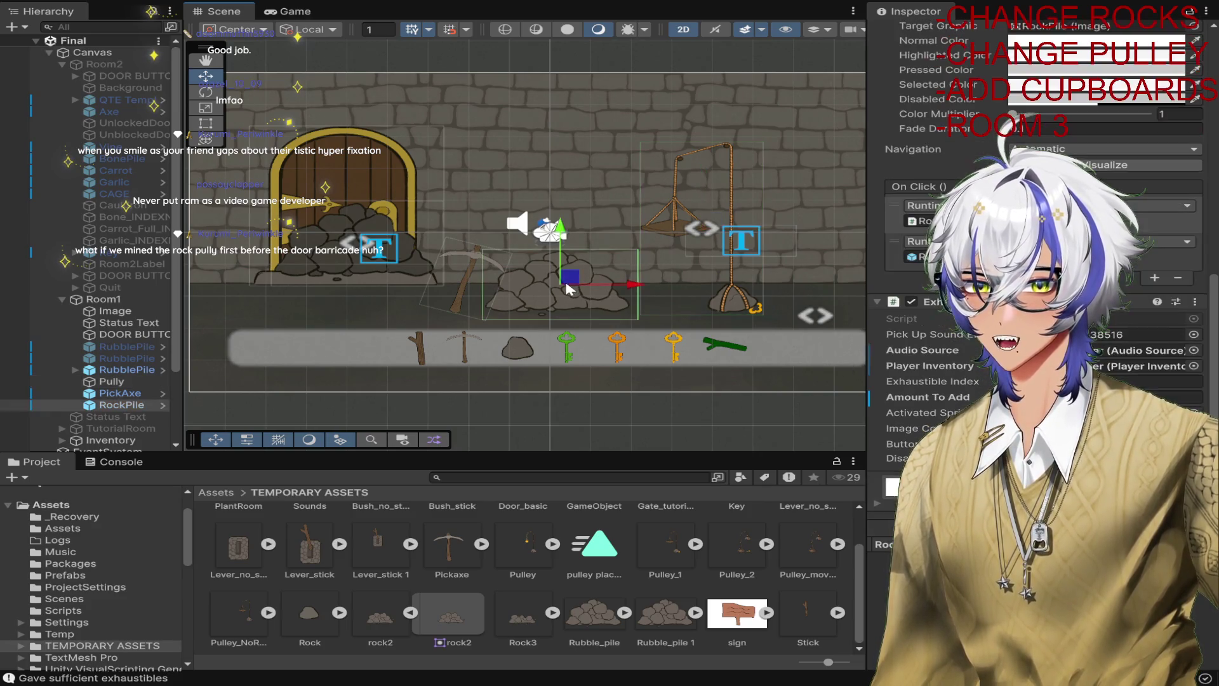
left_click(915, 33)
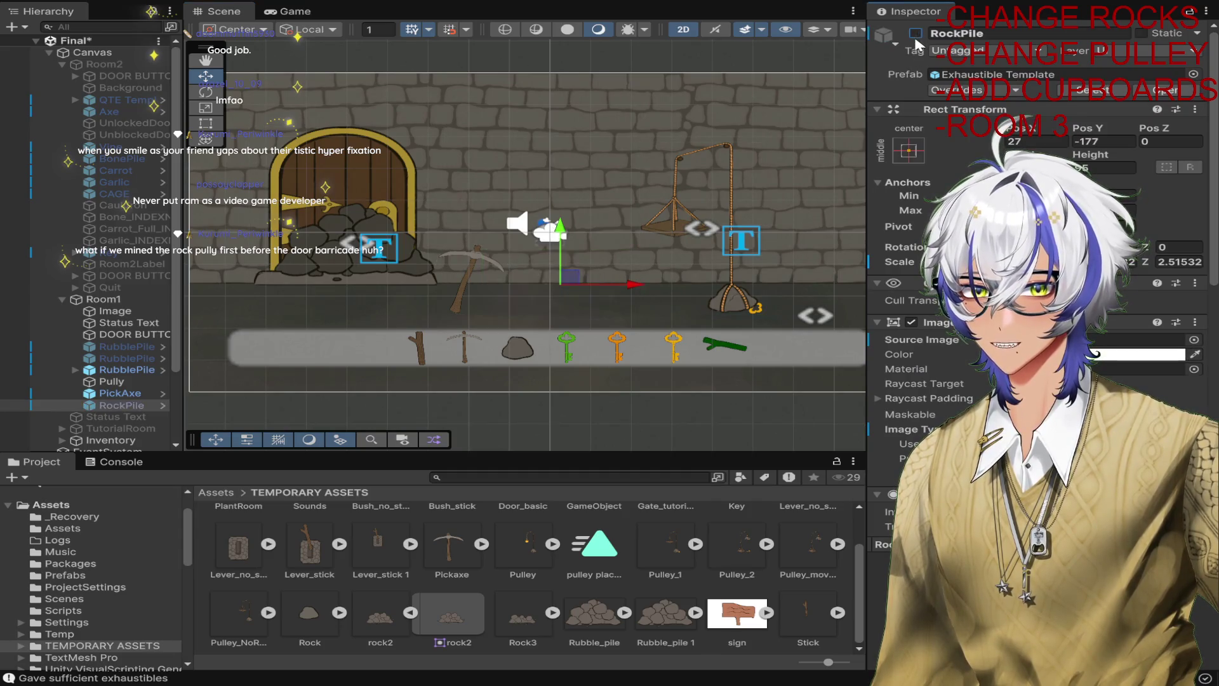
left_click(111, 381)
scroll(1041, 286, "down", 6)
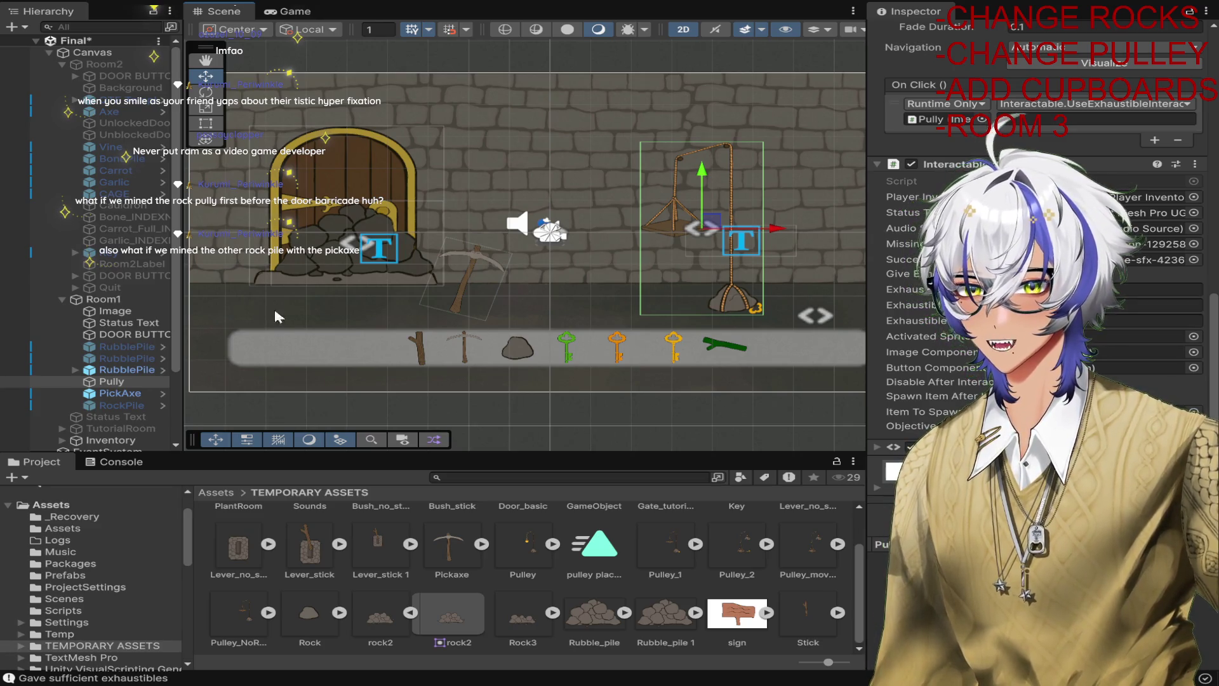
Duplicate Pully into Pully (1) and Pully (2), then edit Pully (2)'s Activated Sprite field.
left_click(142, 409)
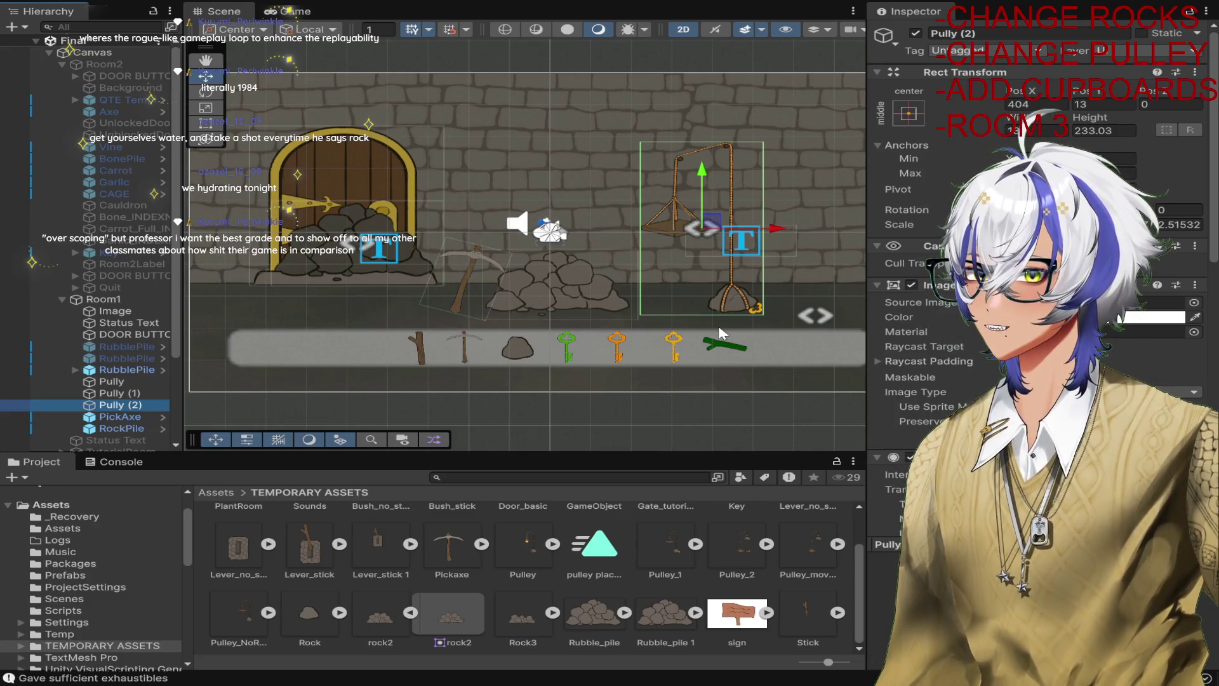
scroll(1041, 318, "down", 5)
scroll(1041, 318, "down", 10)
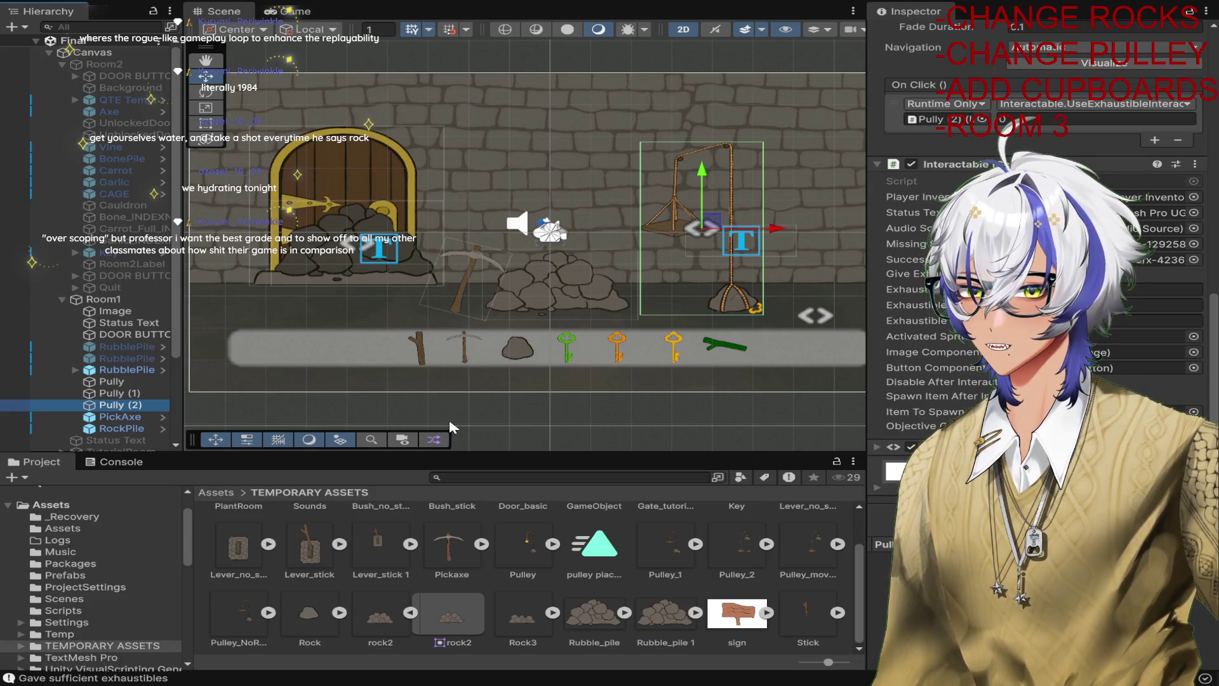
left_click(1191, 338)
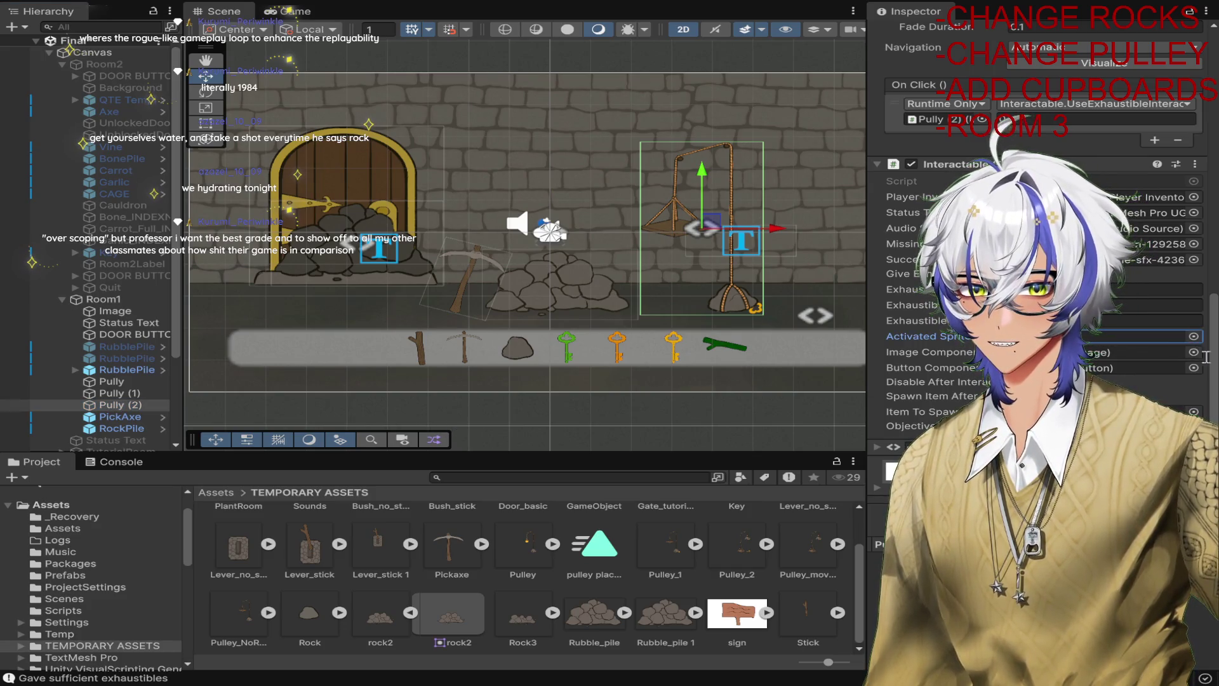
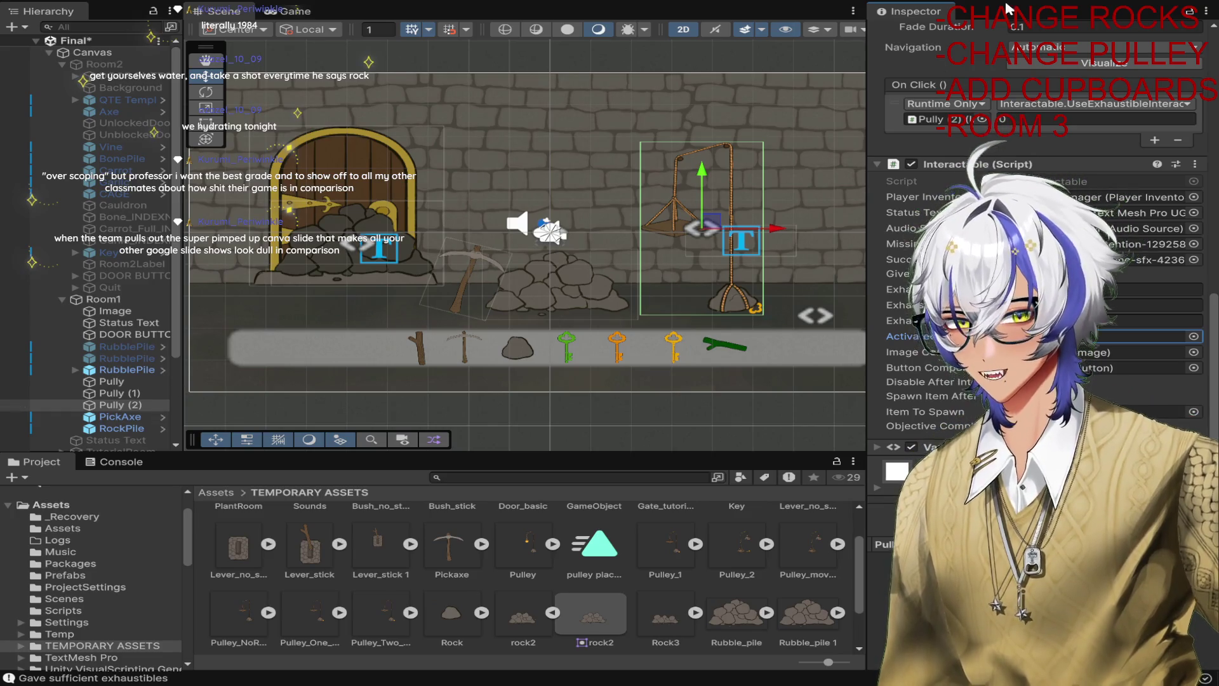
Deactivate Pully (2) and the original Pully, then select Pully (1).
scroll(961, 44, "up", 10)
left_click(914, 33)
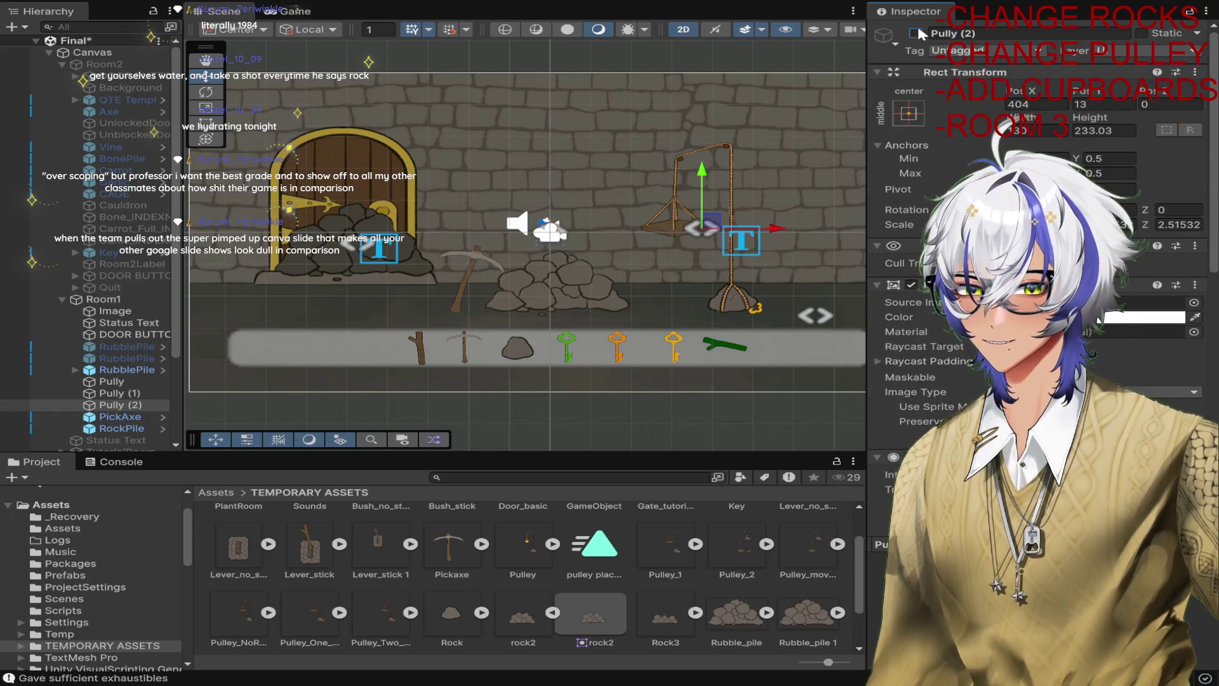
left_click(112, 380)
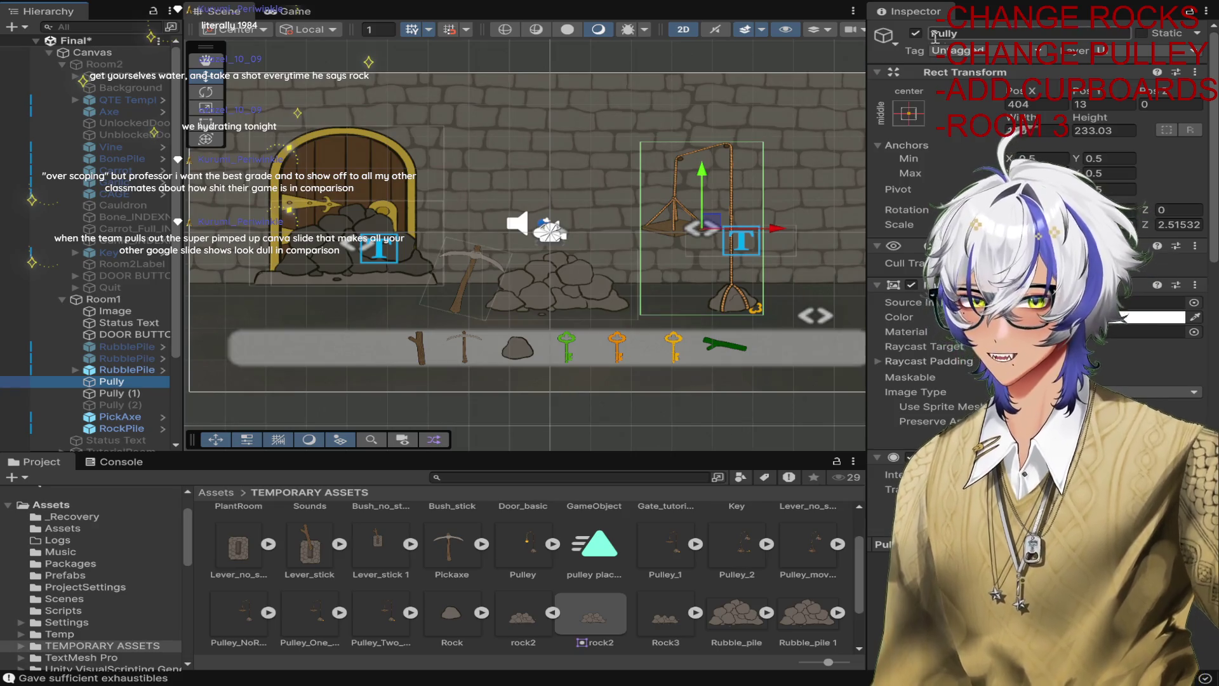
left_click(914, 33)
left_click(119, 393)
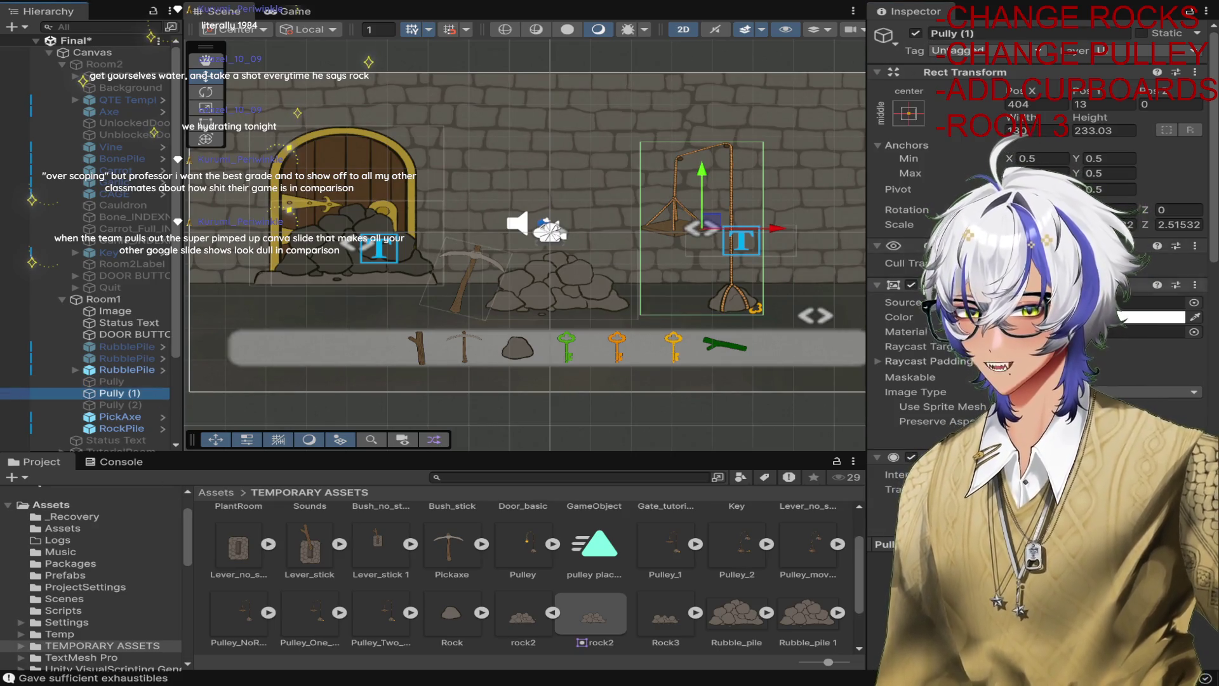
Compare the sprites shown by Pully (1) and the original Pully in the Inspector.
scroll(918, 389, "down", 10)
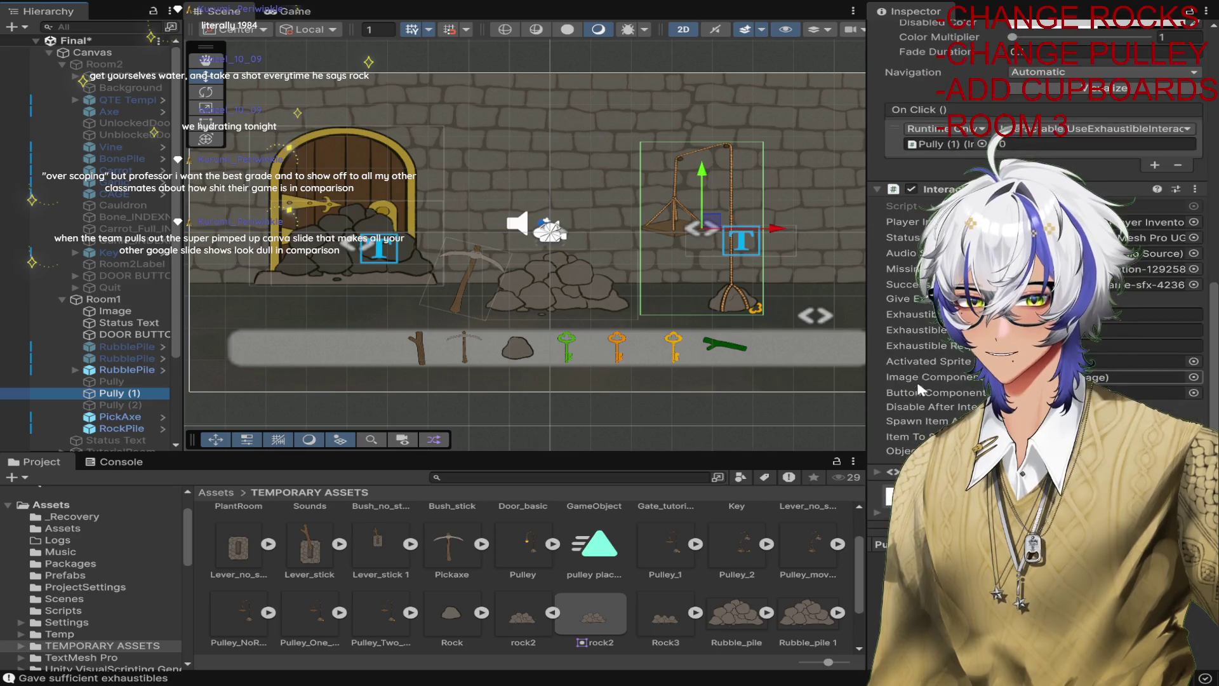
scroll(918, 388, "up", 6)
scroll(919, 388, "down", 3)
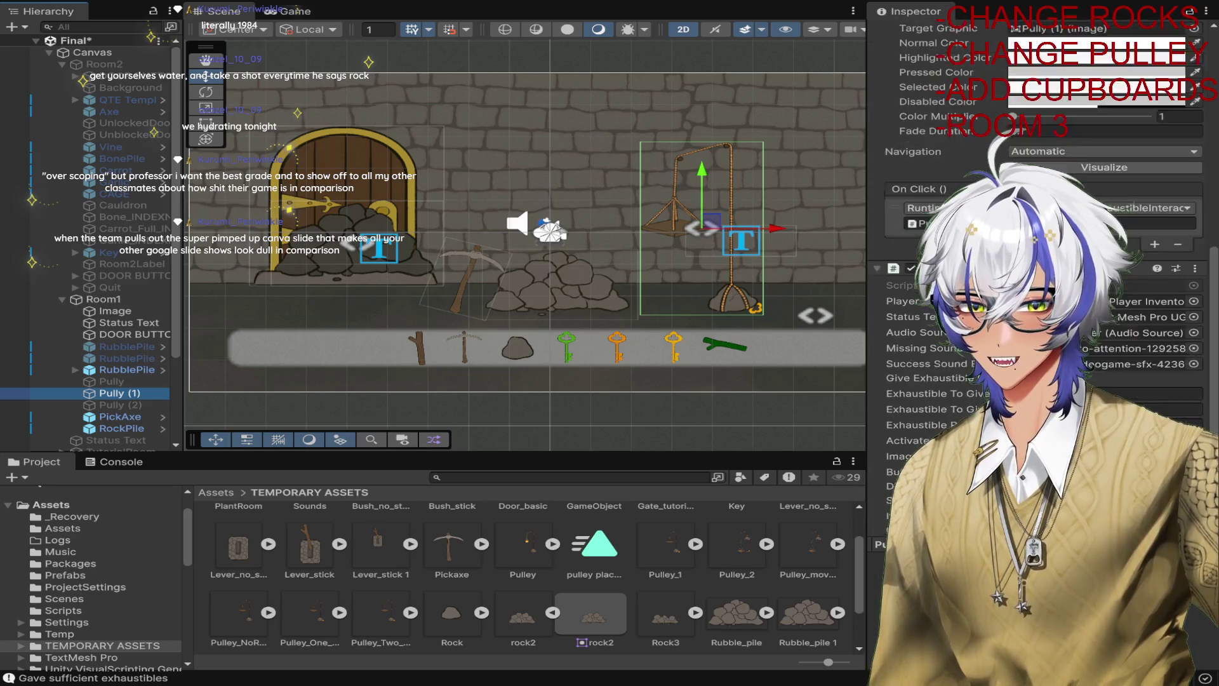
scroll(1039, 254, "down", 3)
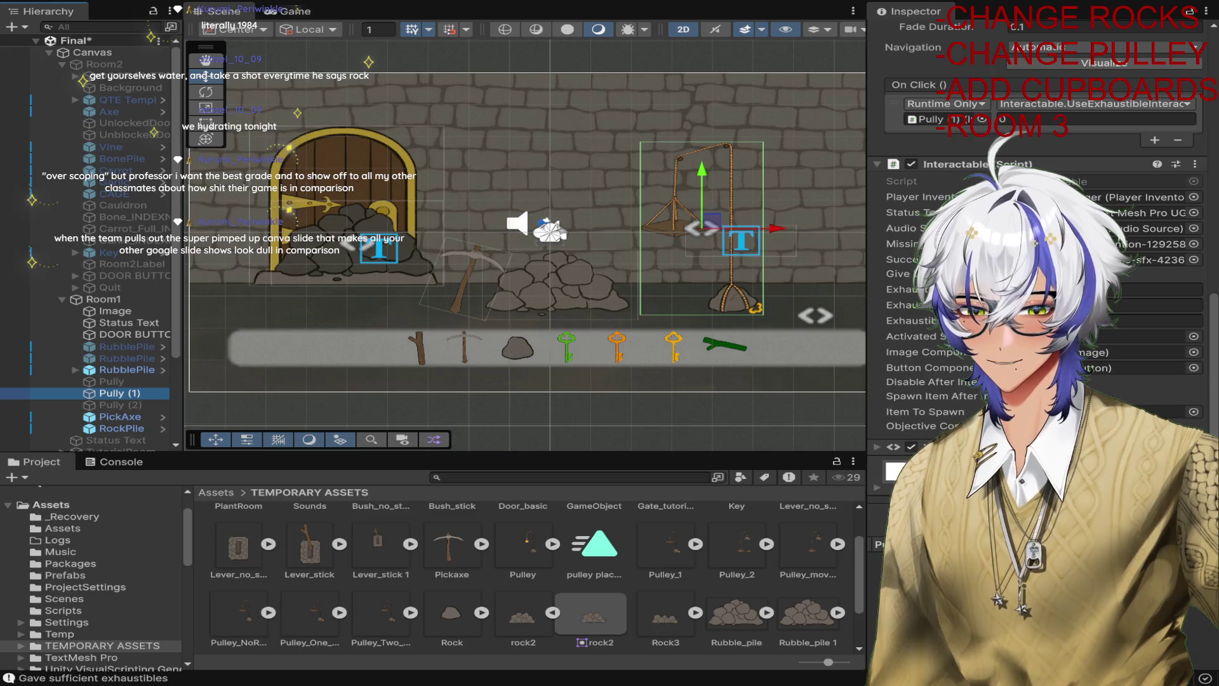
scroll(1039, 254, "up", 6)
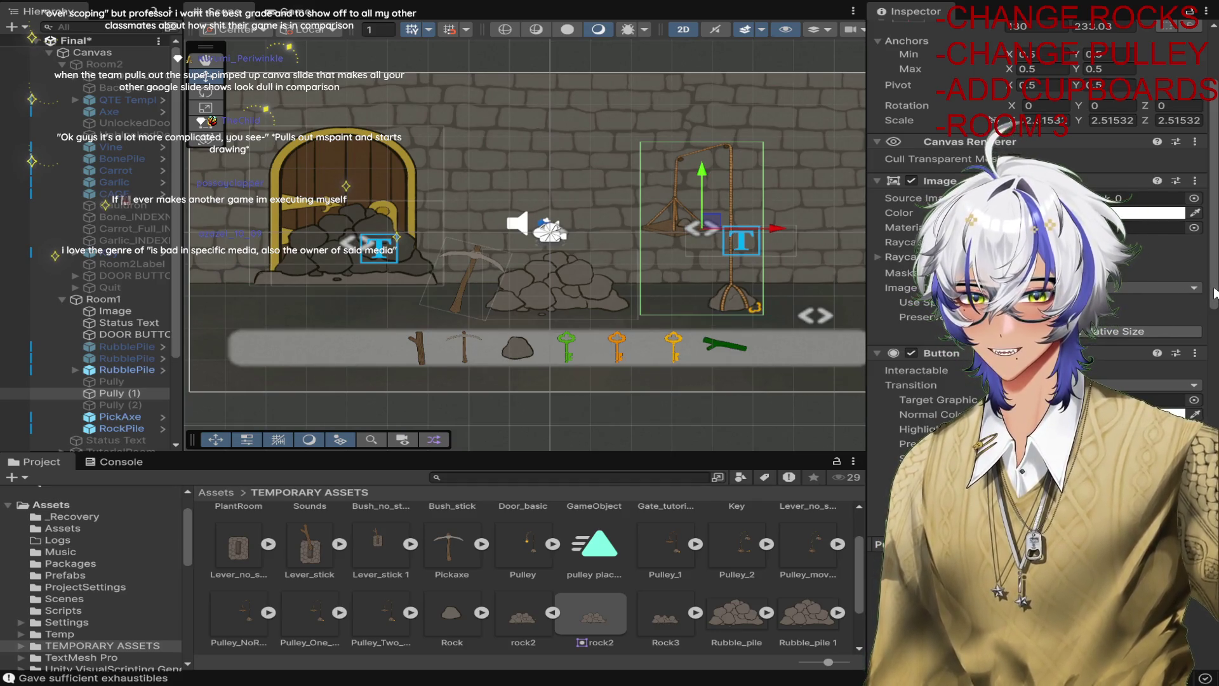
left_click(1142, 198)
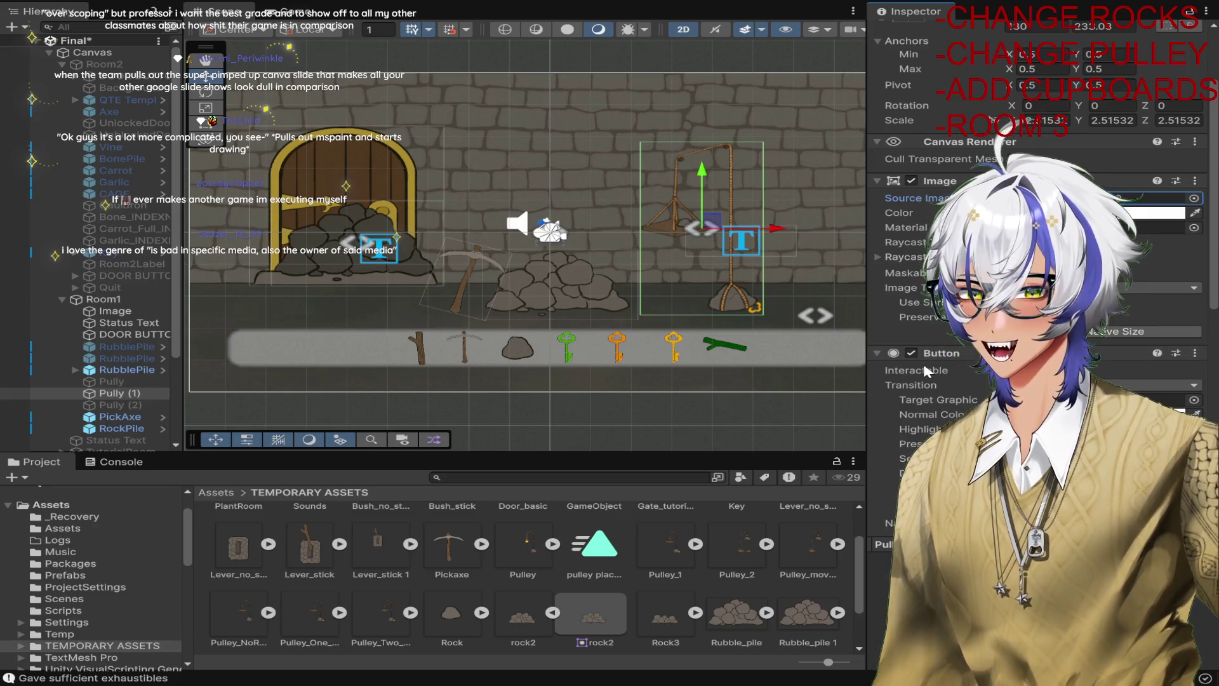
scroll(1041, 285, "up", 2)
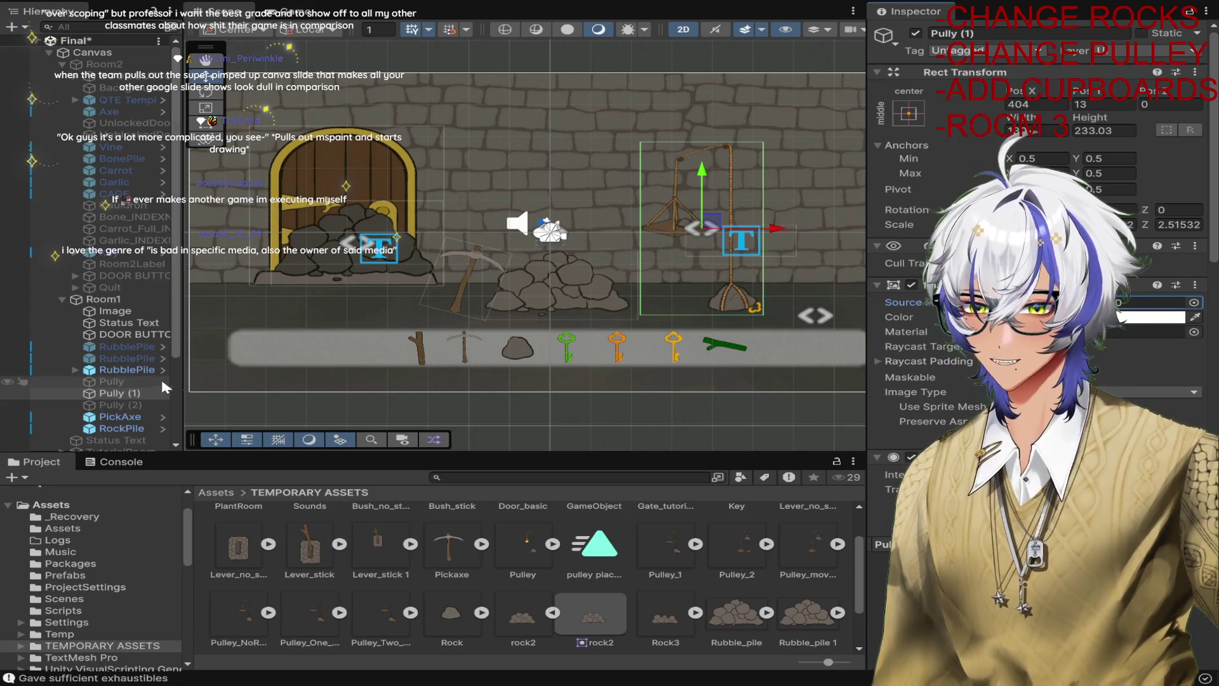
left_click(145, 383)
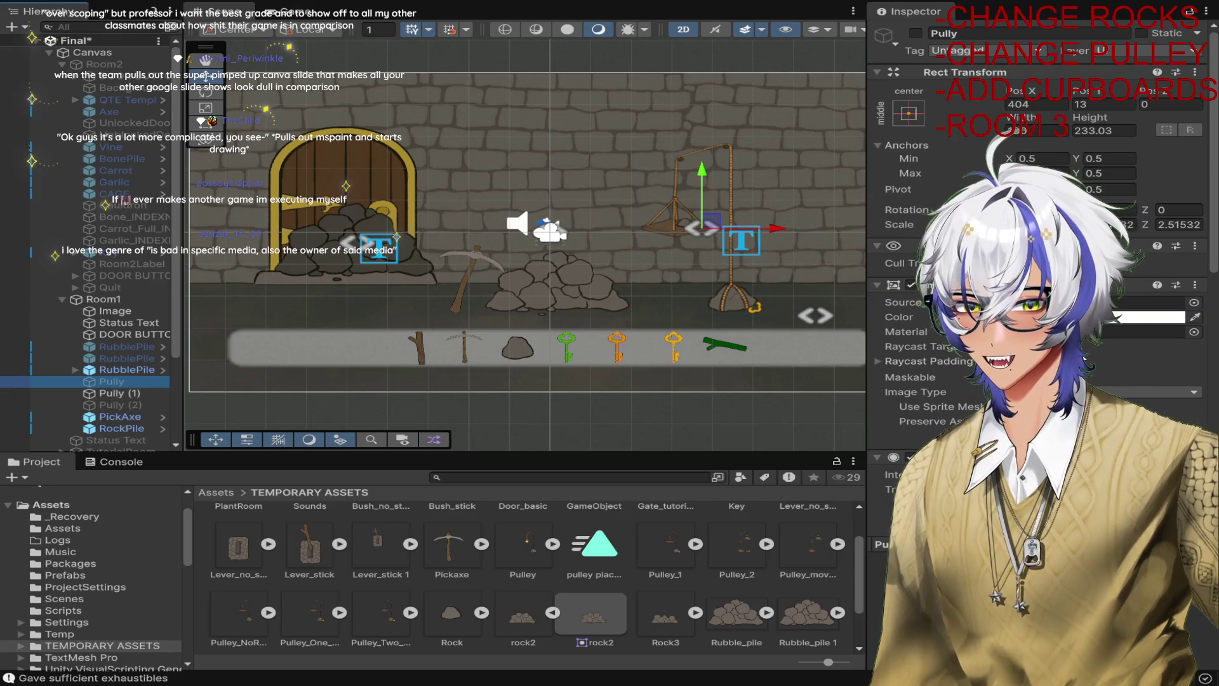
scroll(1080, 285, "down", 4)
left_click(101, 395)
scroll(1016, 191, "up", 3)
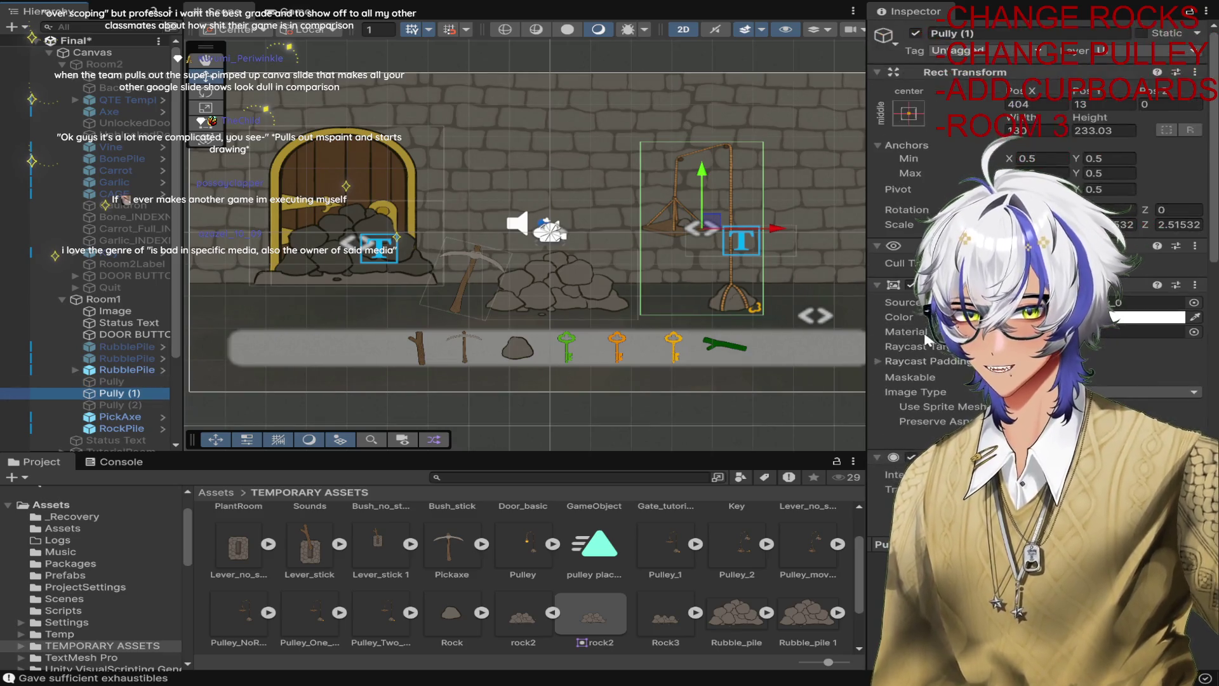
Deactivate Pully (1), reactivate the original Pully, and check its sprite.
left_click(915, 33)
left_click(147, 381)
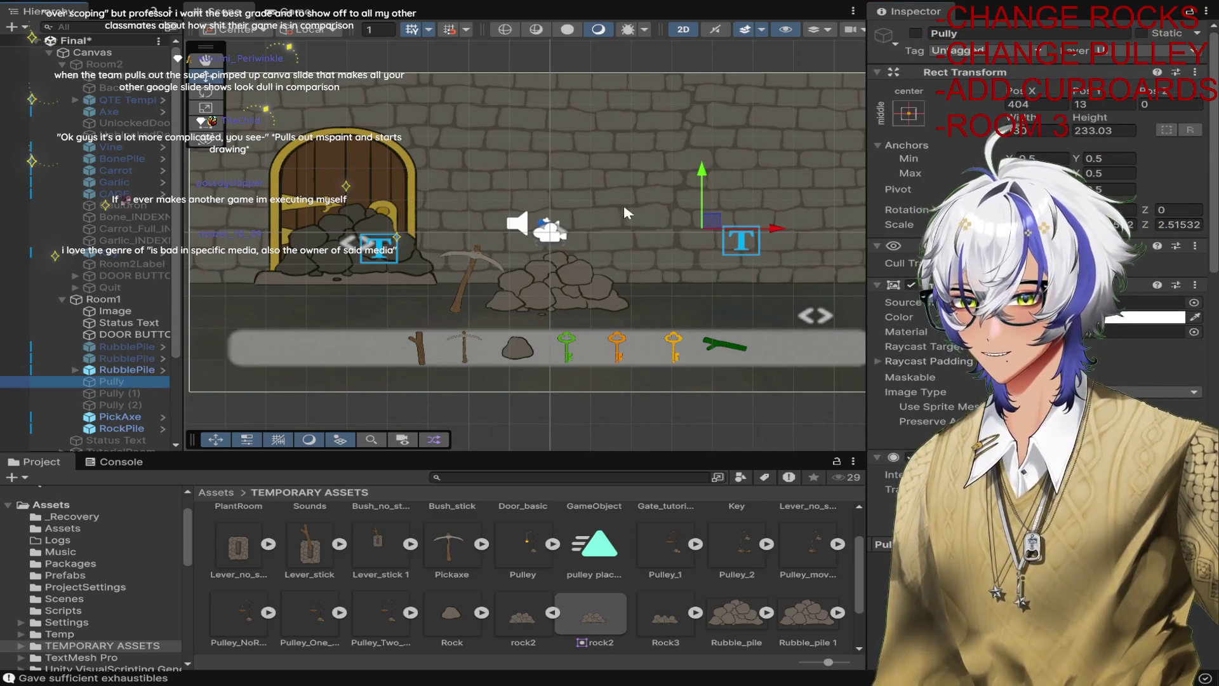
left_click(916, 33)
scroll(1143, 222, "down", 6)
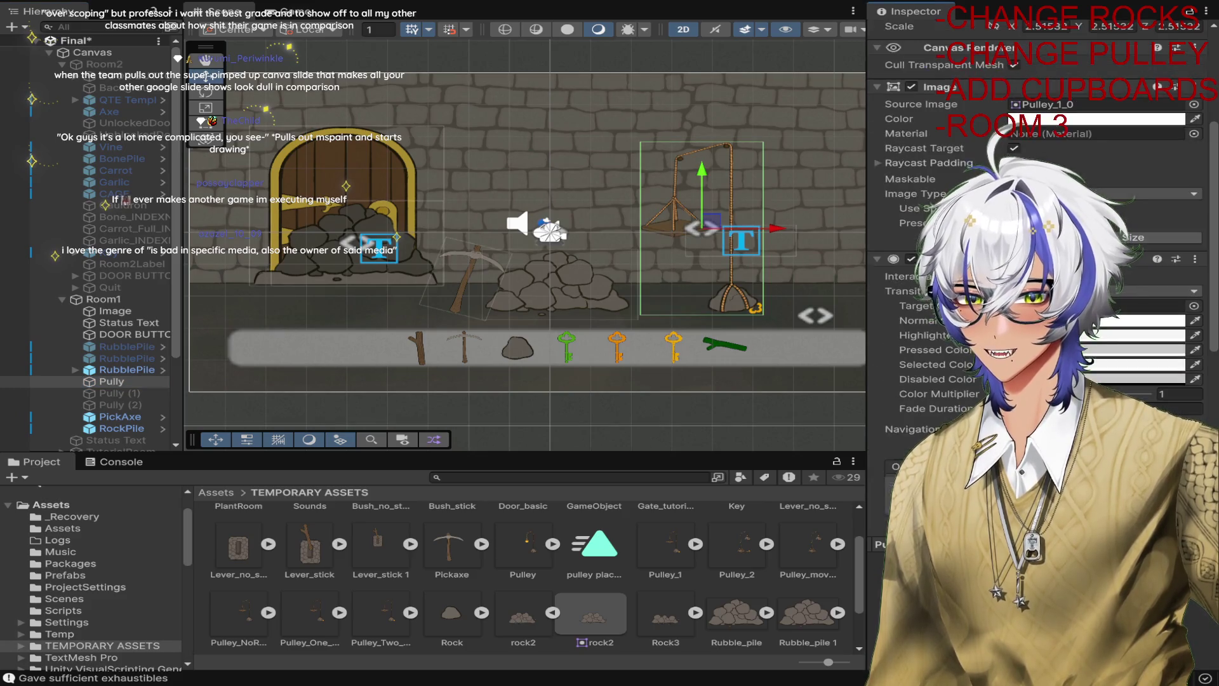
scroll(1143, 223, "up", 3)
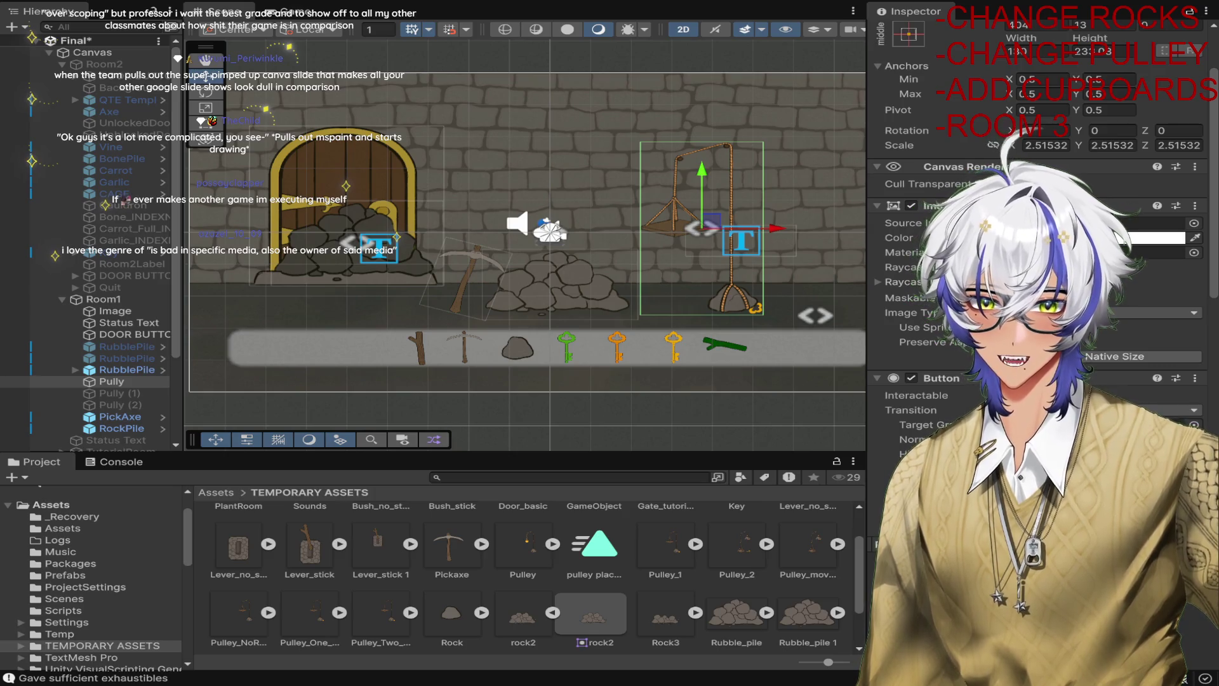
left_click(1194, 222)
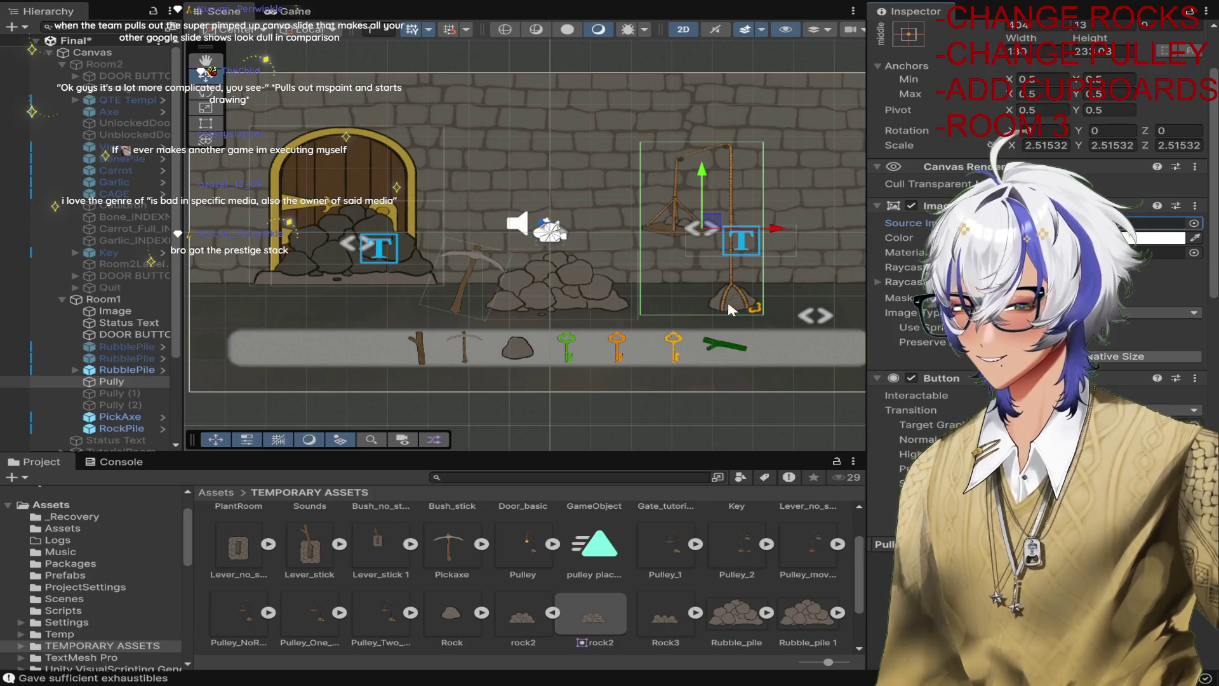
Duplicate Pully into Pully (3) and place it above Pully in the Hierarchy.
double_click(135, 381)
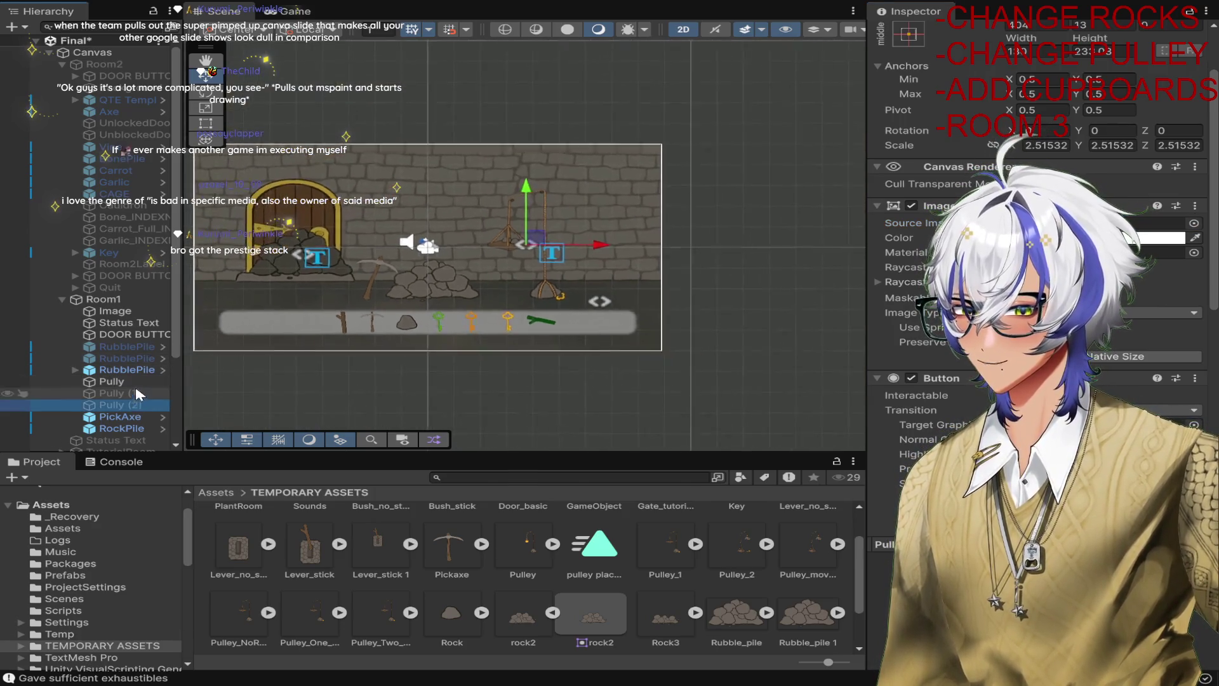
scroll(642, 316, "up", 3)
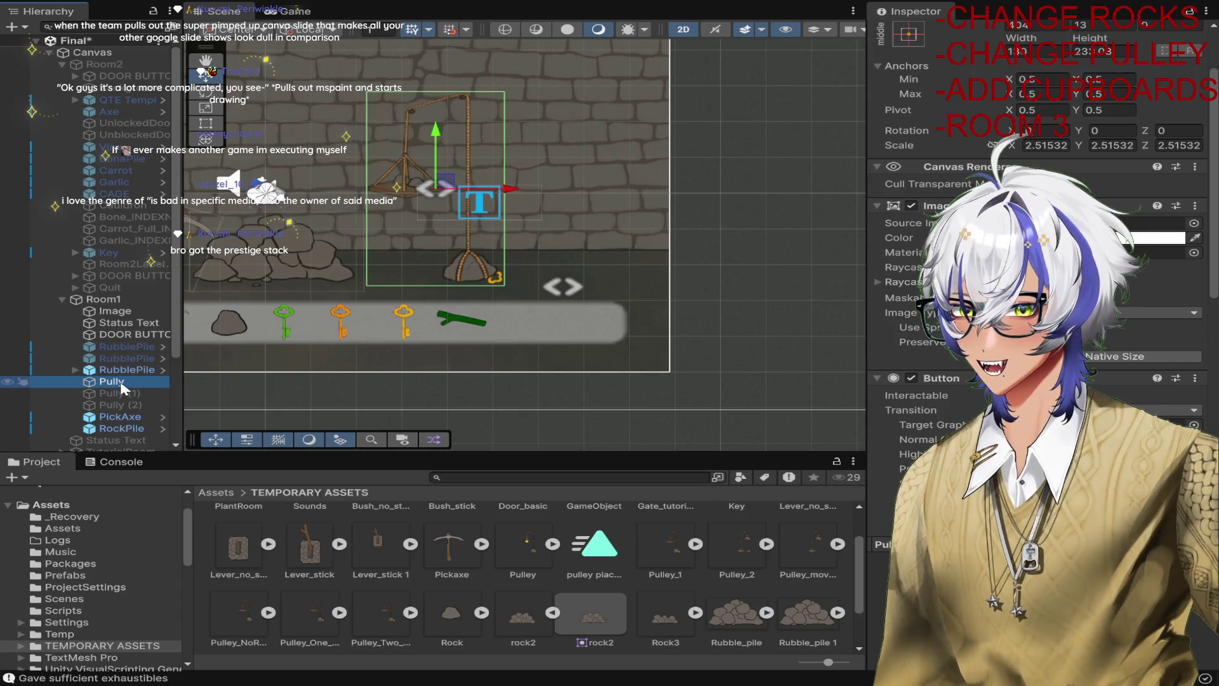
left_click(804, 341)
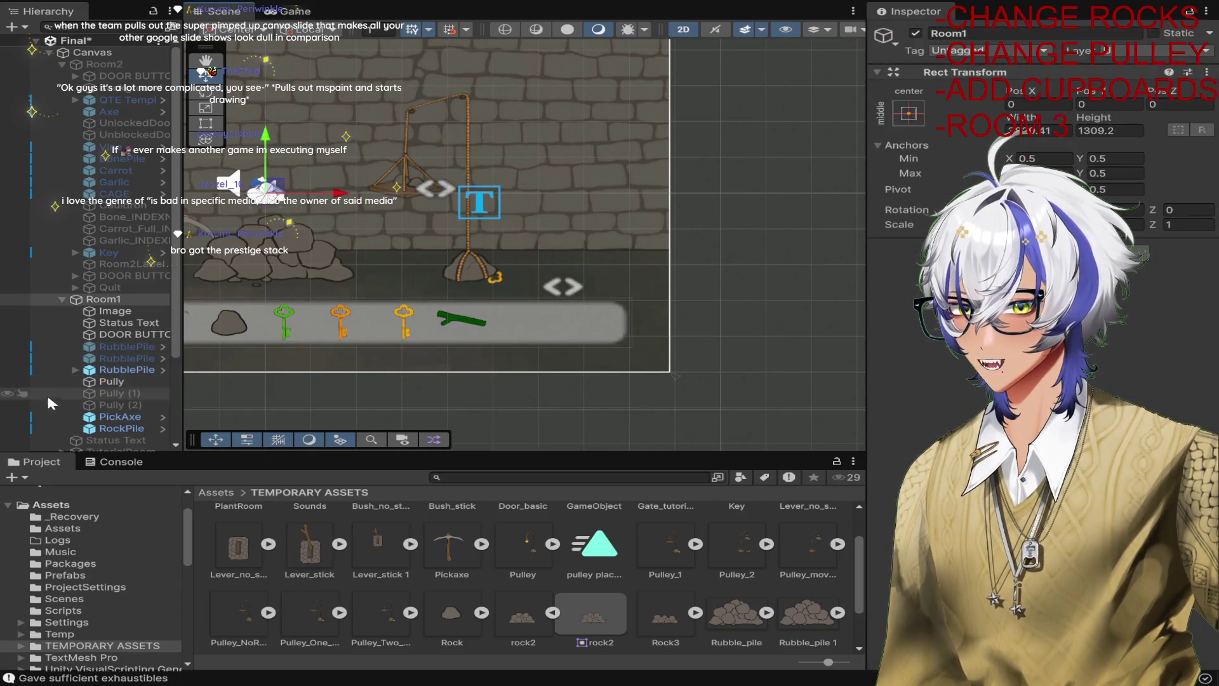
left_click(121, 379)
key("ctrl+d")
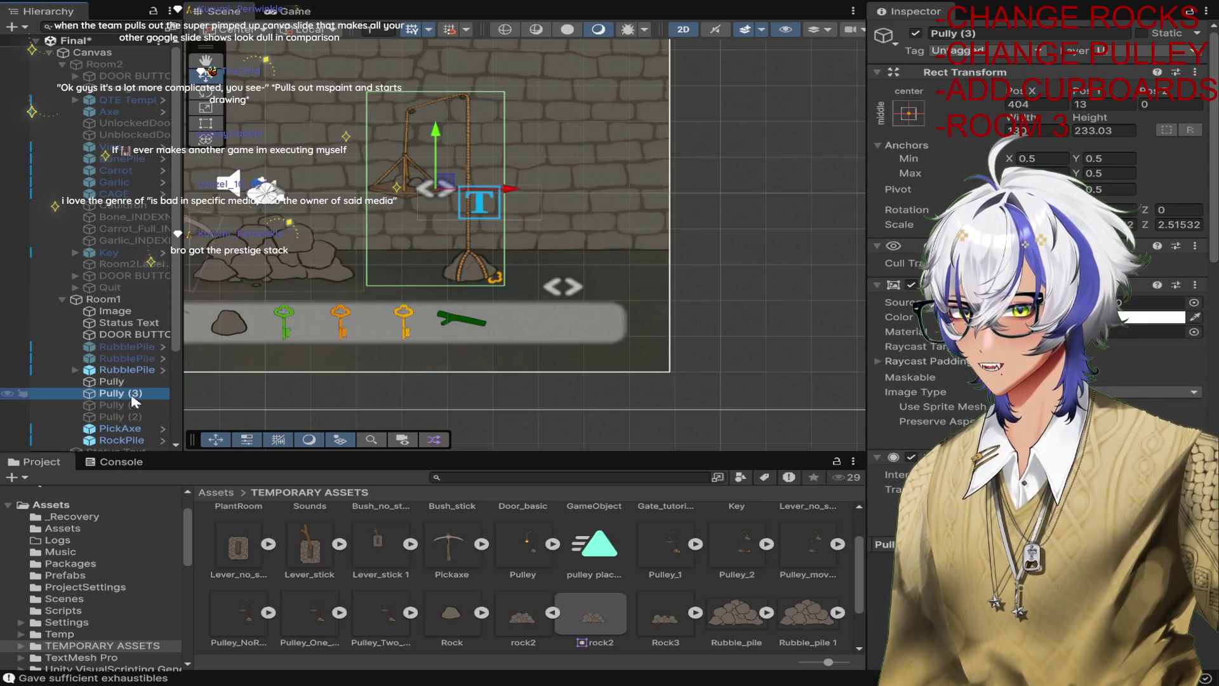
left_click_drag(130, 393, 132, 377)
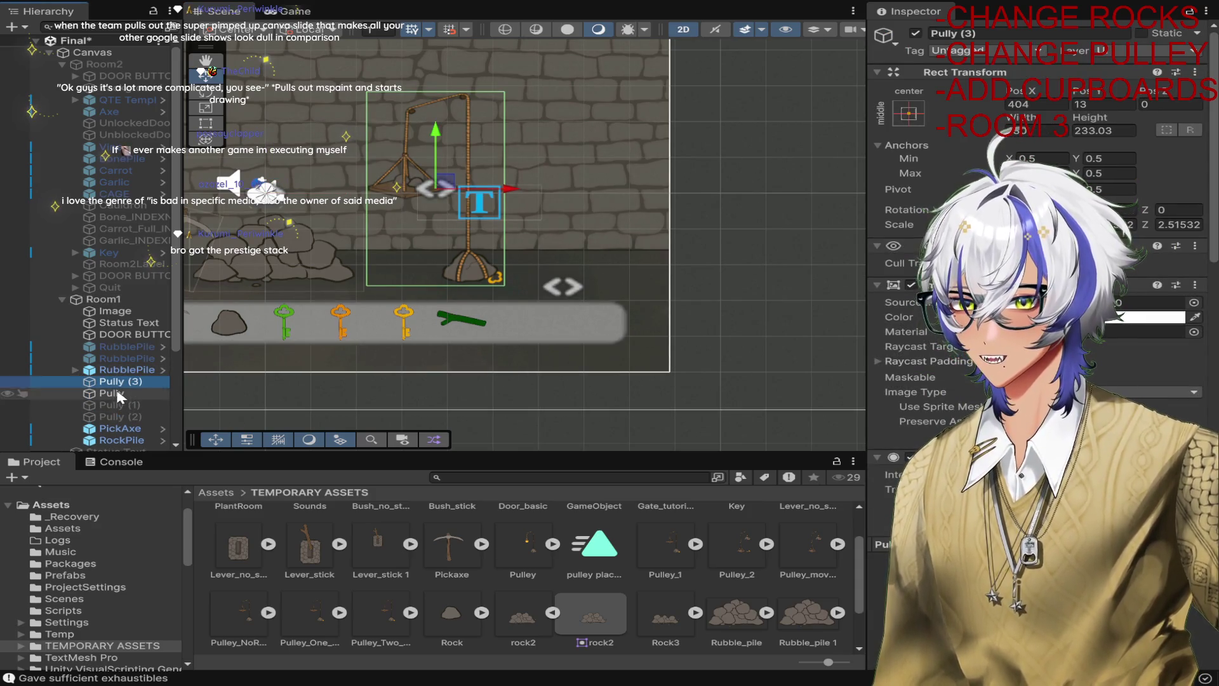
Deactivate the original Pully and check its Source Image sprite.
left_click(117, 393)
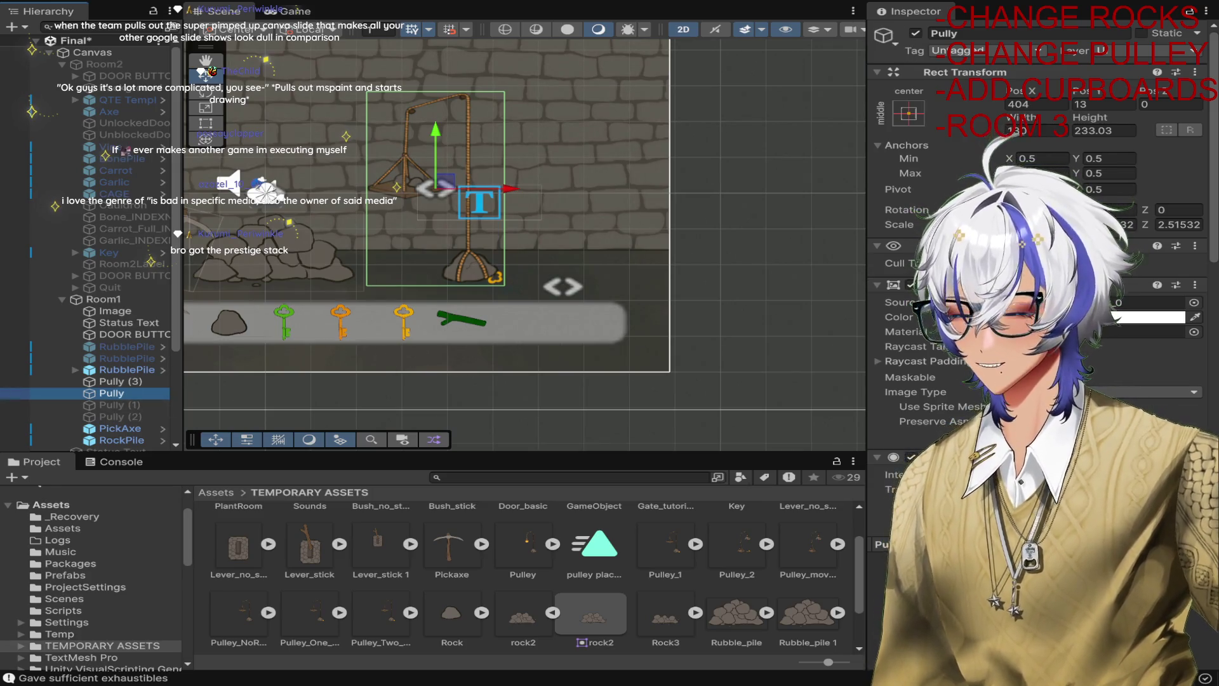
left_click(915, 33)
scroll(1029, 191, "down", 4)
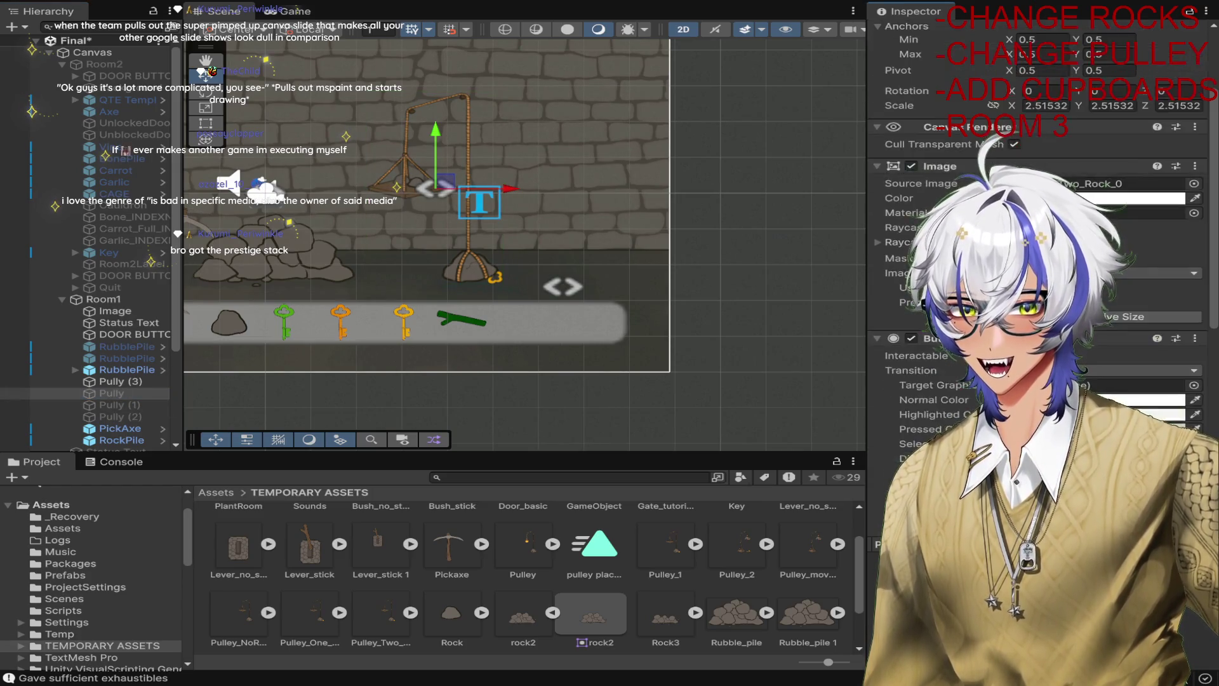
scroll(1182, 381, "down", 8)
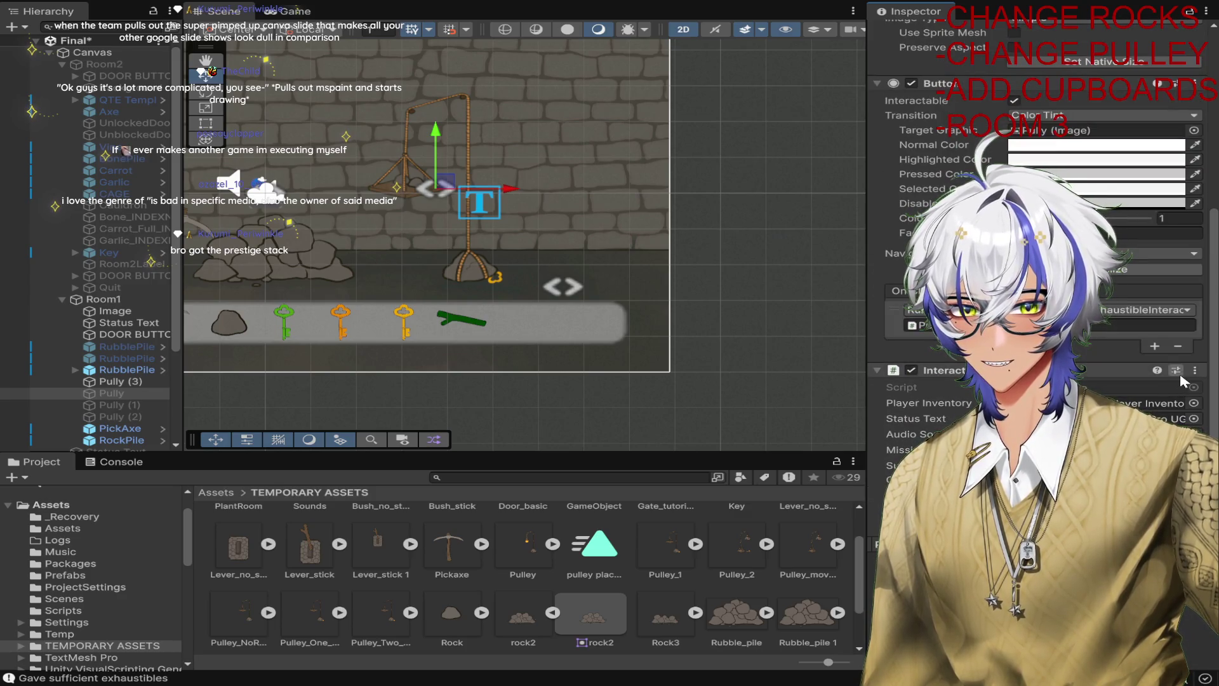
scroll(1182, 381, "up", 4)
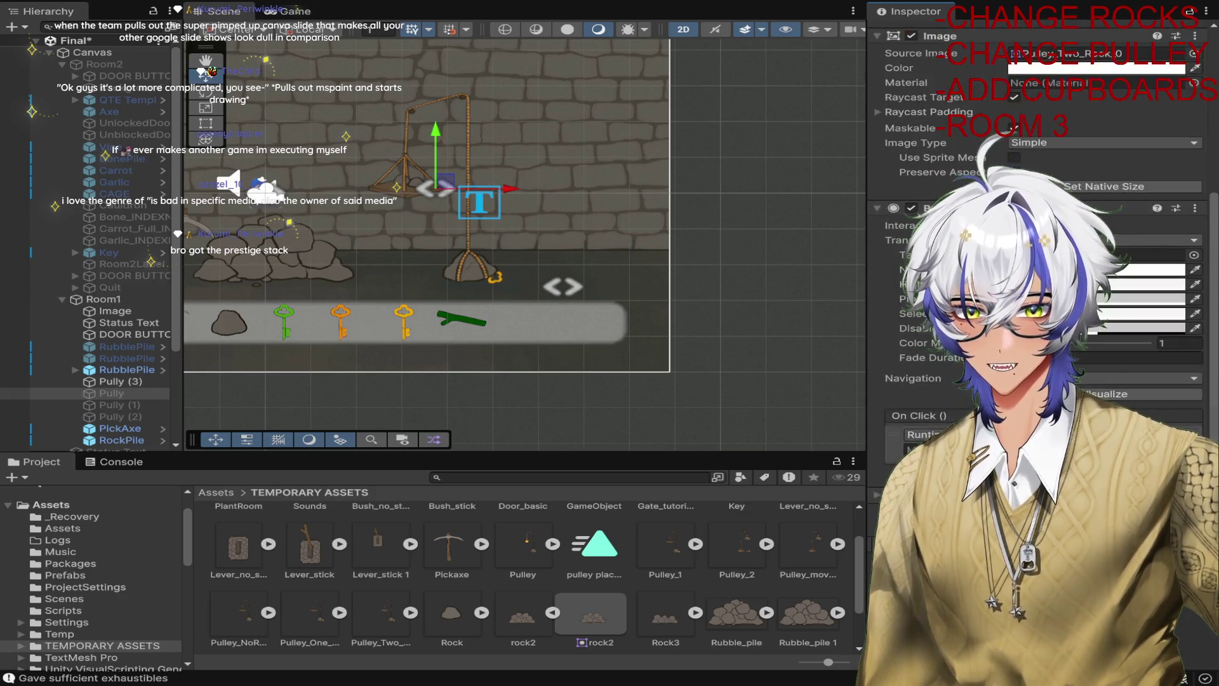
scroll(1206, 410, "up", 3)
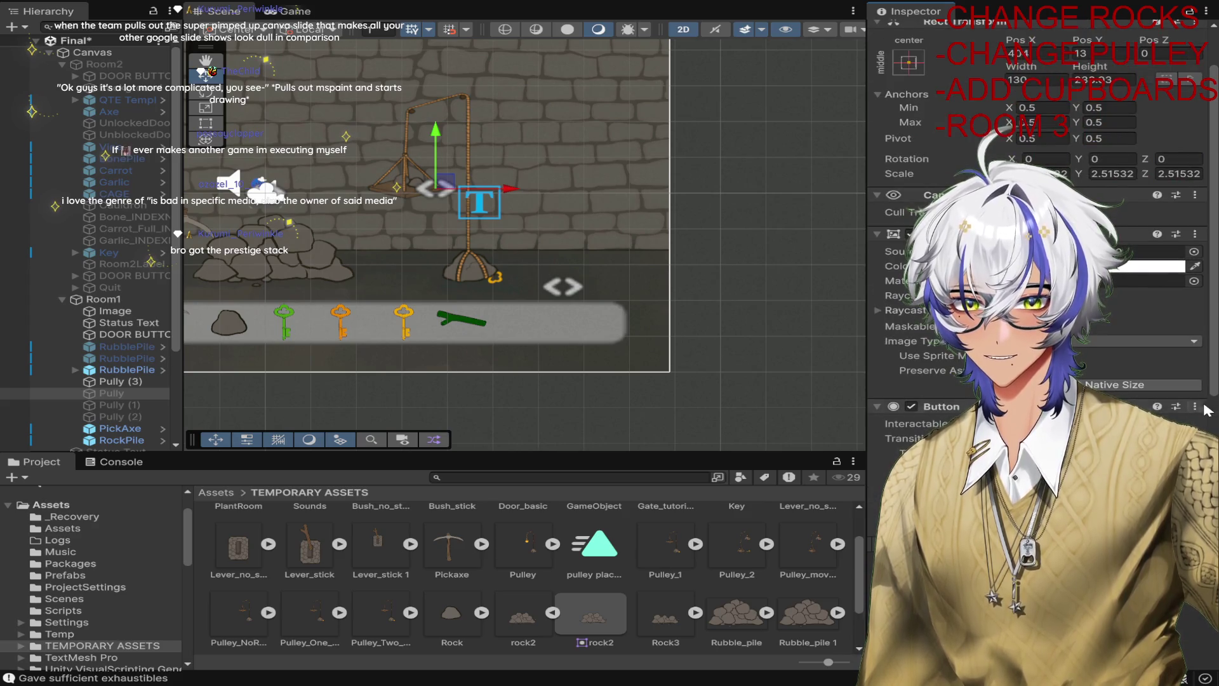
scroll(1207, 246, "up", 2)
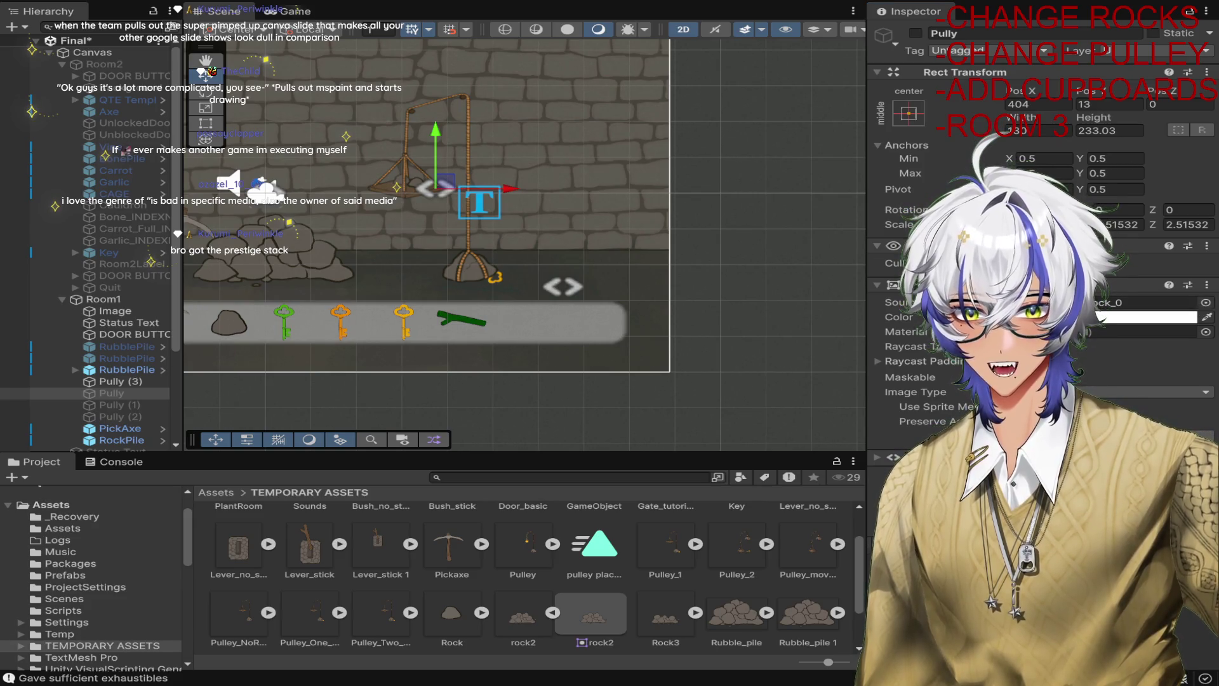
left_click(897, 303)
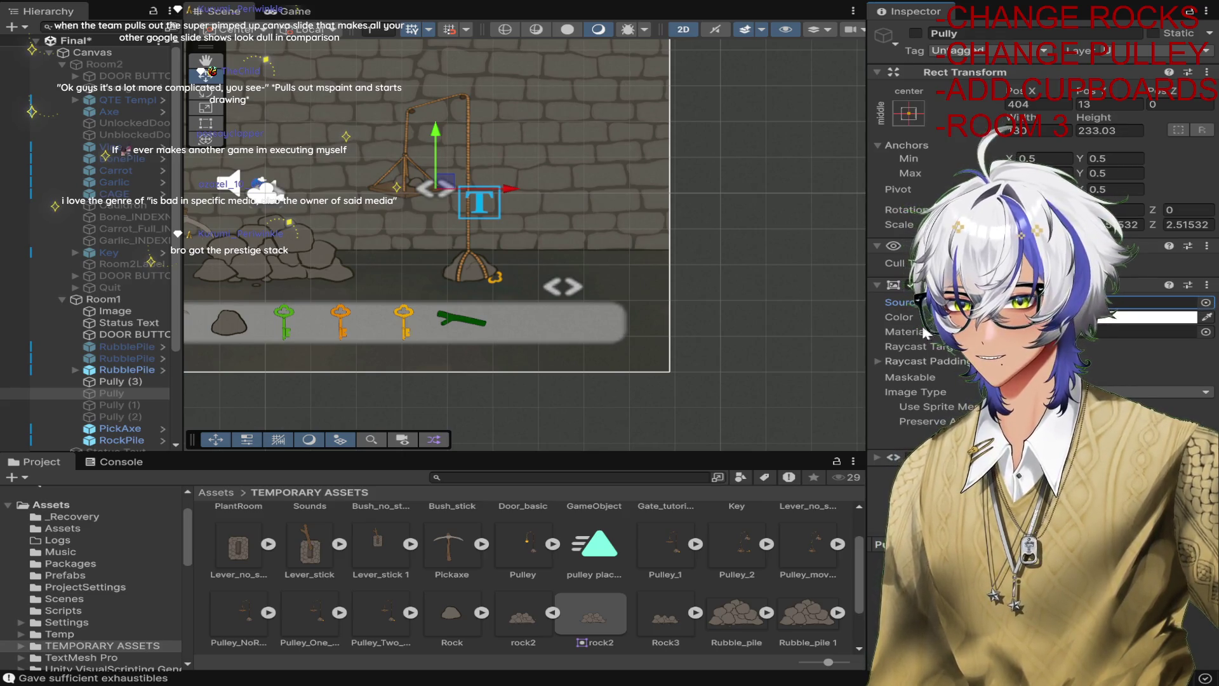
key("ctrl+v")
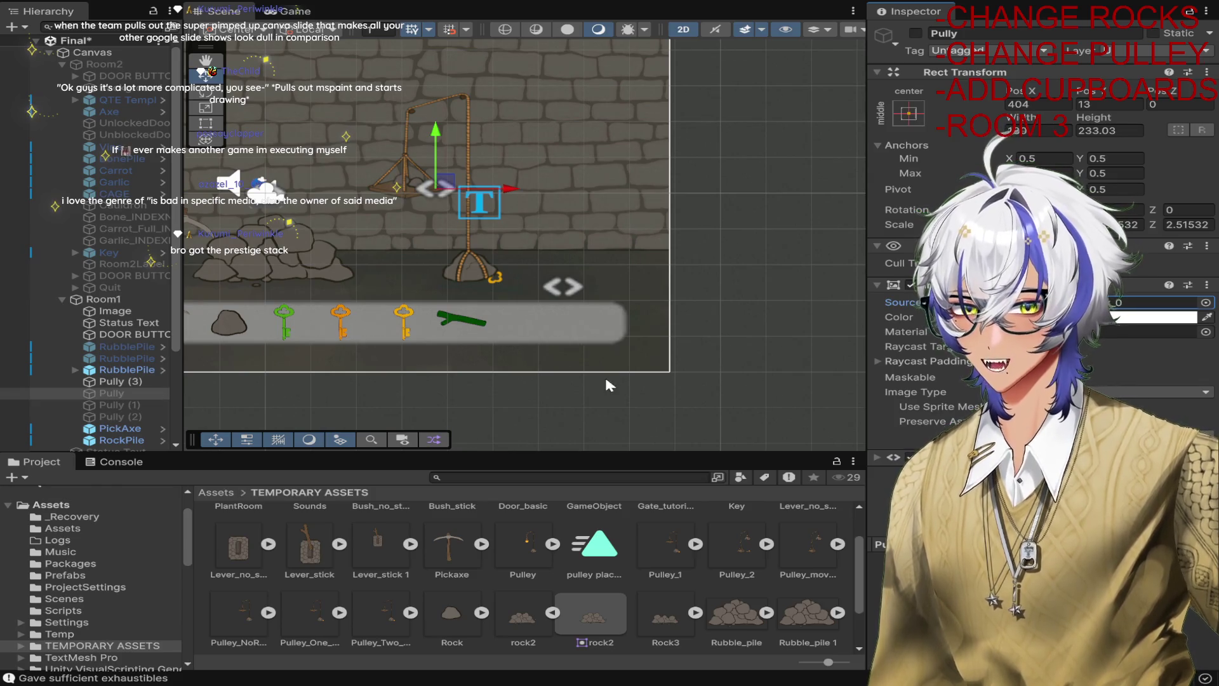
Reactivate Pully, look at Pully (3), then switch Pully off again.
key("alt+shift+a")
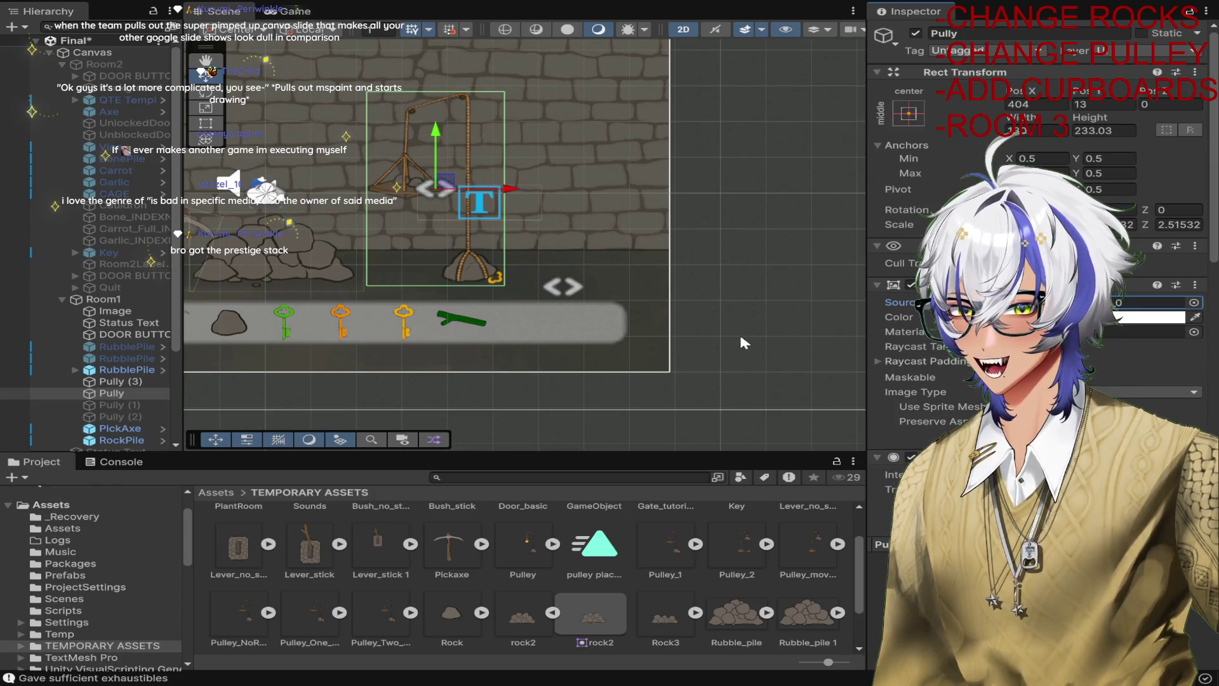
scroll(739, 332, "down", 1)
scroll(1096, 350, "down", 10)
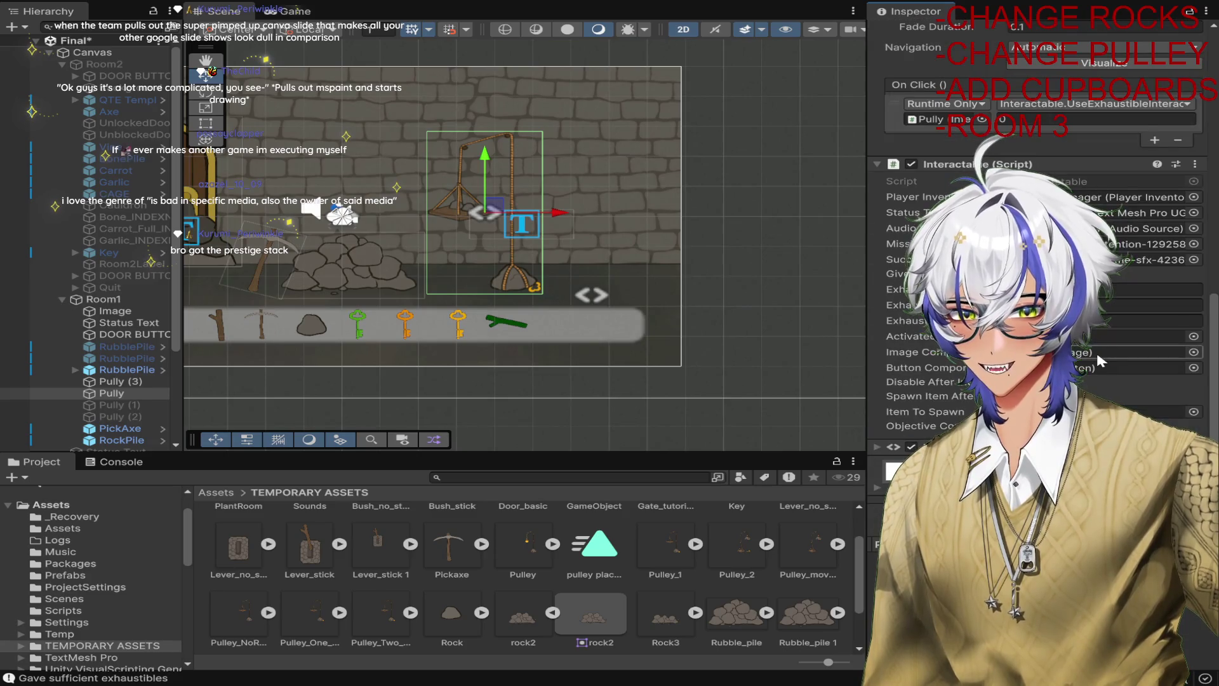
key("Up")
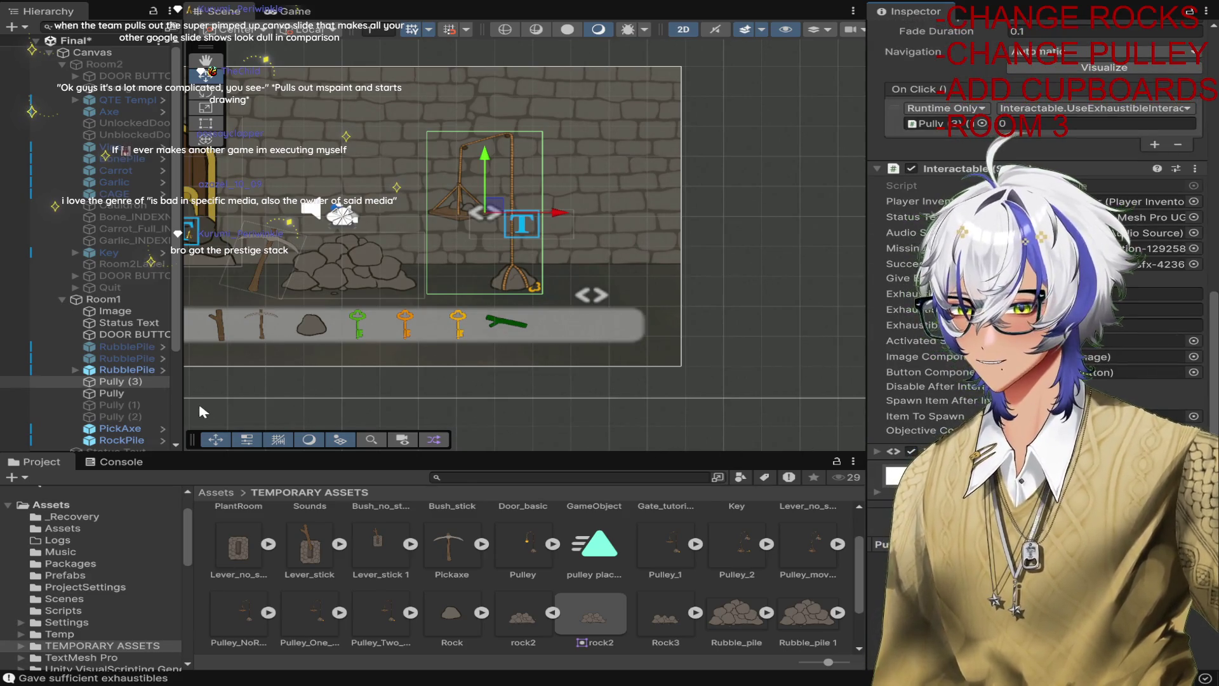
left_click(121, 394)
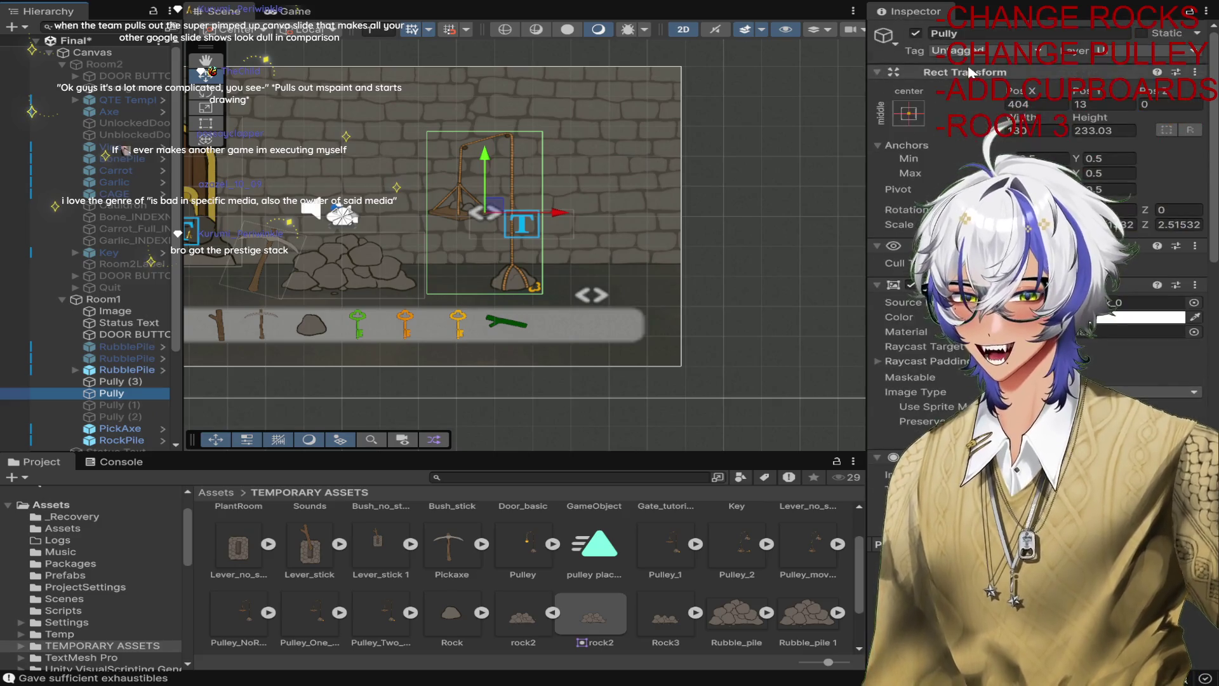
left_click(915, 33)
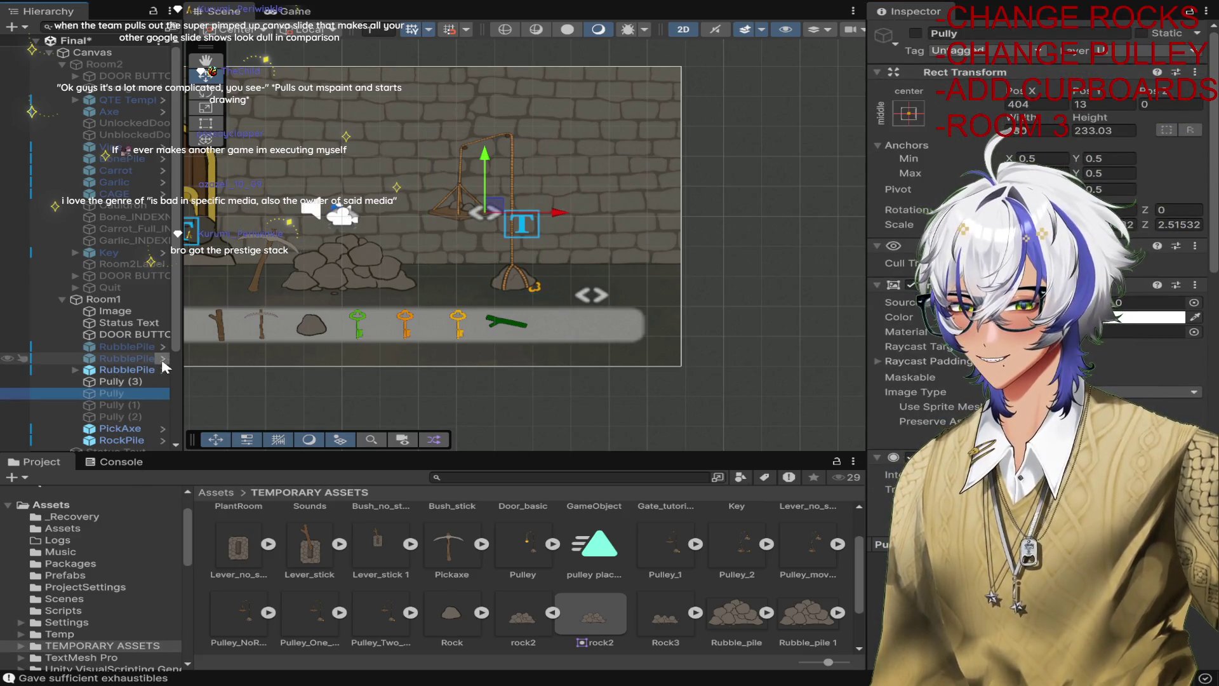
left_click(139, 372)
left_click(134, 381)
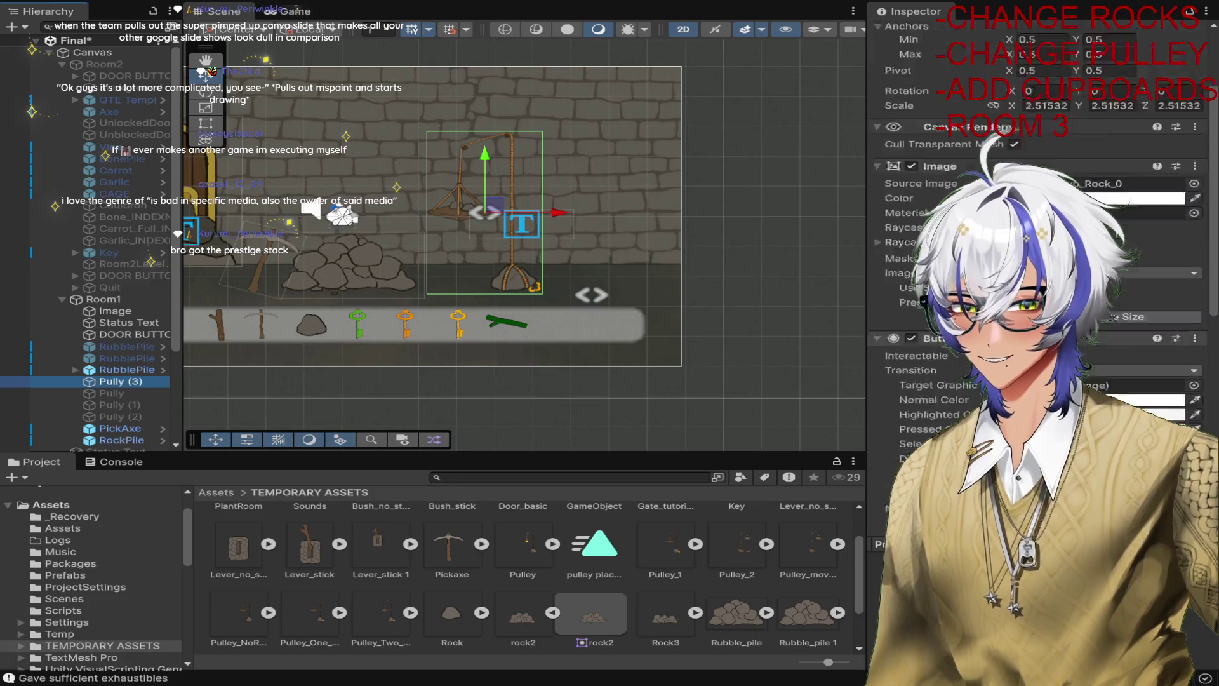
scroll(1136, 327, "up", 1)
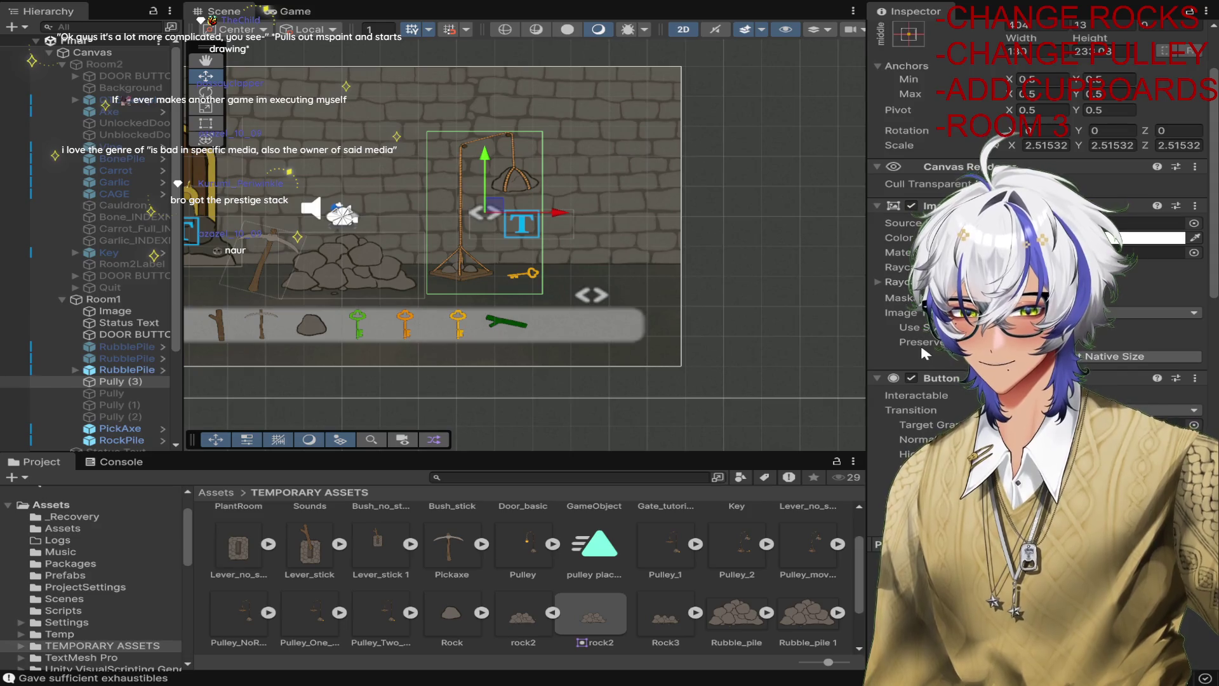
left_click(1042, 222)
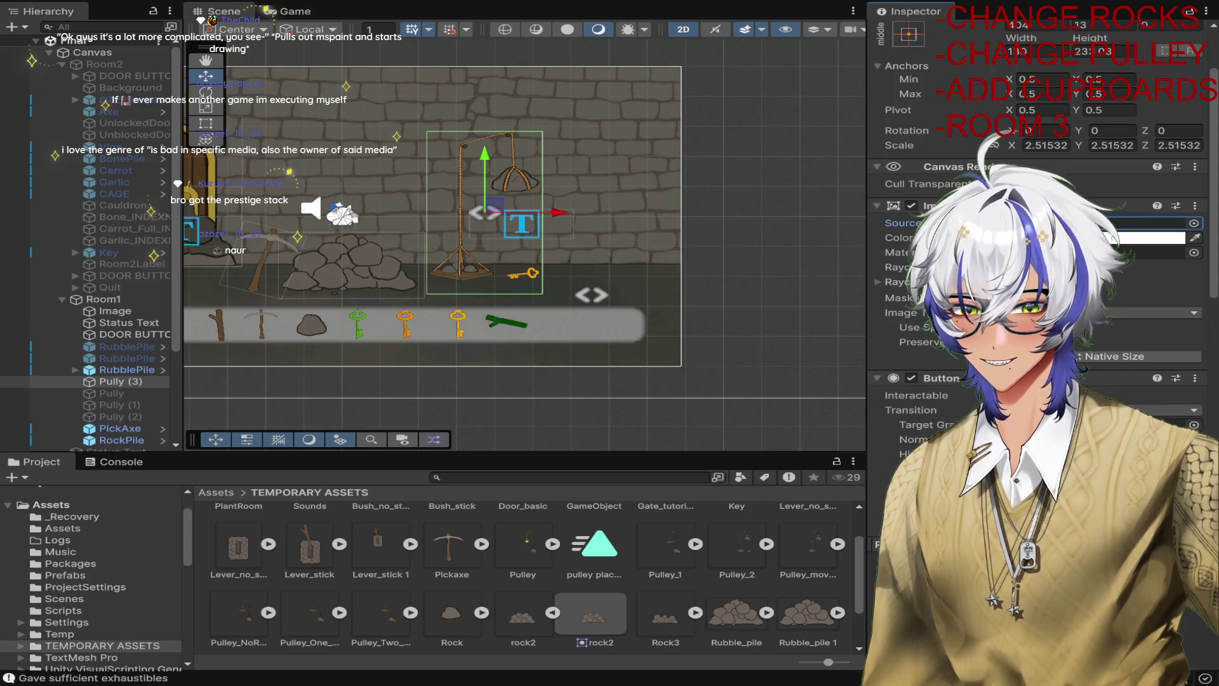
scroll(1041, 223, "down", 10)
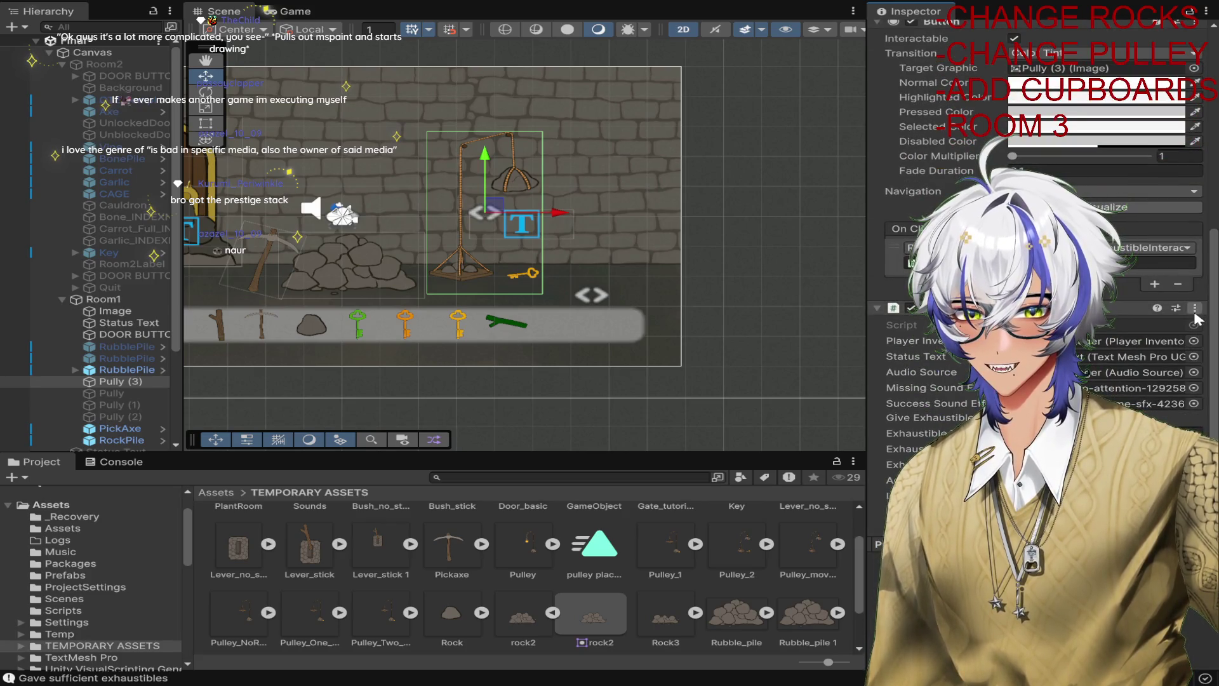
scroll(1196, 319, "up", 4)
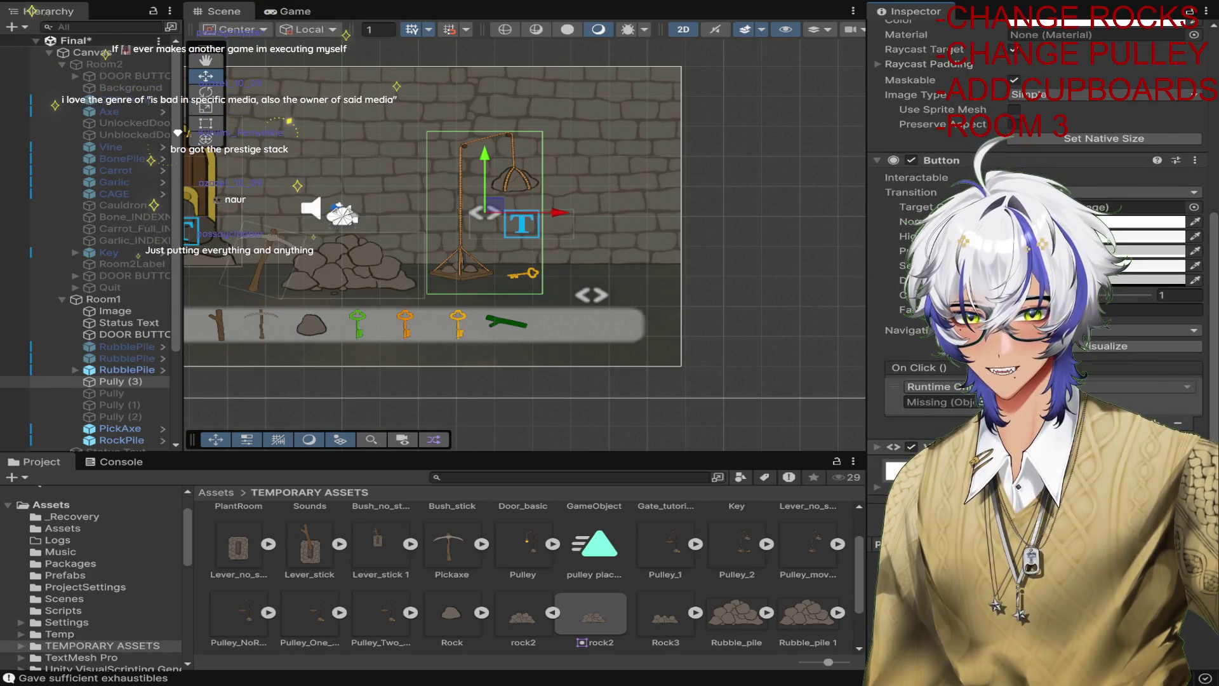
scroll(1169, 391, "up", 4)
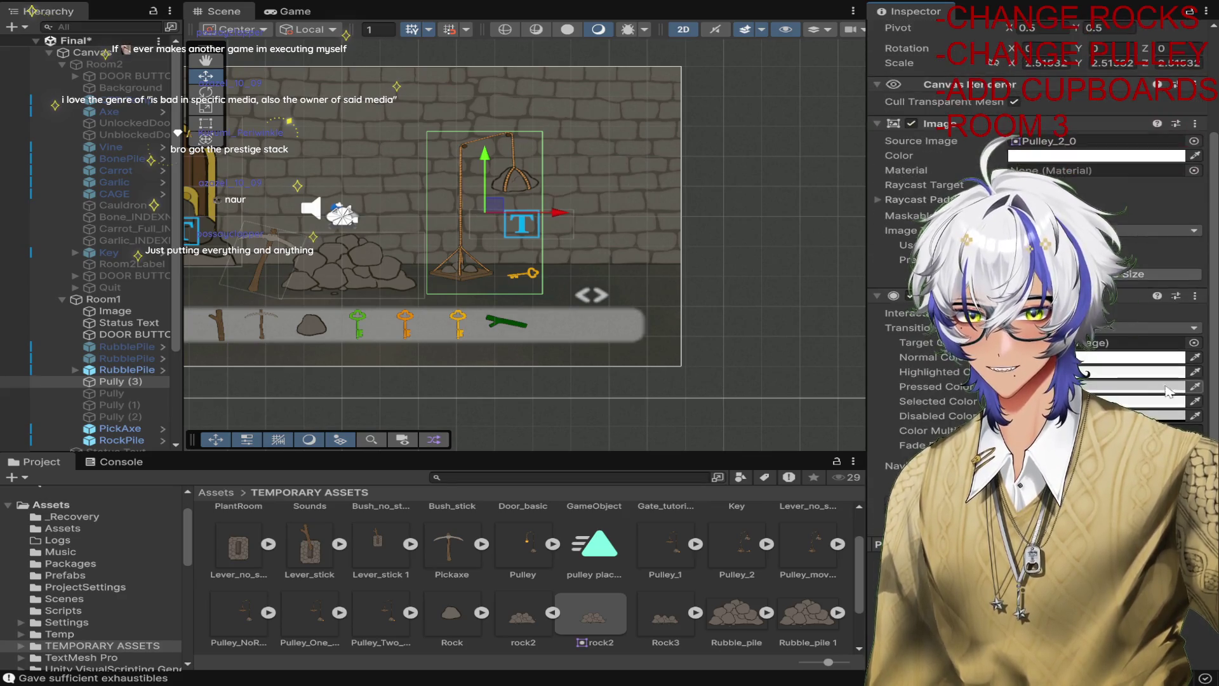
scroll(1167, 390, "up", 5)
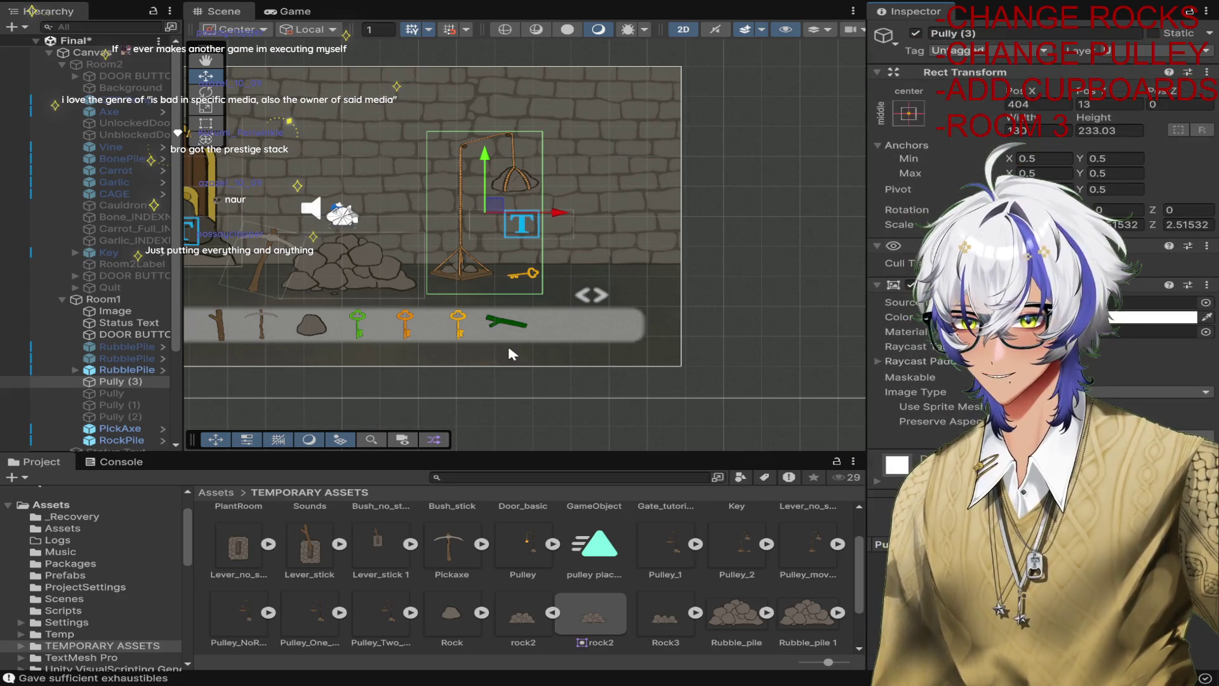
left_click(151, 393)
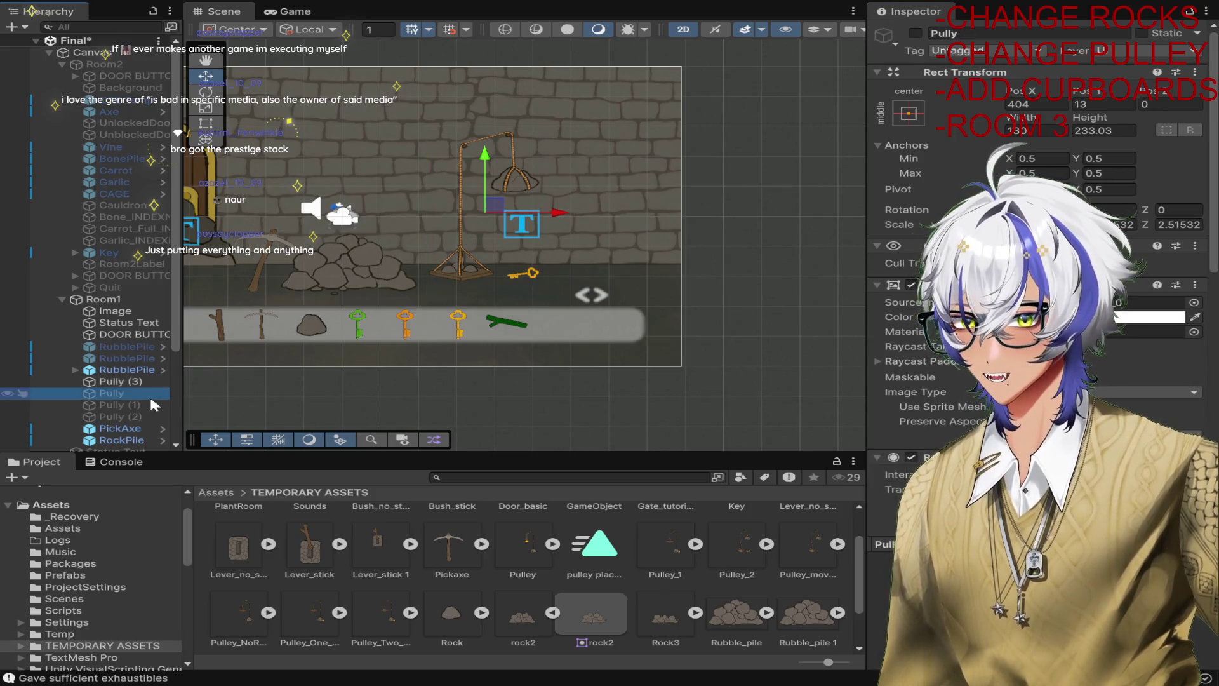
left_click(152, 381)
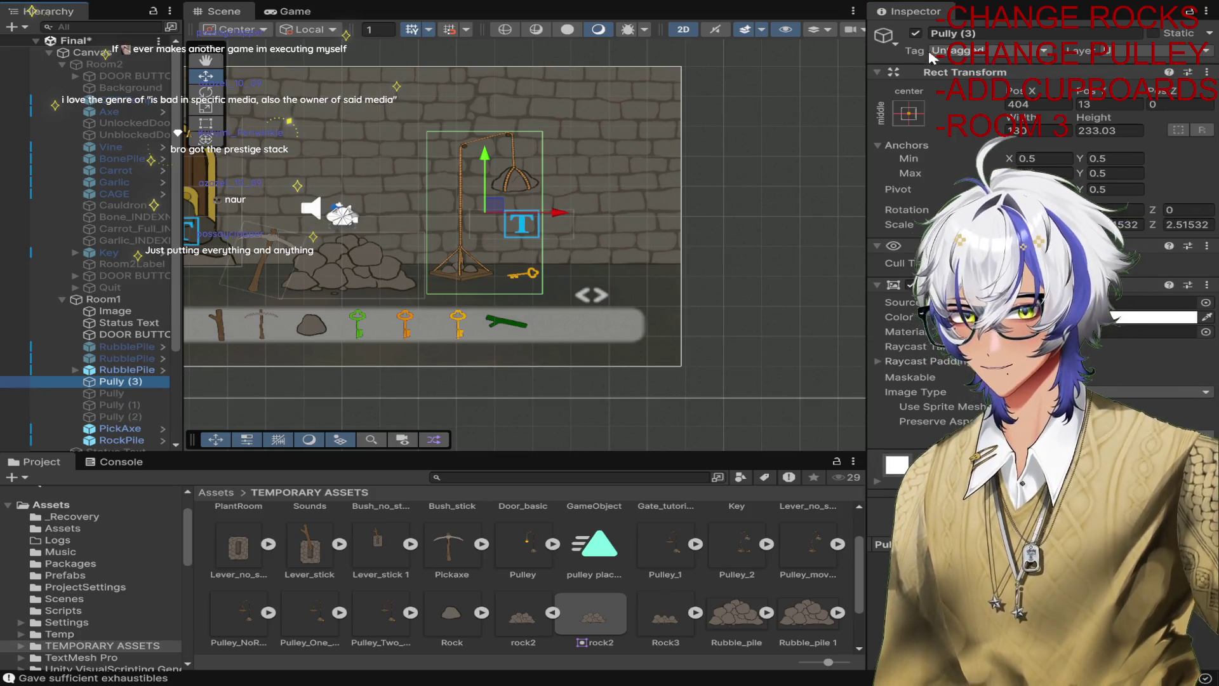
Hide Pully (3) and make the Pully (2) pulley visible.
left_click(915, 33)
left_click(121, 417)
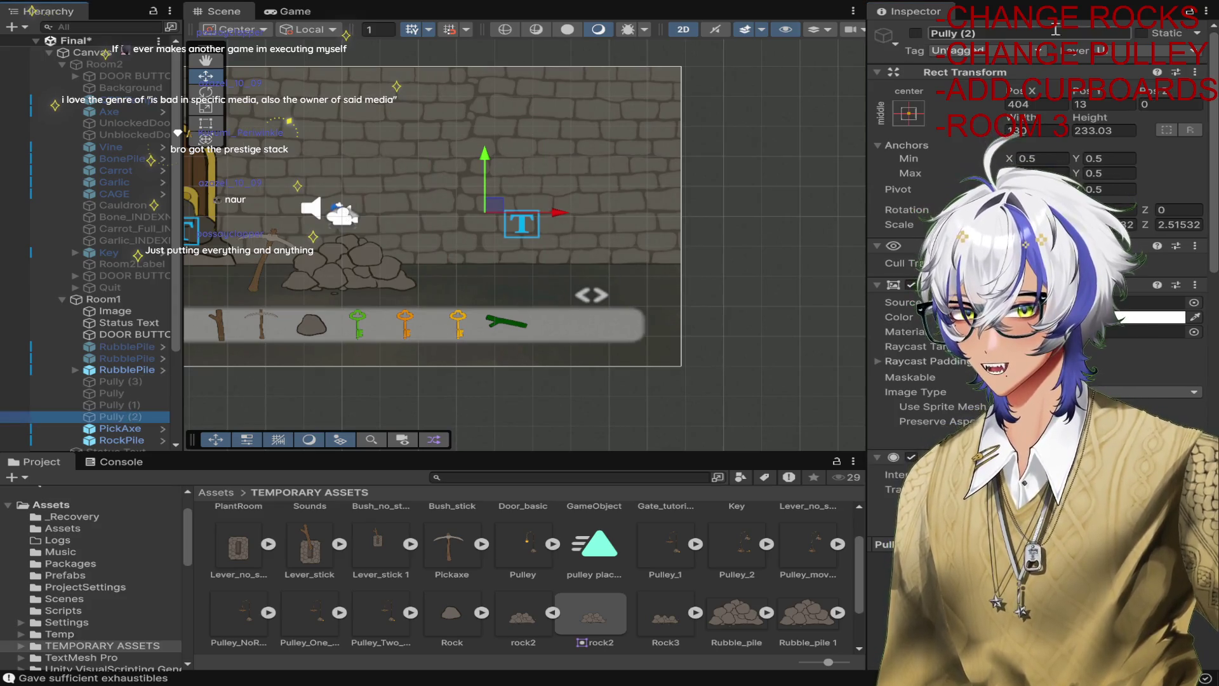
left_click(915, 33)
scroll(952, 191, "down", 5)
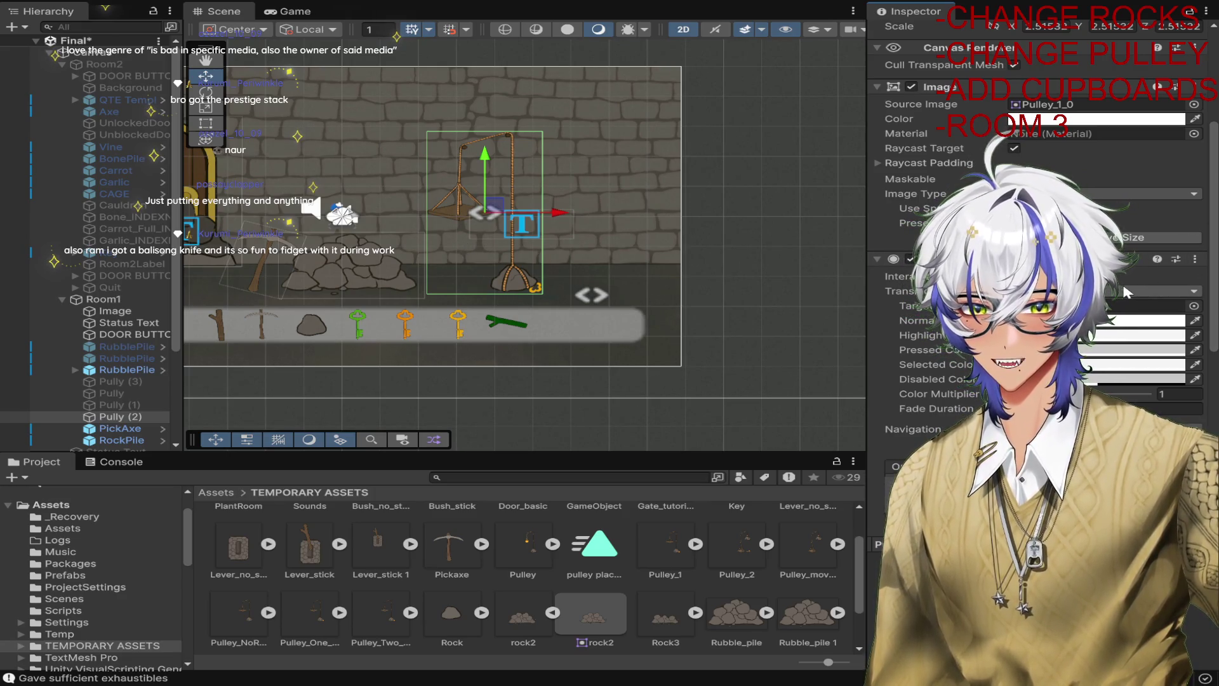
scroll(1124, 294, "down", 10)
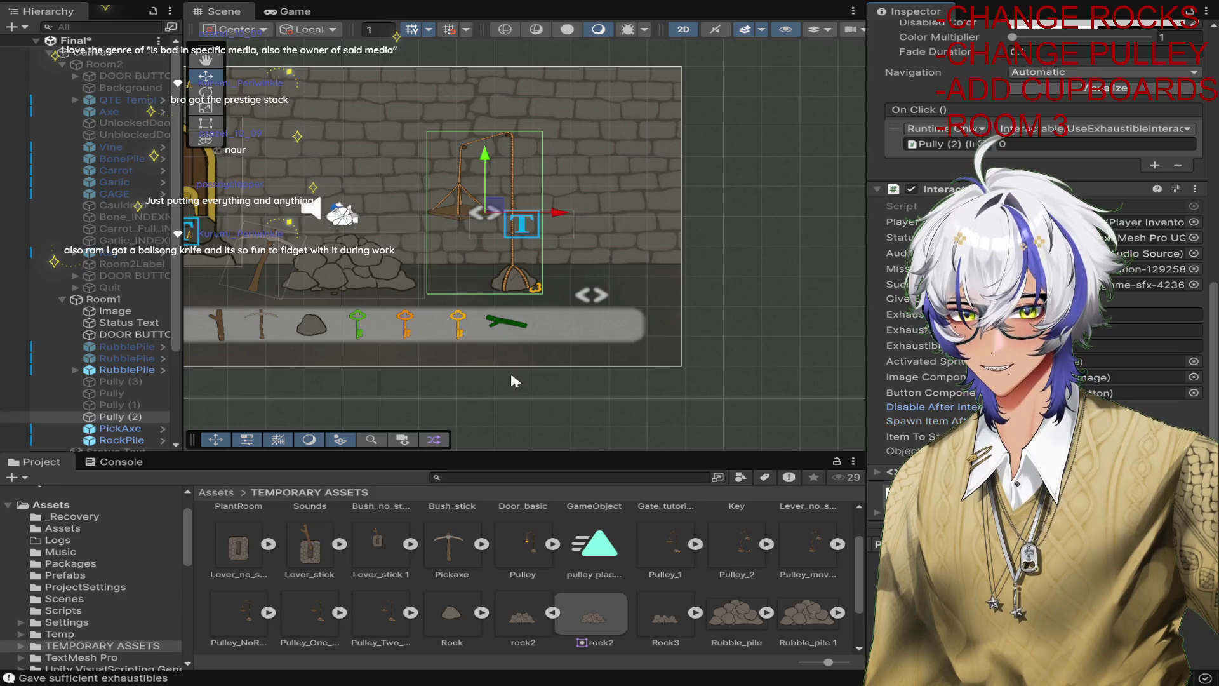
Reference Pully and Pully (1) in the click event and item fields, and locate the Pulley_2_0 sprite.
left_click(114, 404)
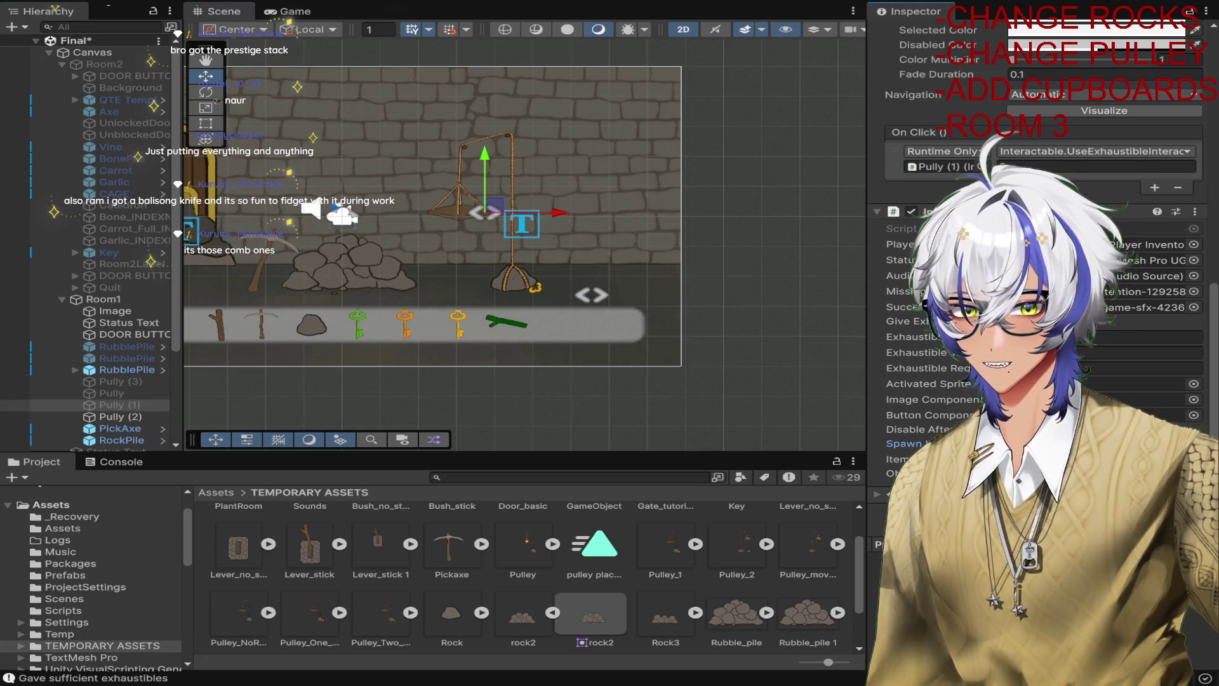
left_click(111, 393)
left_click(905, 443)
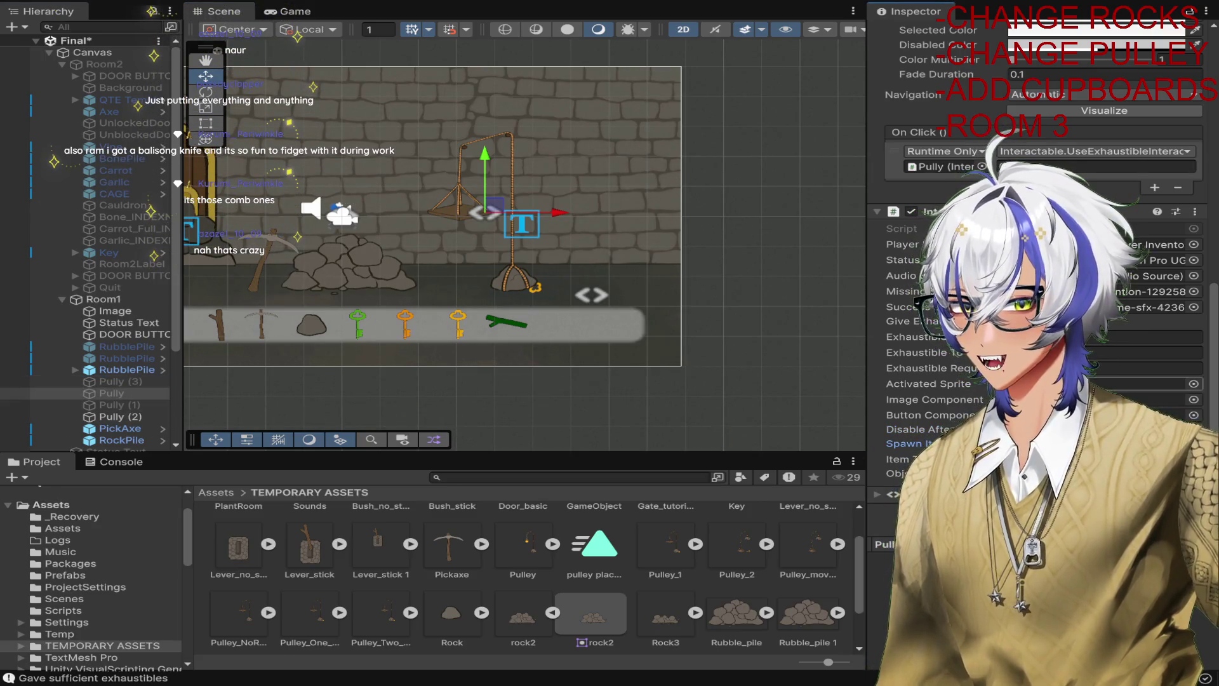
left_click(112, 405)
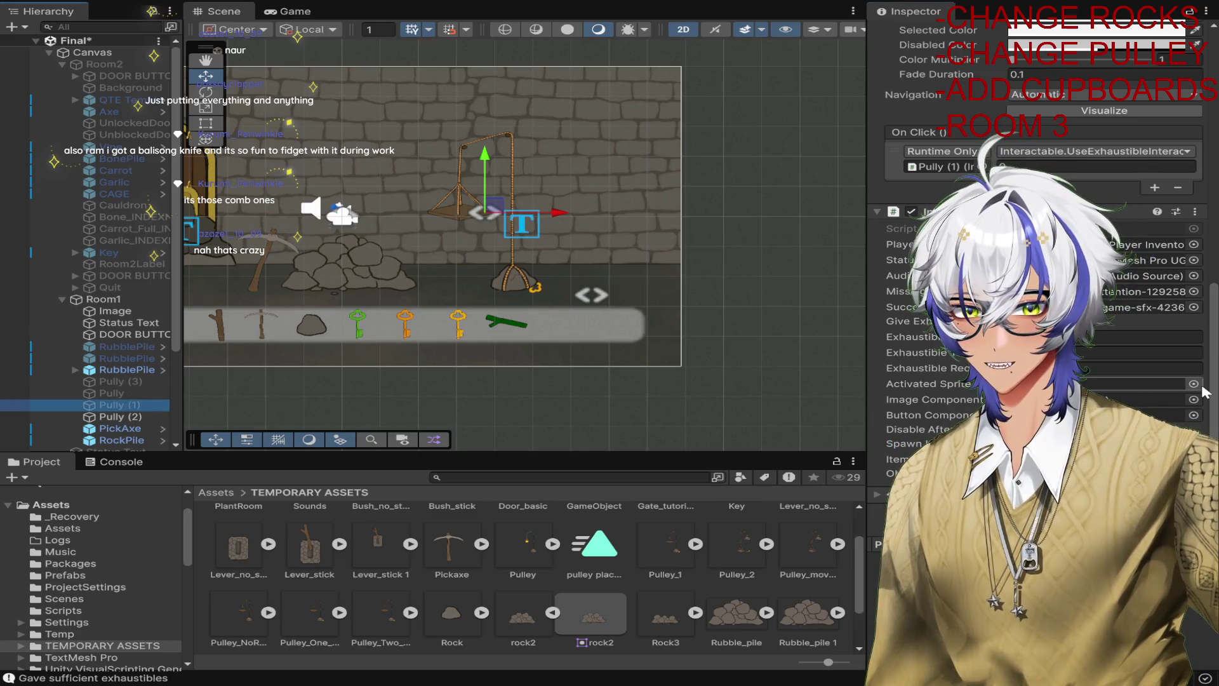
left_click(1130, 384)
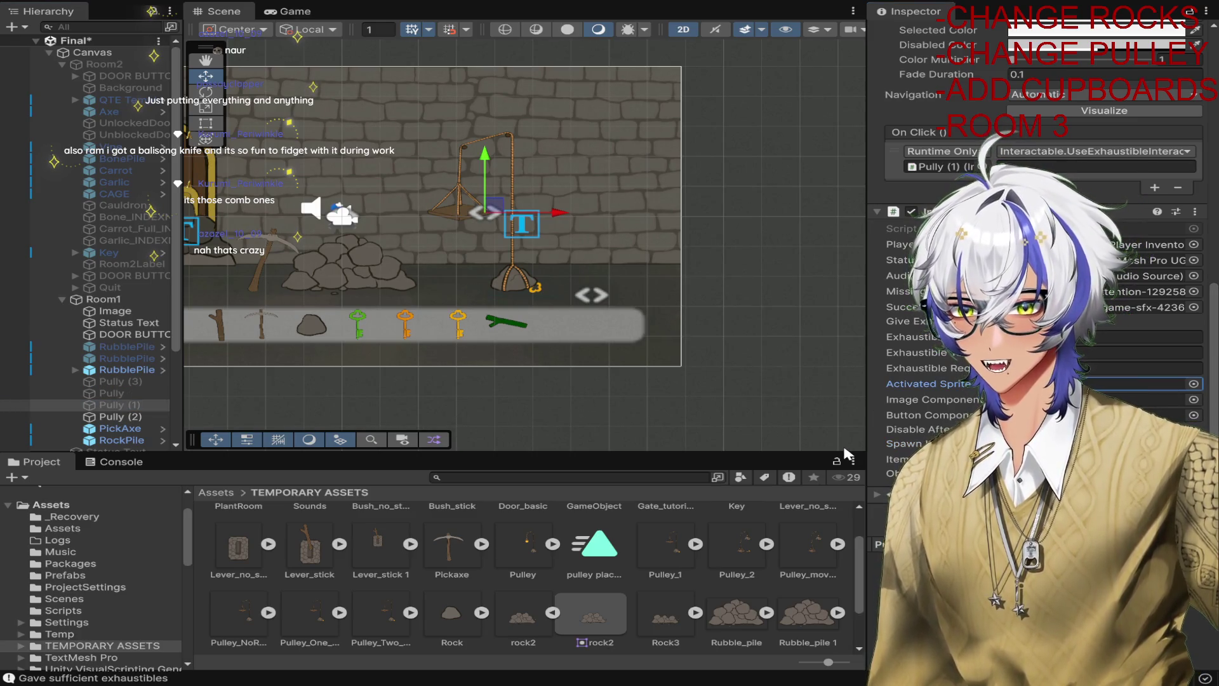
left_click(134, 394)
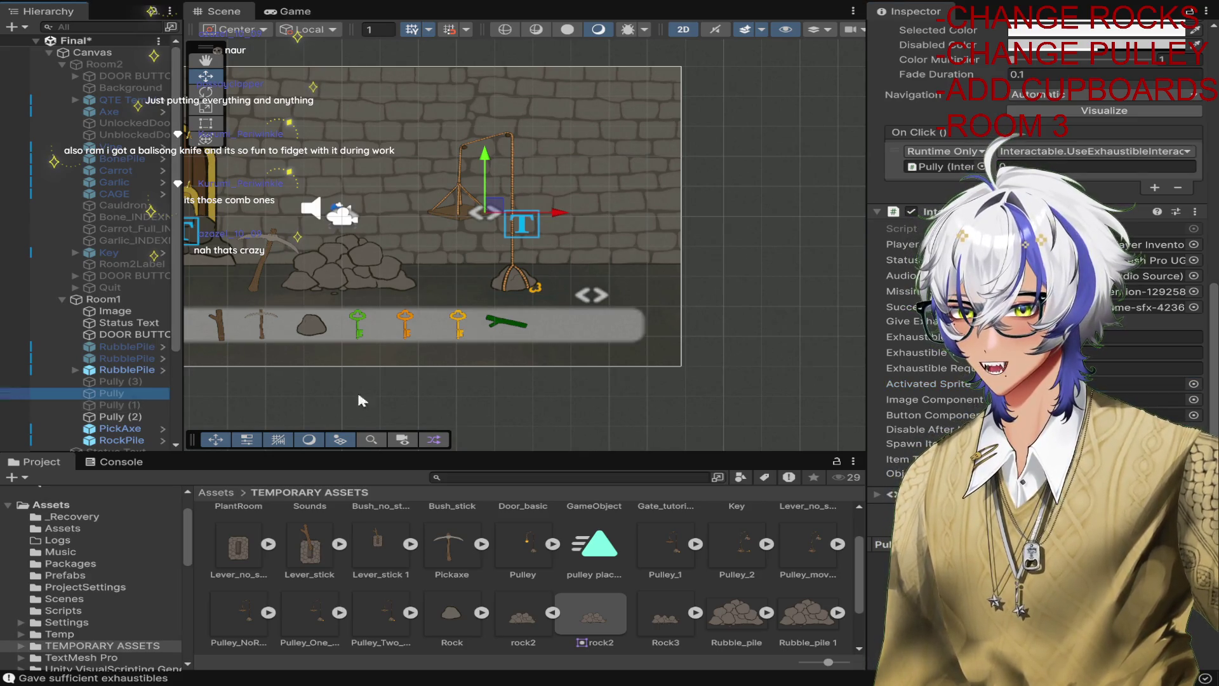
left_click(1143, 383)
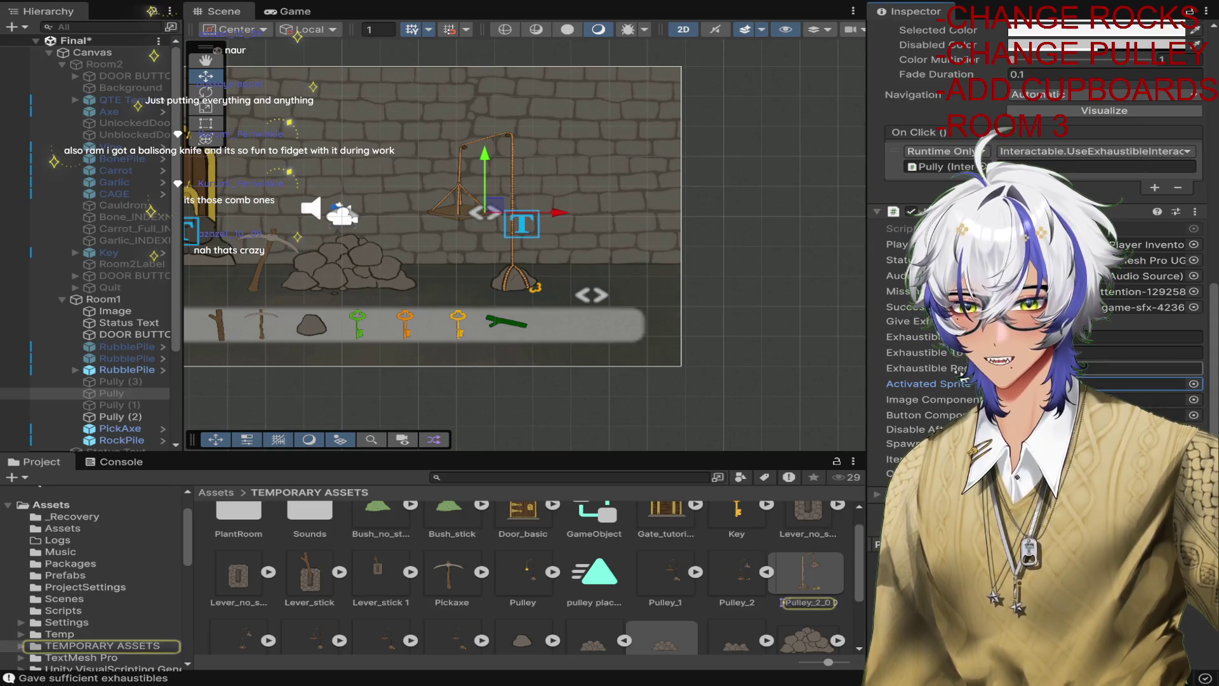
left_click(121, 440)
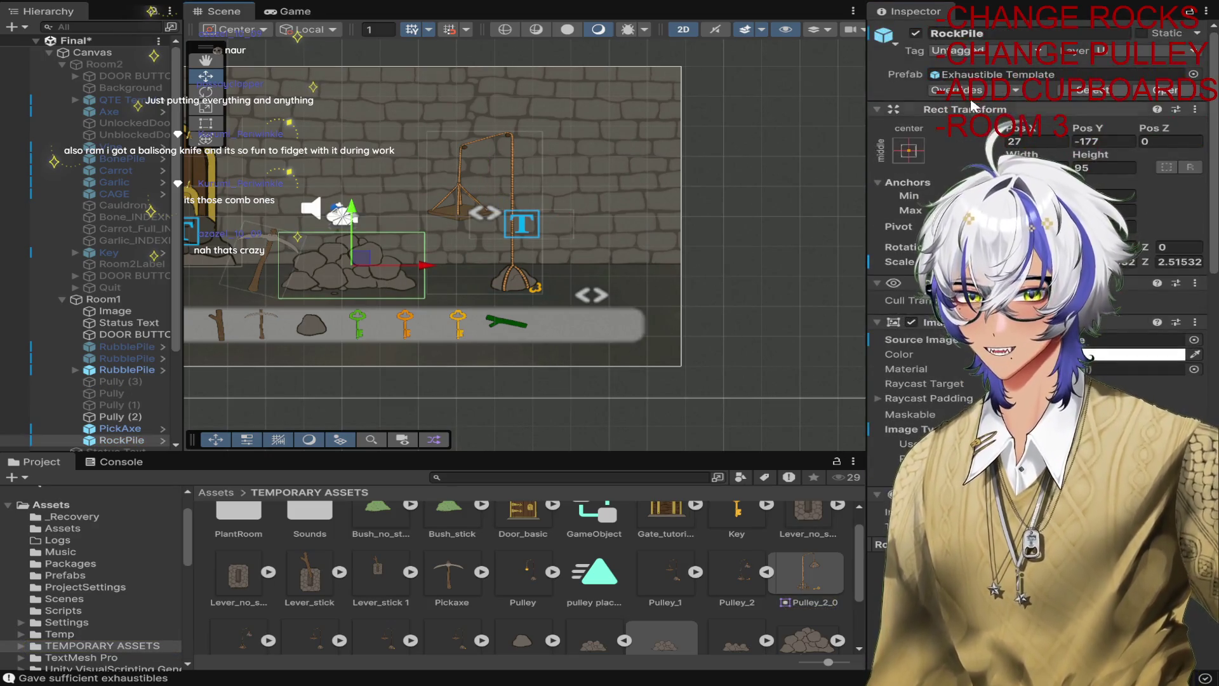
Hide the RockPile and play-test the room, picking up the pickaxe and using the pulley.
left_click(915, 33)
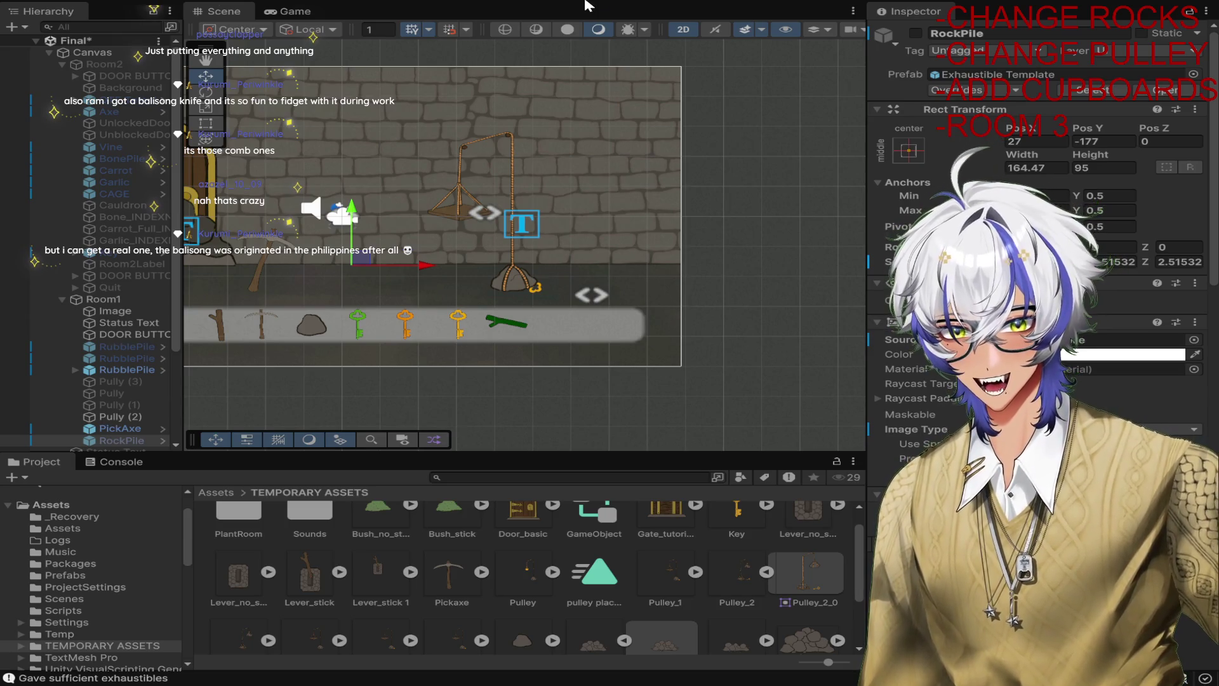
key("ctrl+p")
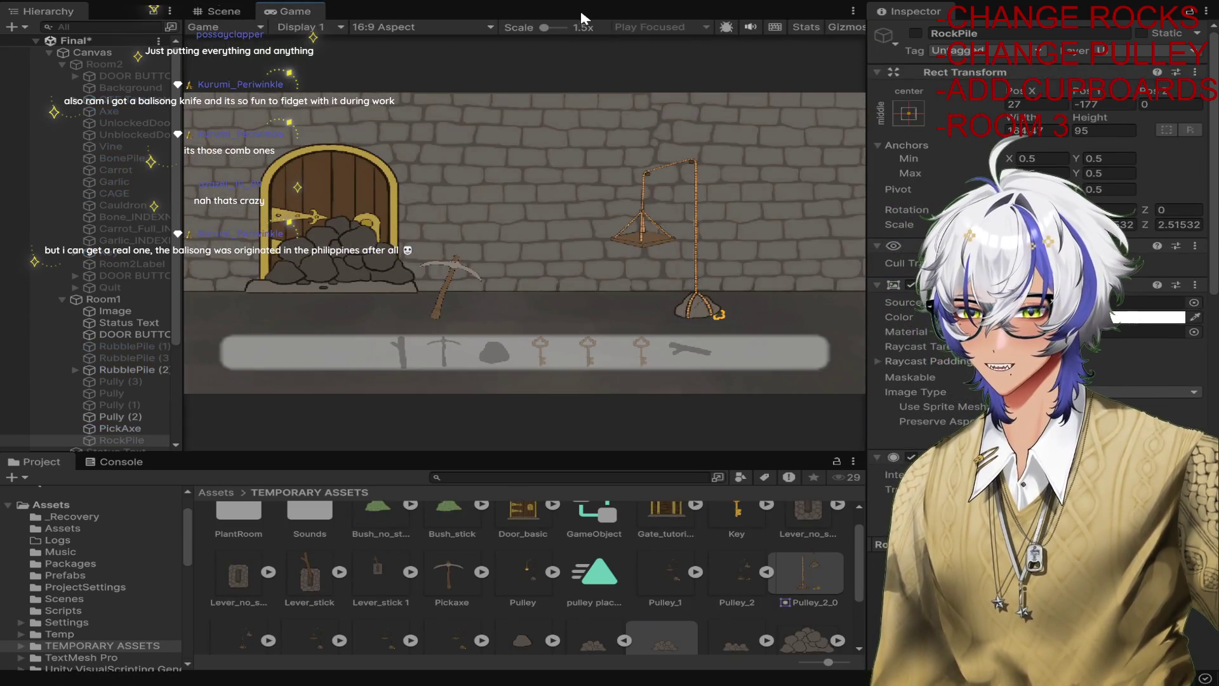
left_click(638, 229)
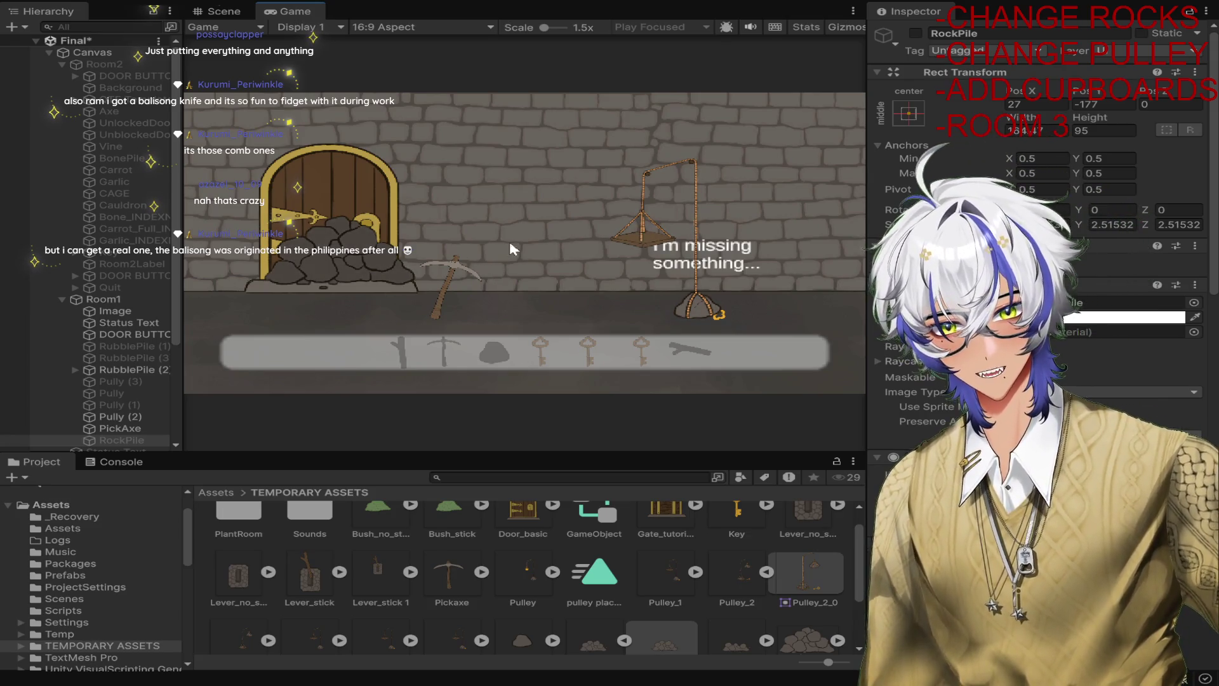
left_click(450, 273)
left_click(380, 254)
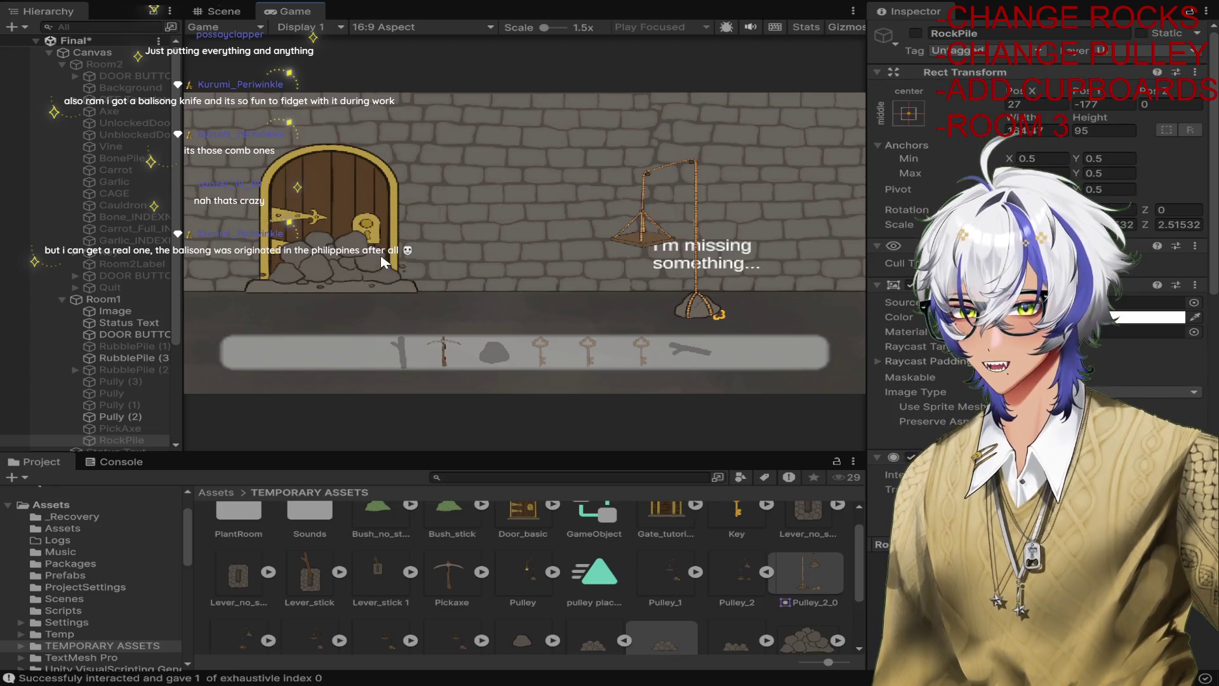
left_click(654, 236)
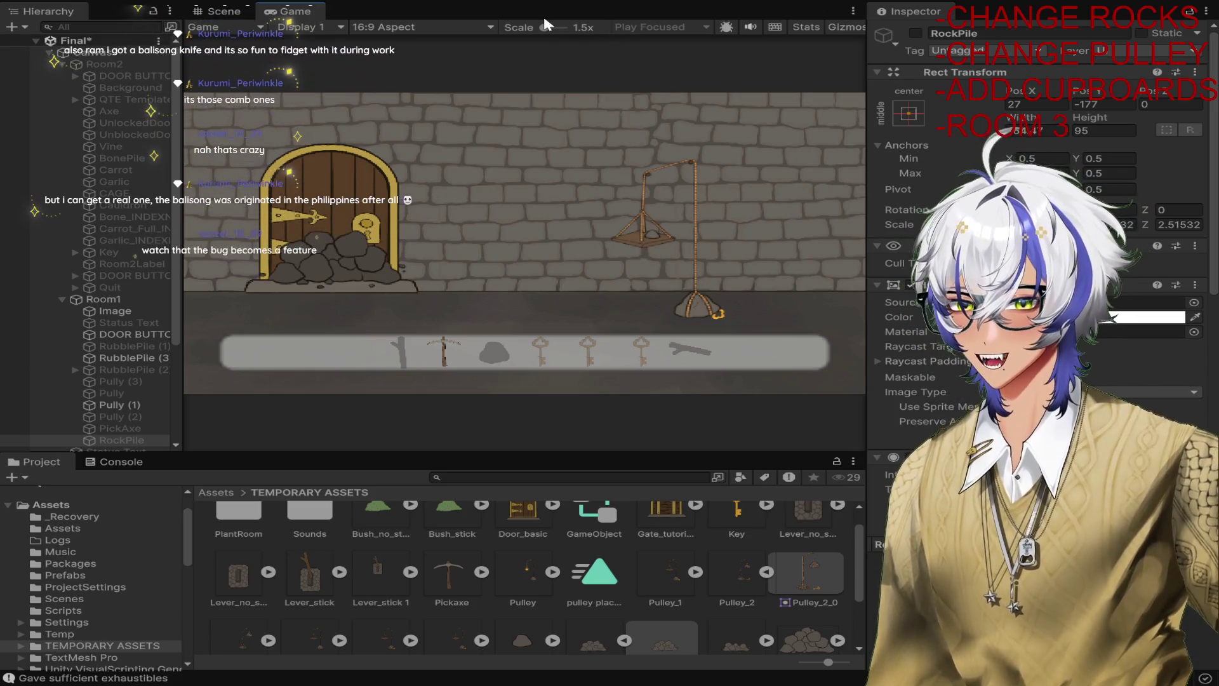
Enlarge the Game view to 3.4x, clear the rocks, try the door and pulley, then stop.
left_click_drag(546, 27, 540, 29)
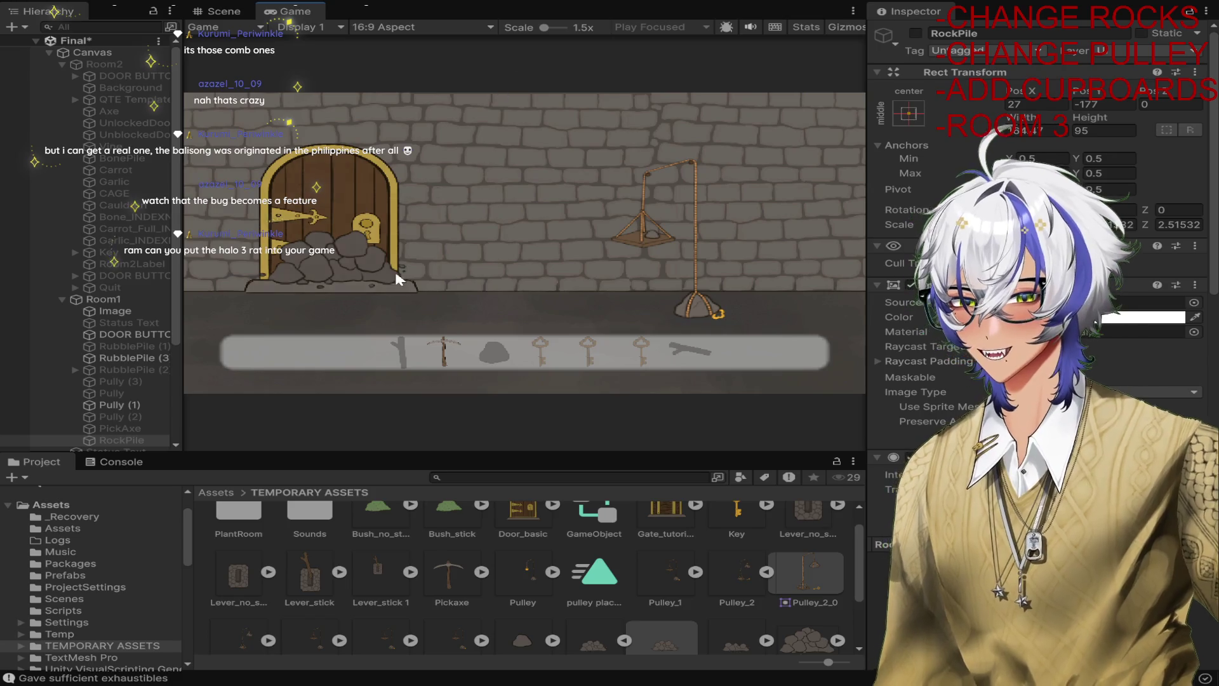
left_click(376, 266)
left_click(658, 231)
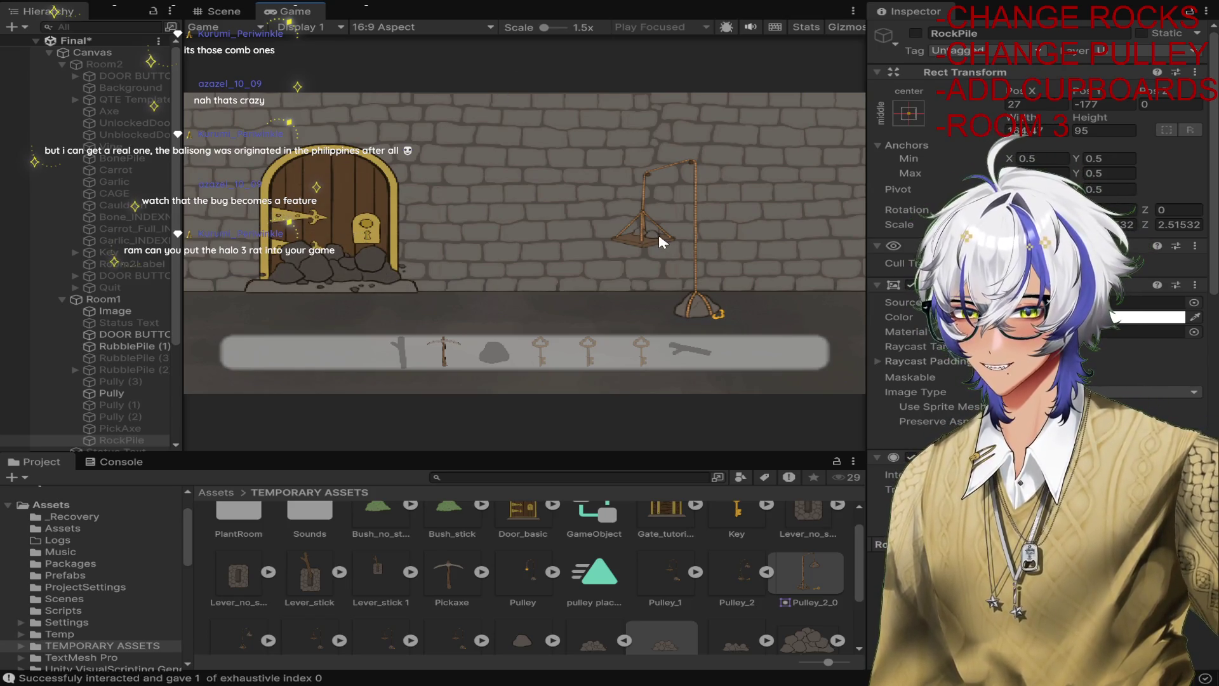
left_click(356, 275)
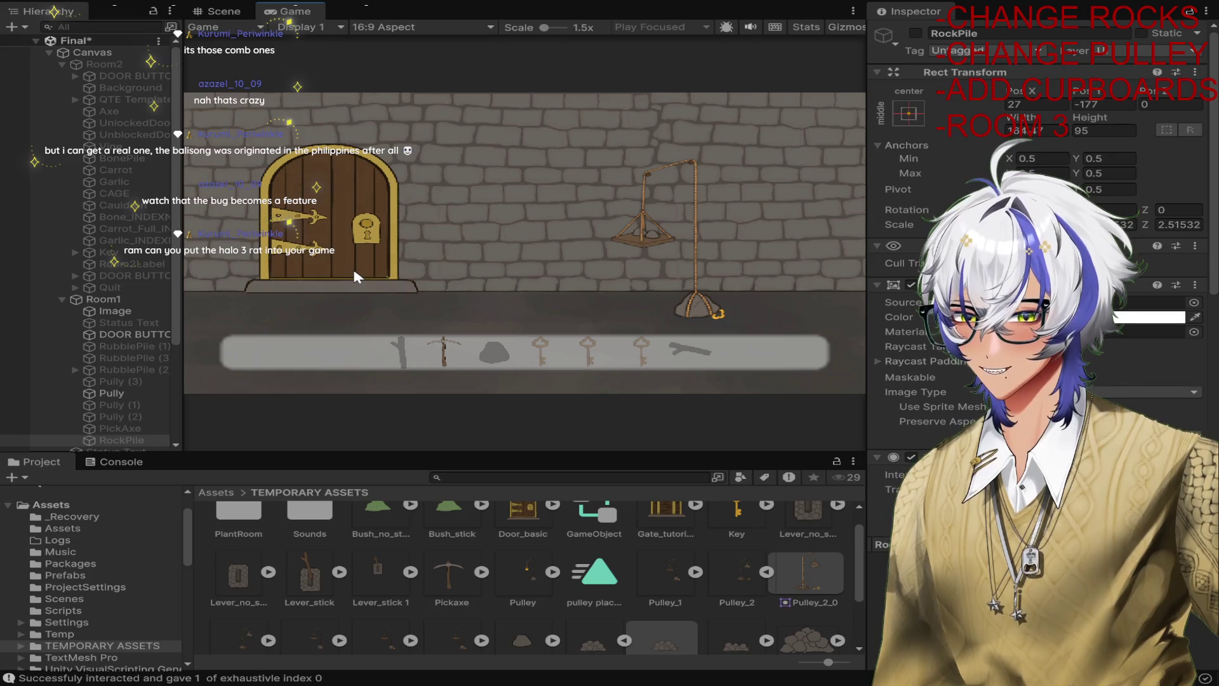
left_click(333, 225)
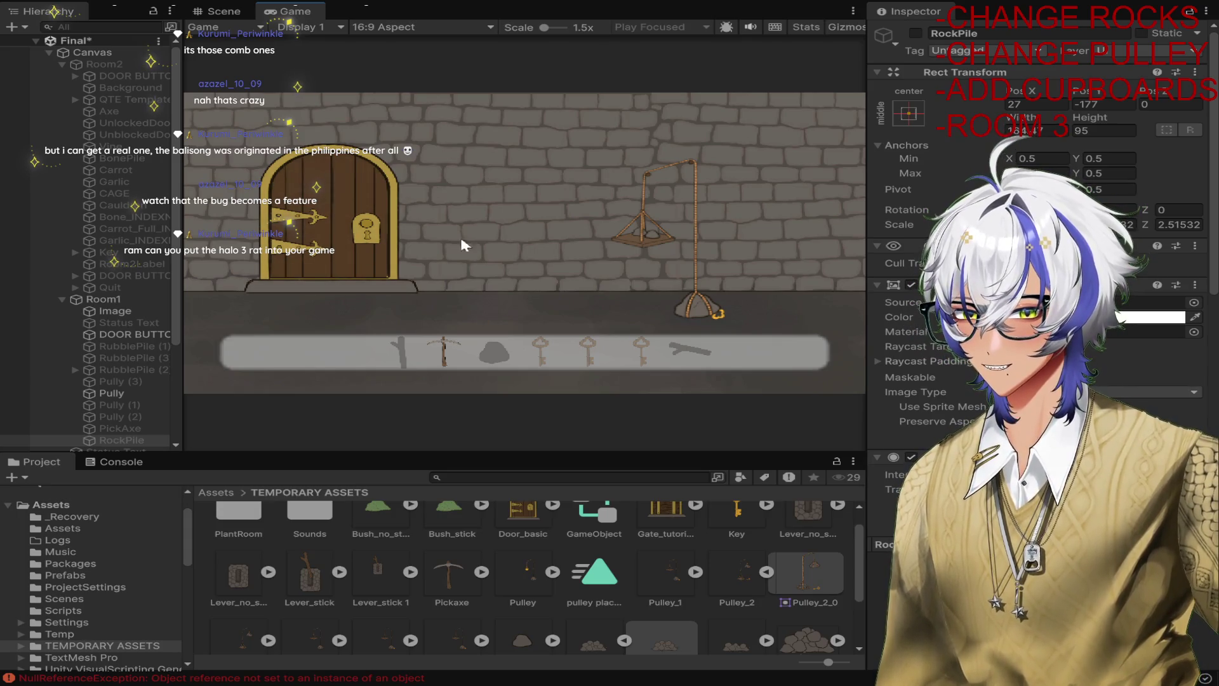
left_click(640, 230)
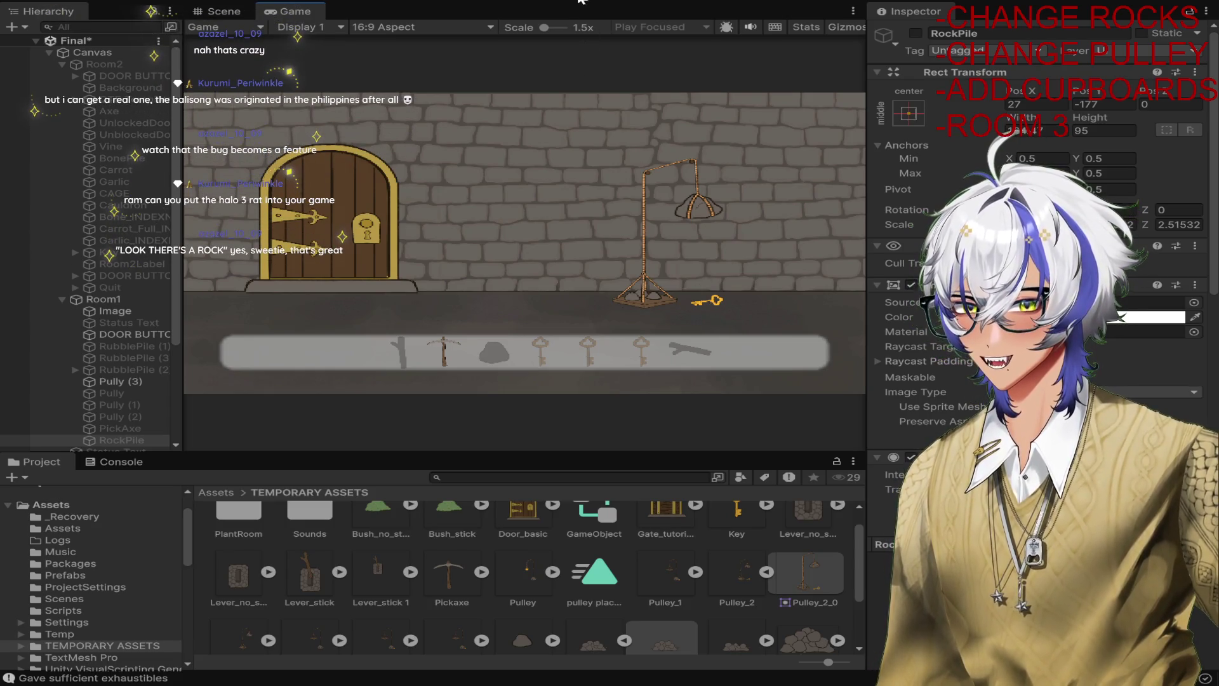
key("ctrl+p")
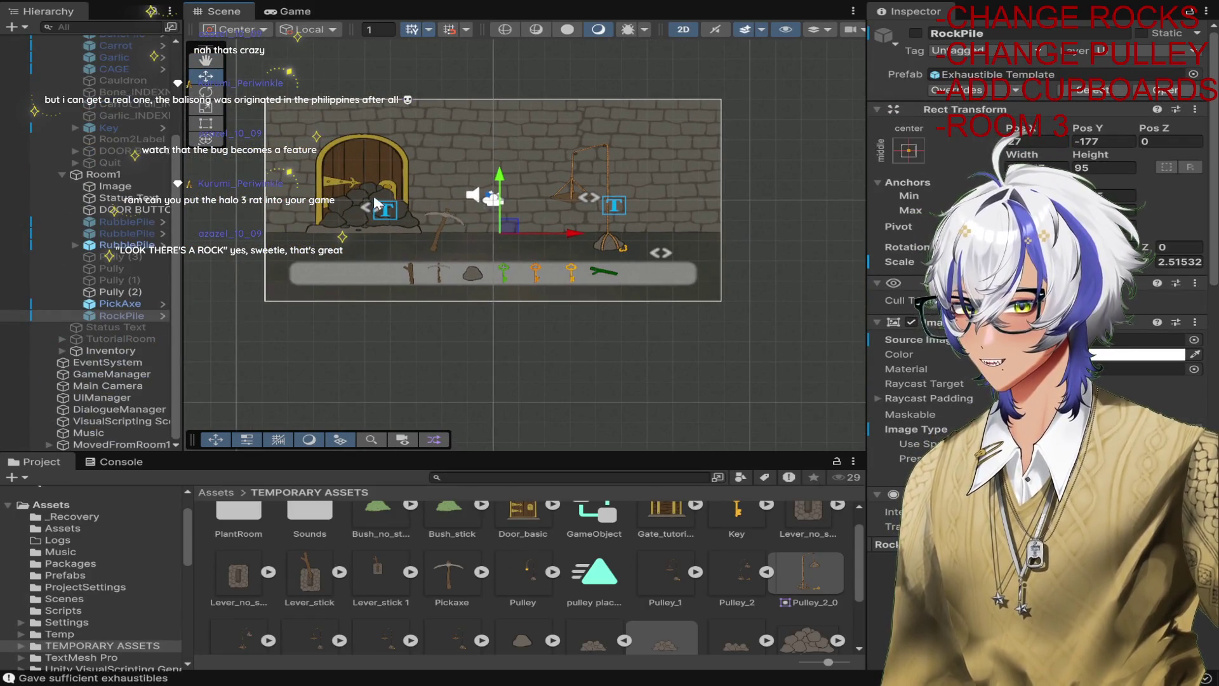
Review DOOR BUTTON's Room script settings and select the first rubble pile.
left_click(373, 152)
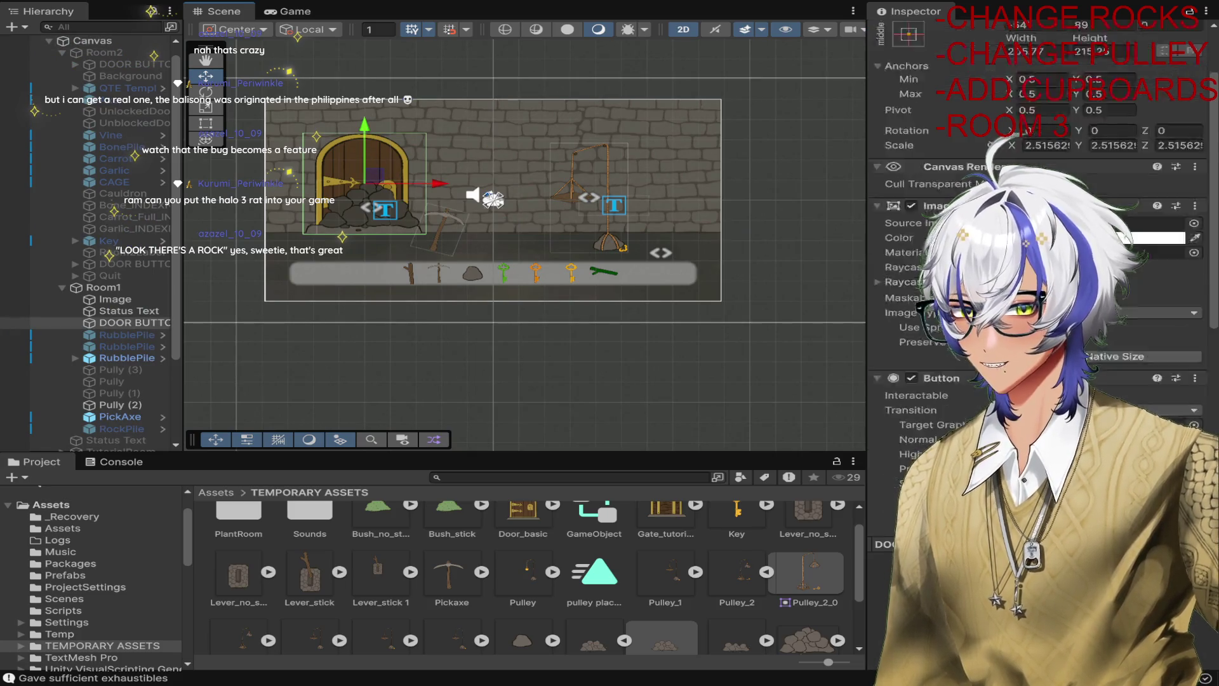
scroll(1041, 286, "down", 10)
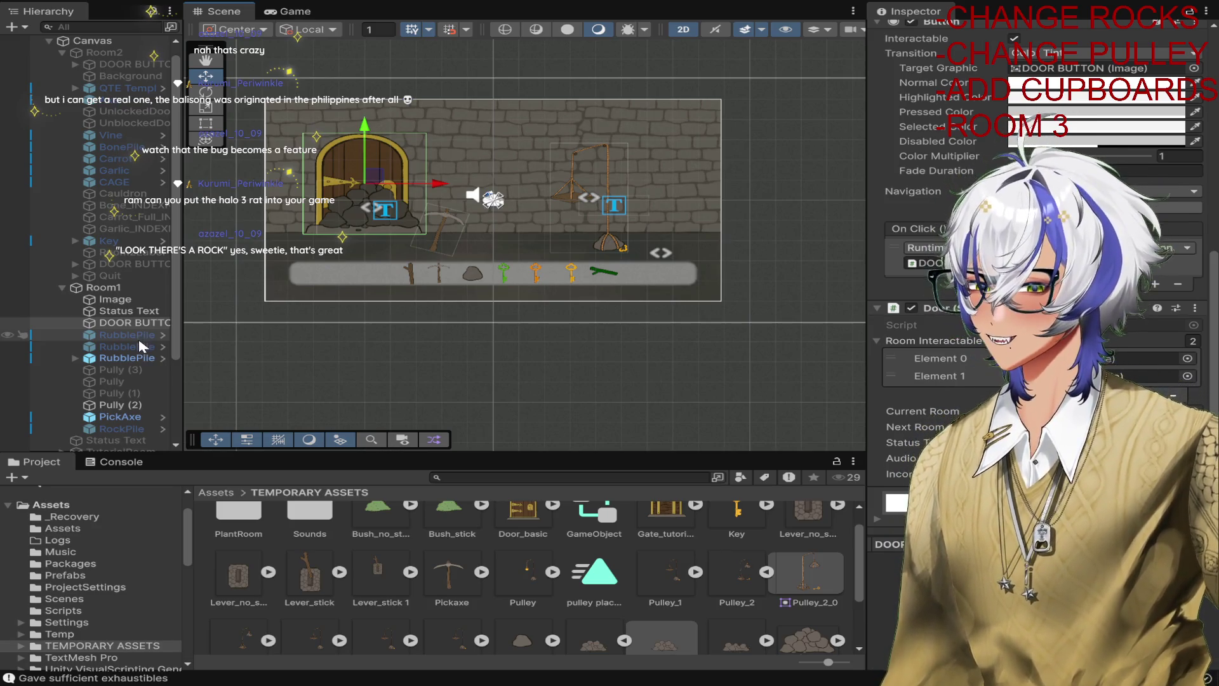
left_click_drag(139, 340, 1130, 358)
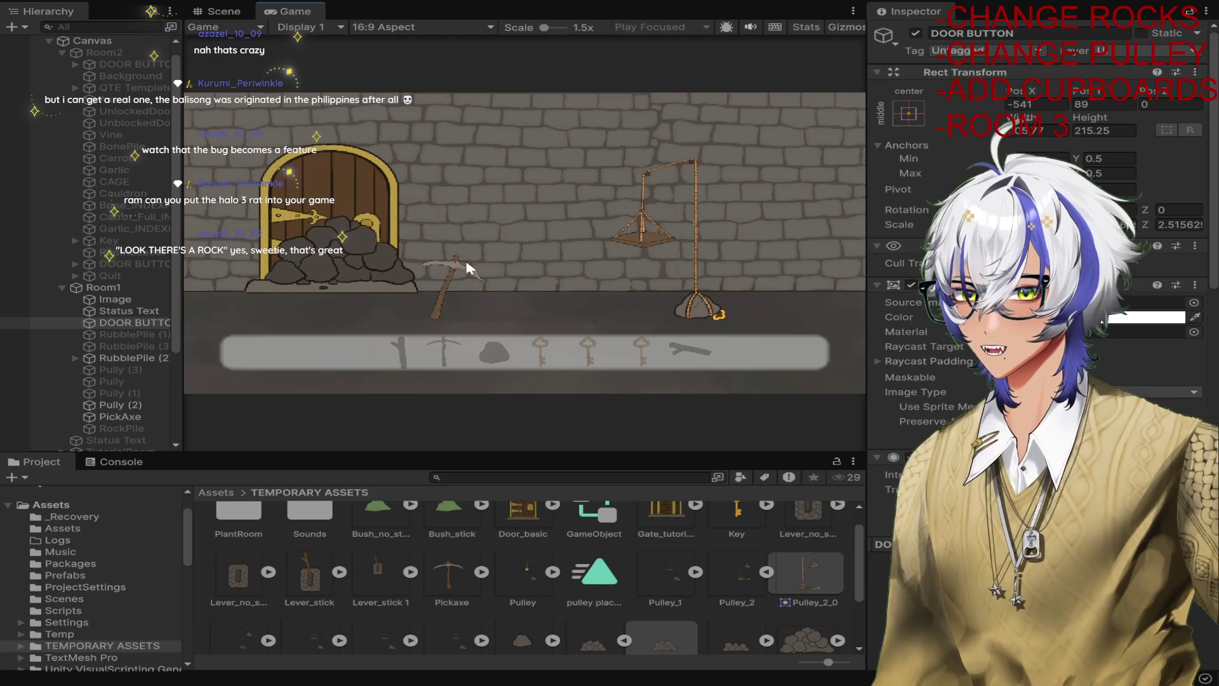
Clear the rubble with the pickaxe, enter the purple room and pick up the axe.
left_click_drag(469, 269, 366, 257)
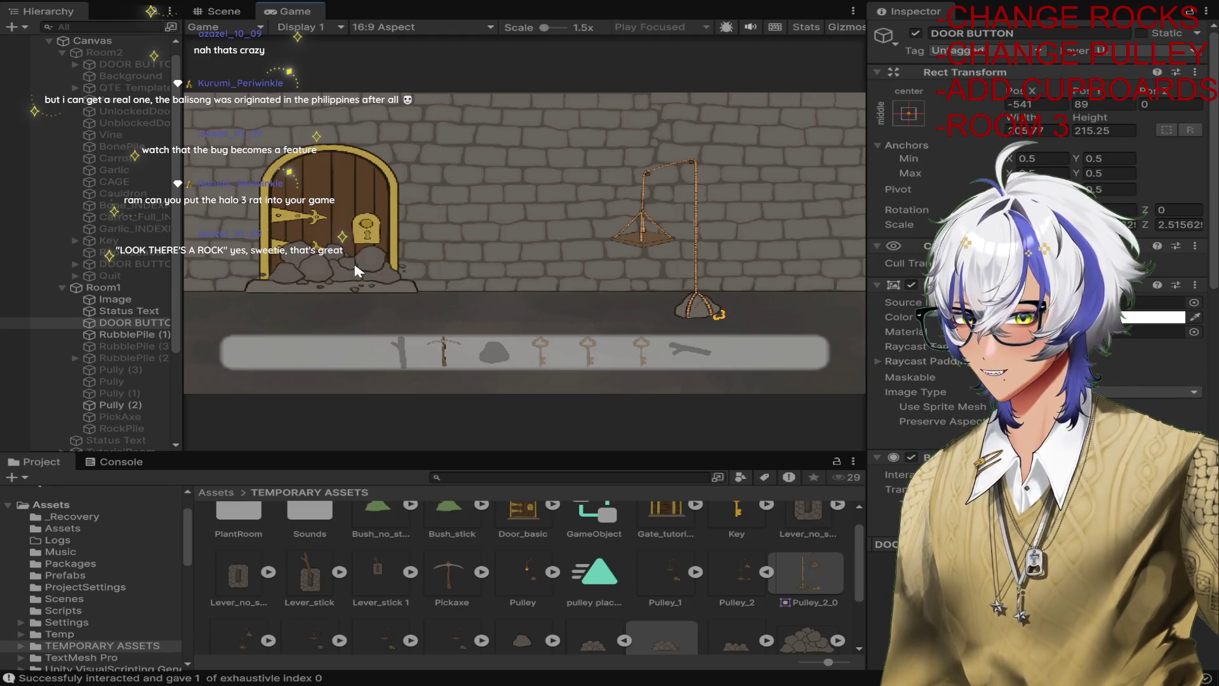
left_click(705, 310)
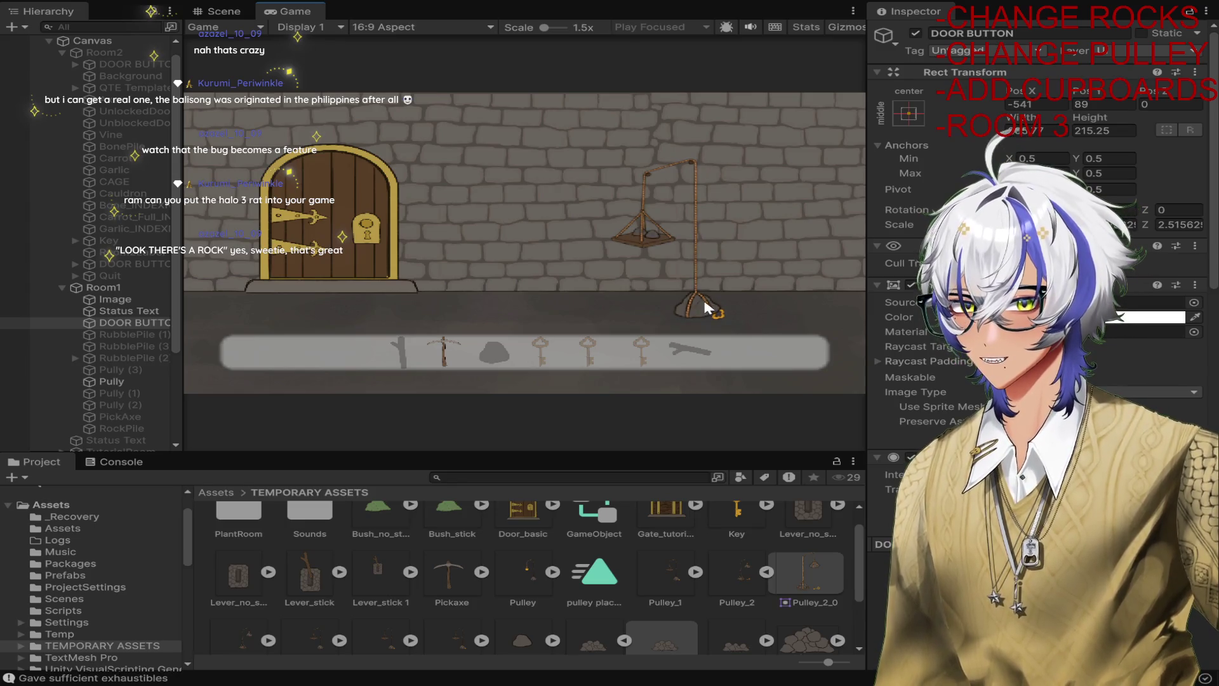
left_click(341, 219)
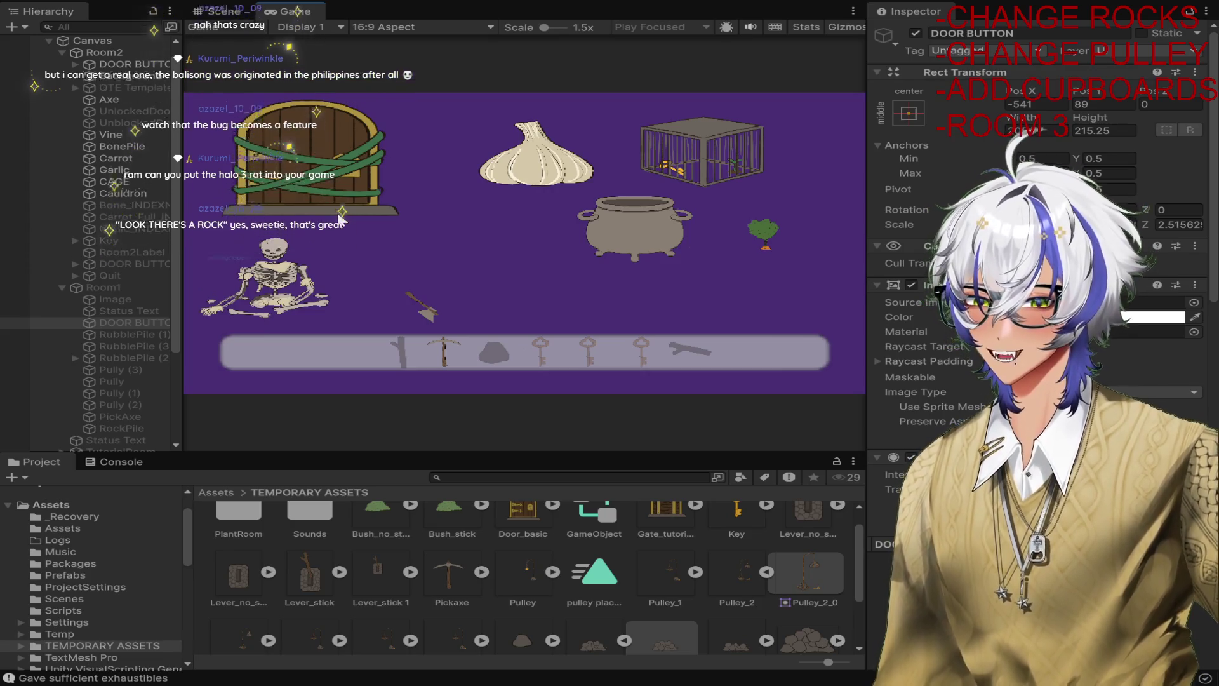
left_click(425, 320)
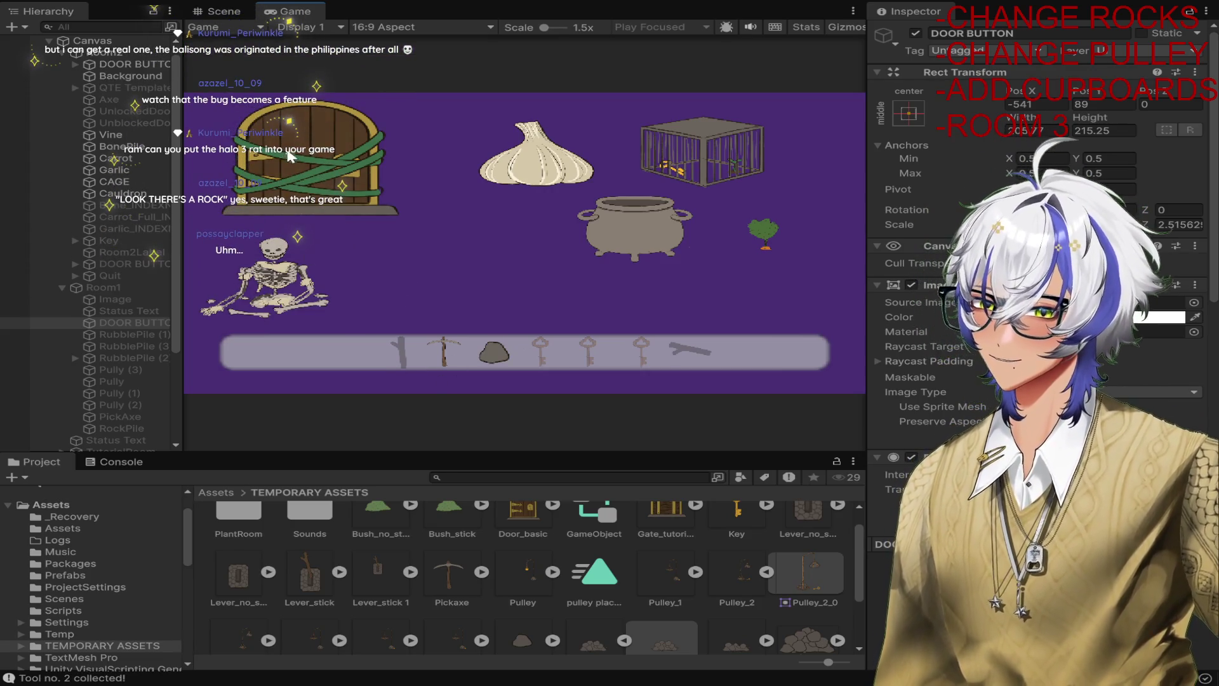
Cut the vines, fill the cauldron, open the cage for the key, return and stop playing.
left_click(296, 163)
left_click(551, 166)
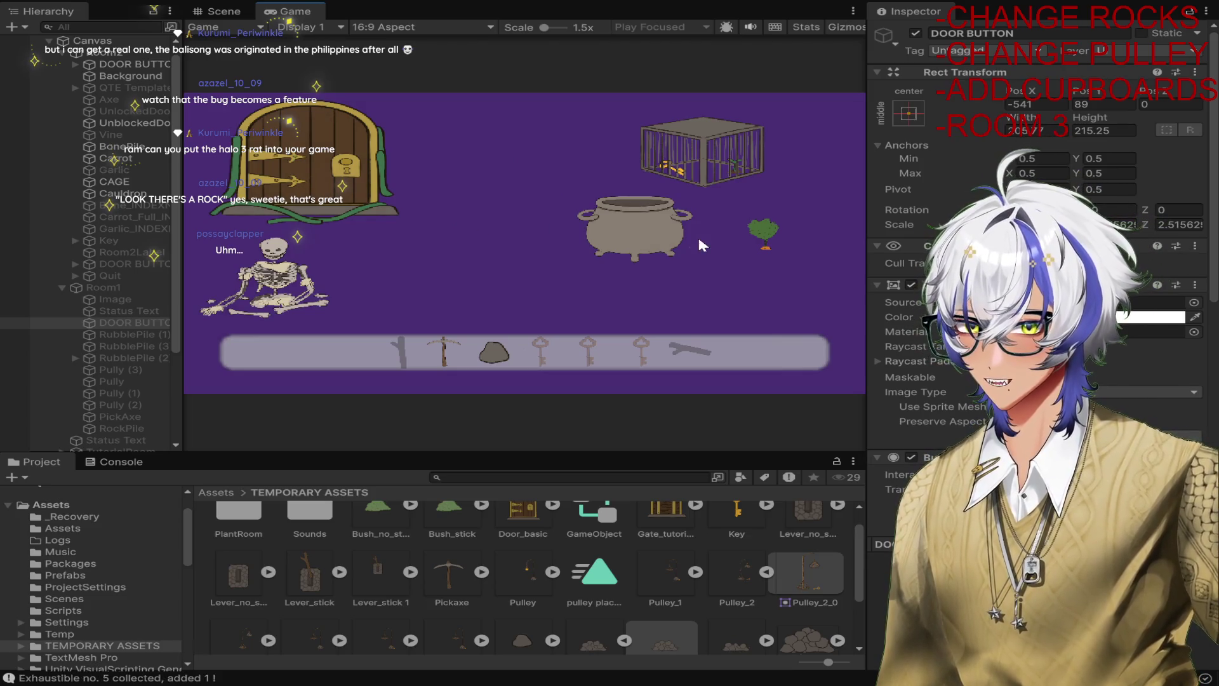
left_click(764, 232)
left_click(321, 264)
left_click(673, 226)
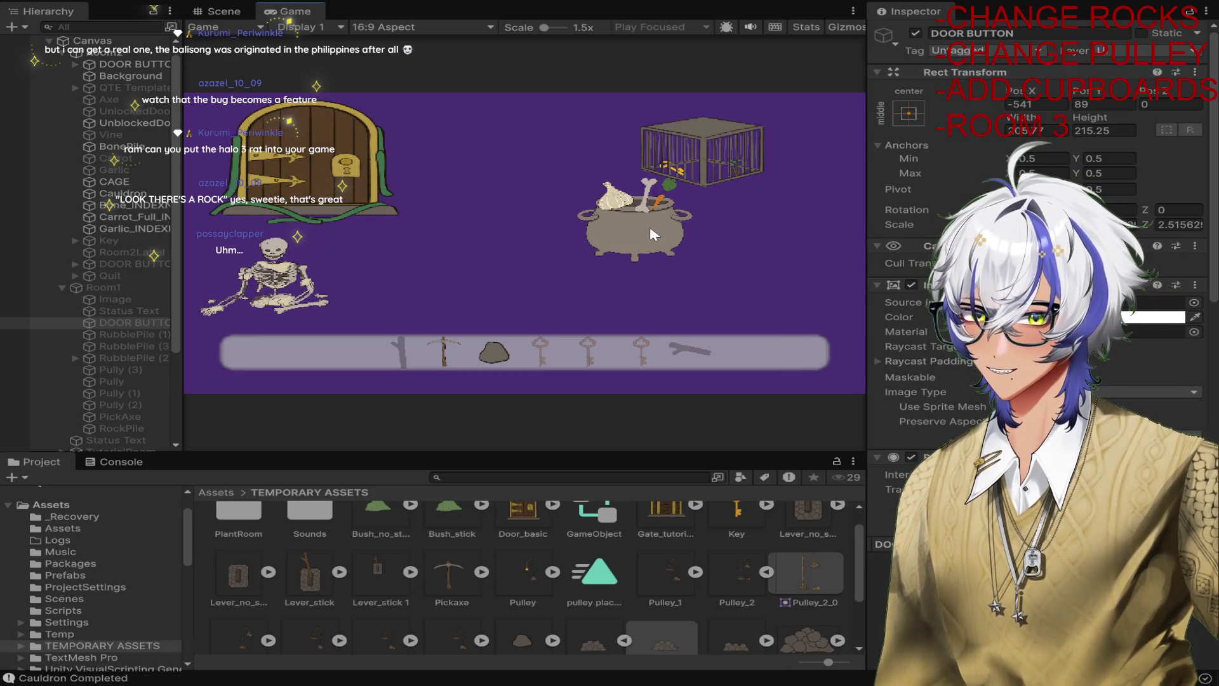
left_click(714, 160)
left_click(710, 153)
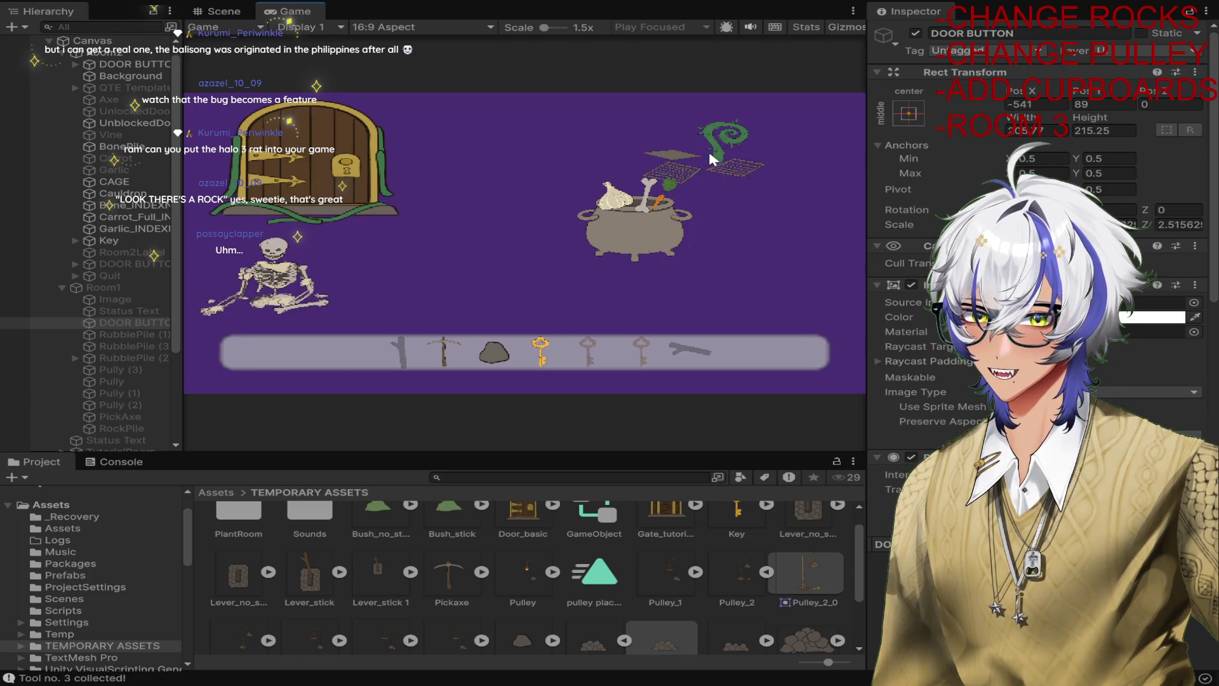
left_click(341, 186)
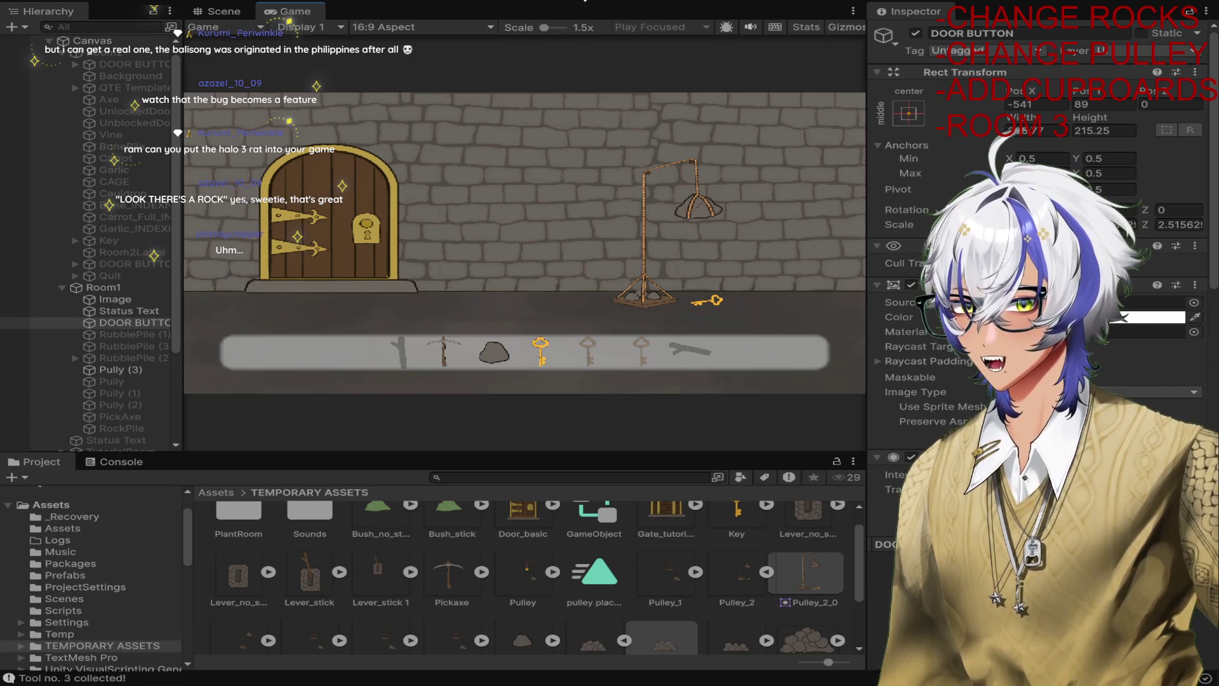
left_click(584, 1)
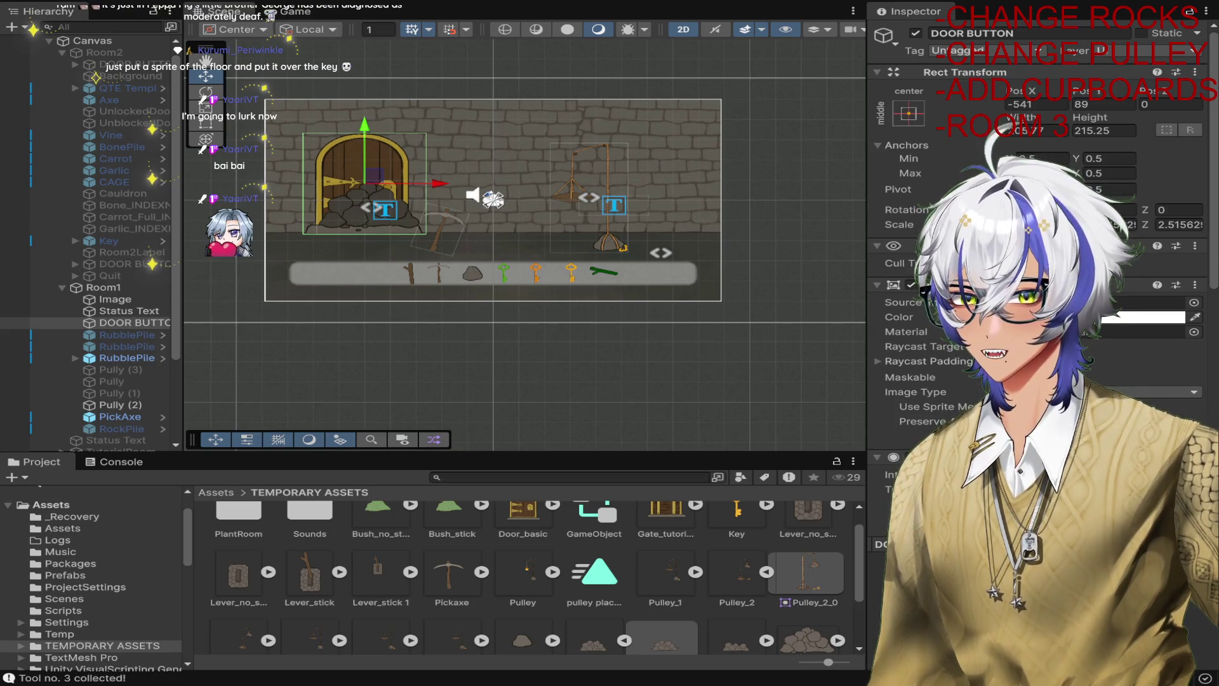
Check Pully (3)'s Source Image in the picker, then enter Play mode.
scroll(139, 336, "down", 2)
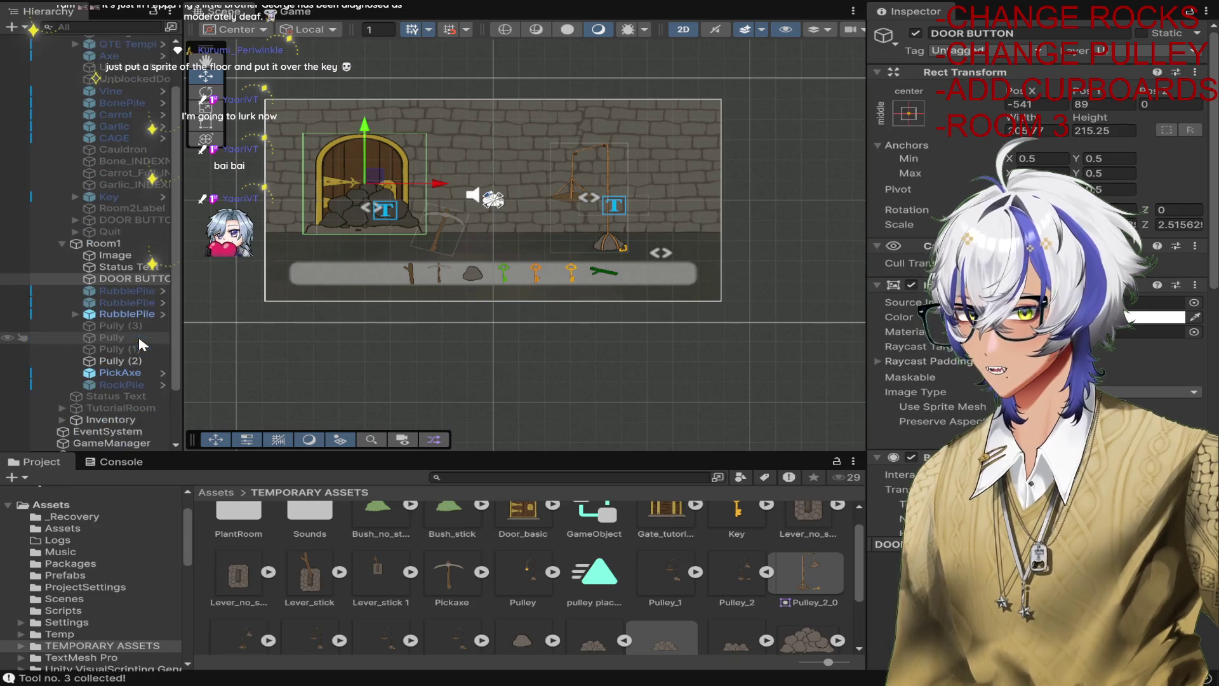
left_click(151, 326)
left_click(1206, 303)
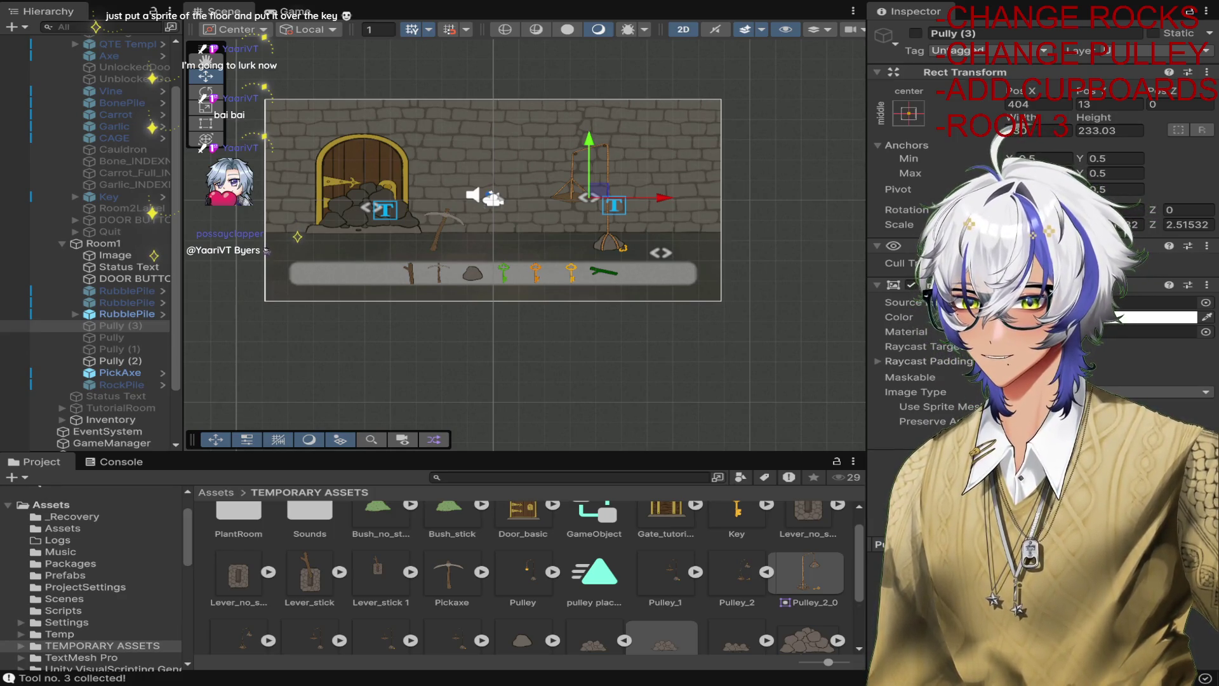
left_click(1143, 302)
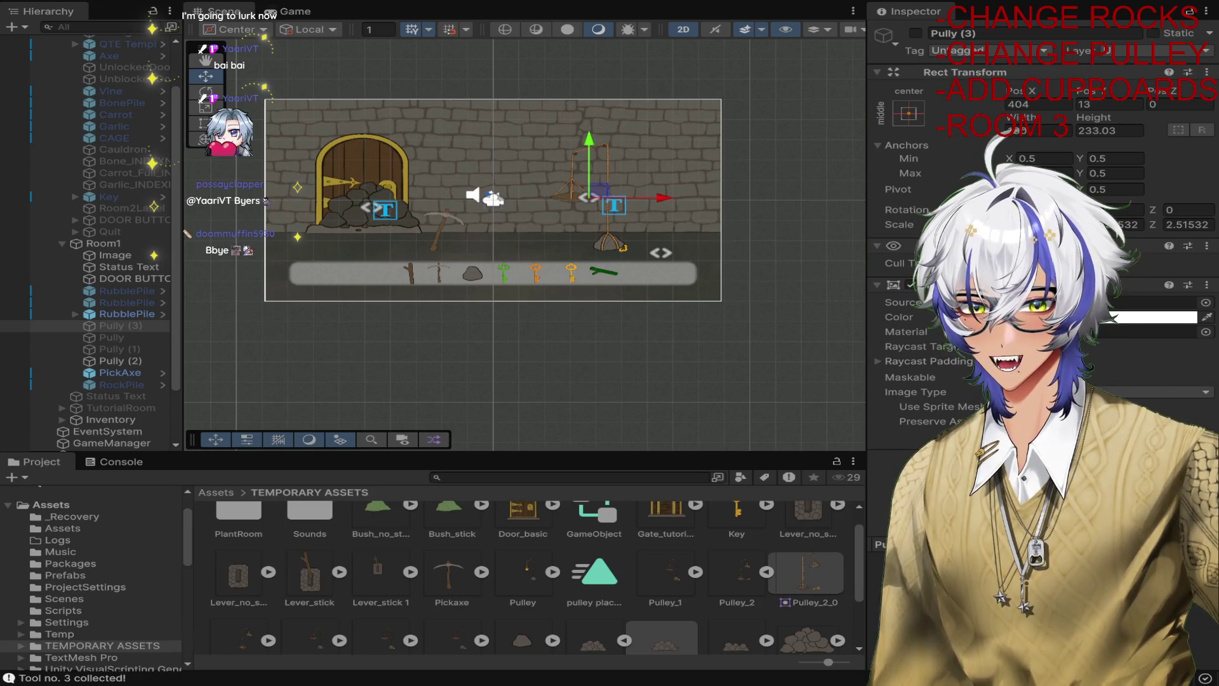
key("ctrl+p")
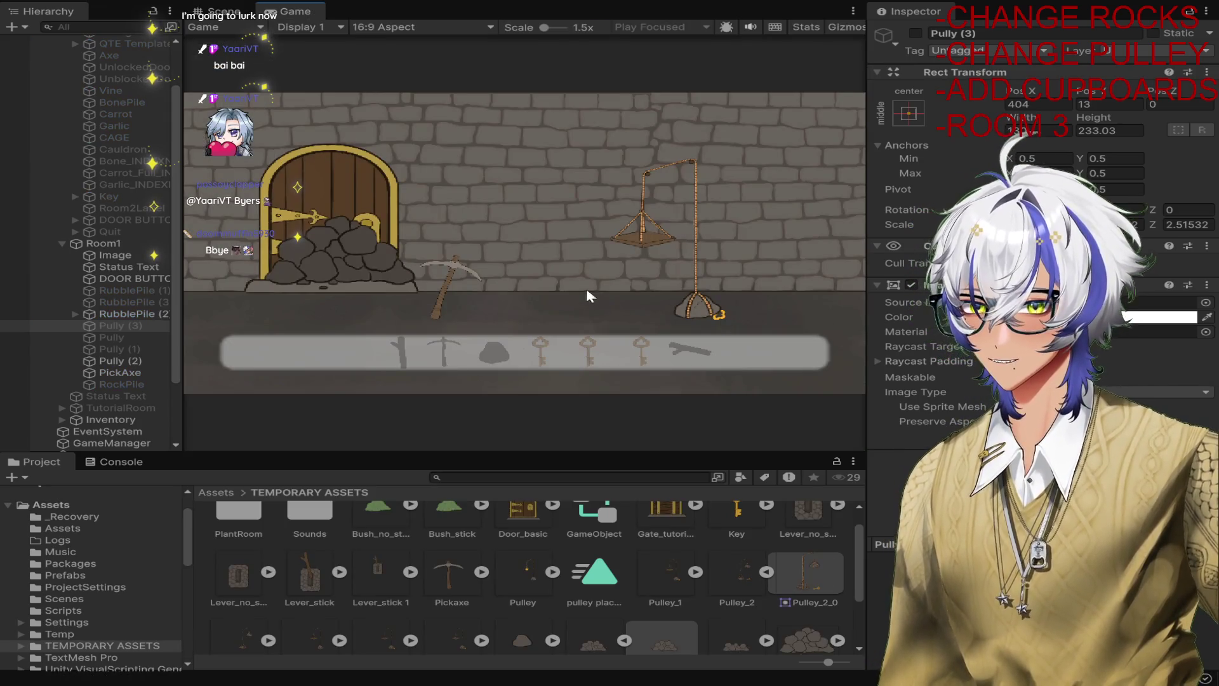
Clear the rubble with the pickaxe, operate the pulley to lift the rock, then stop playing.
left_click(445, 273)
left_click(379, 253)
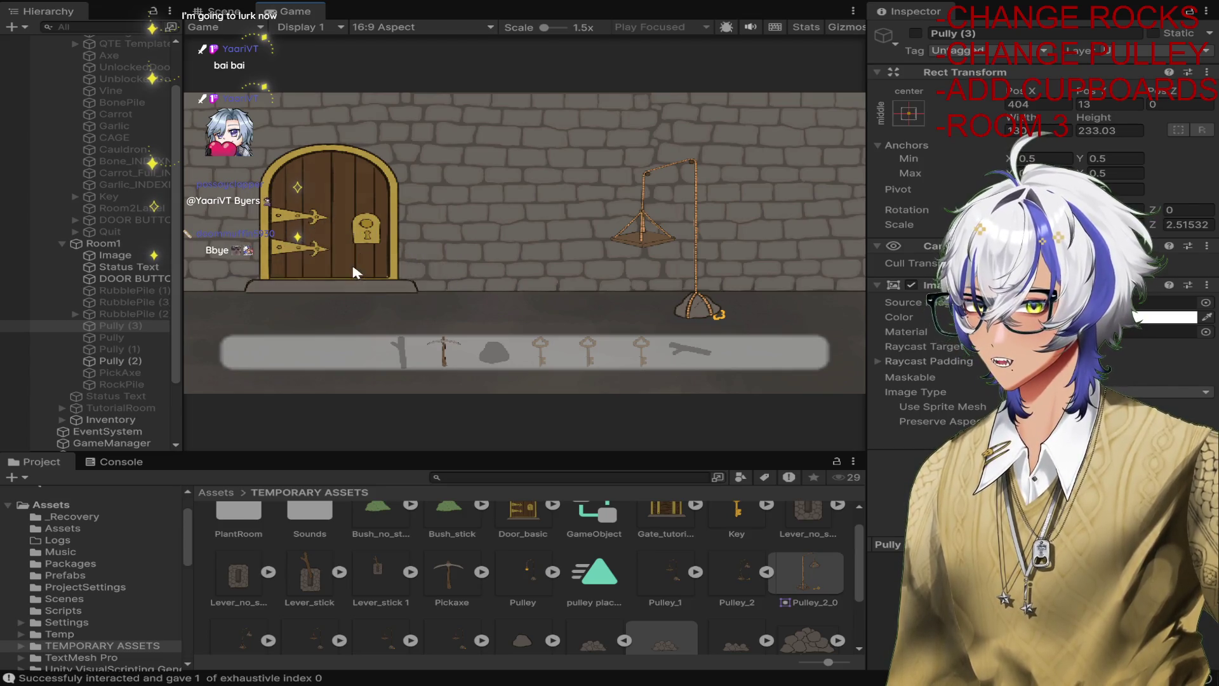
left_click(641, 222)
left_click(646, 230)
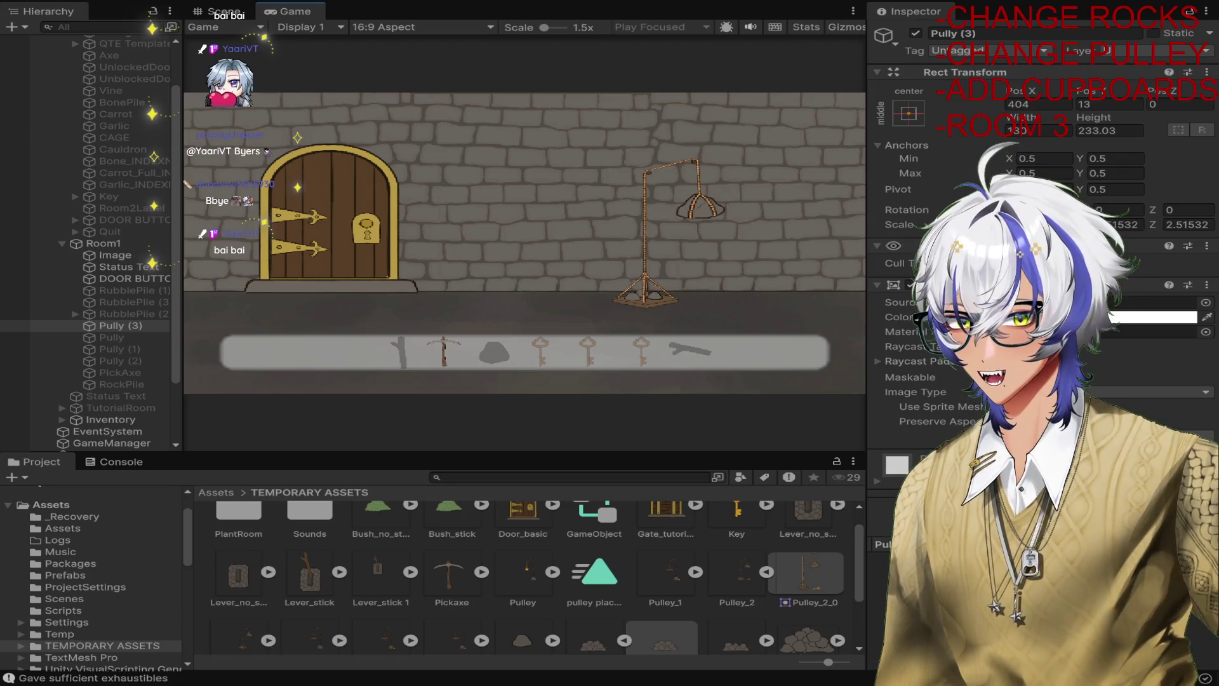
left_click(583, 1)
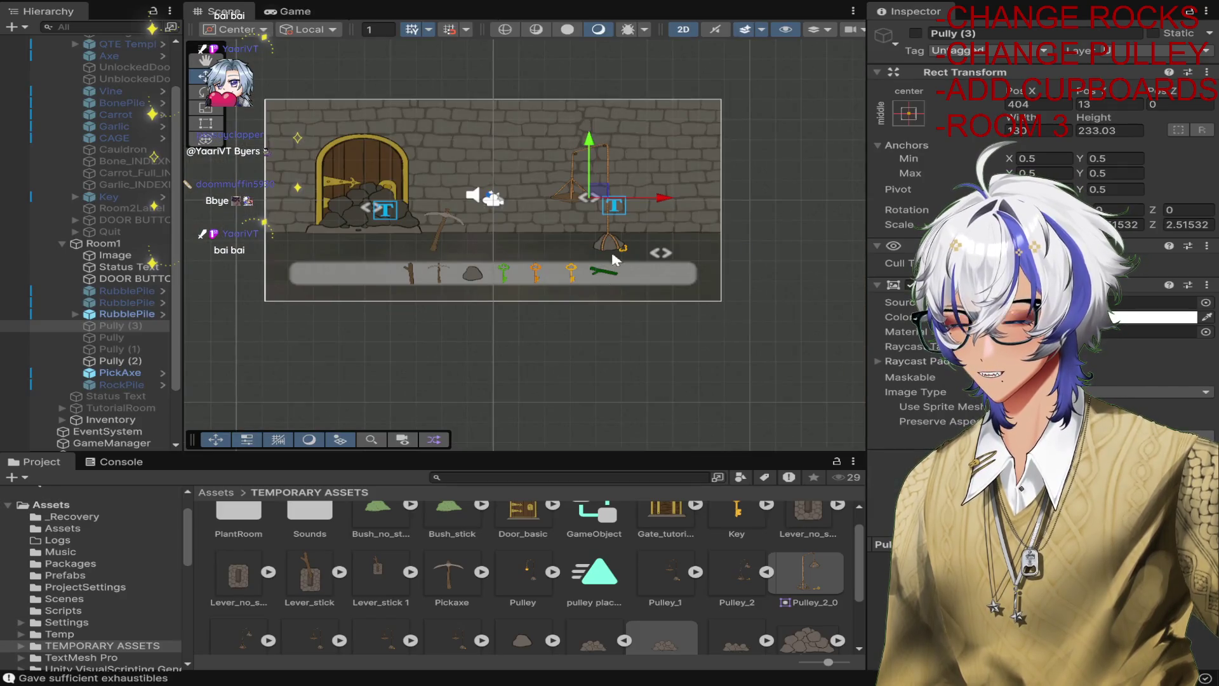
scroll(573, 301, "up", 3)
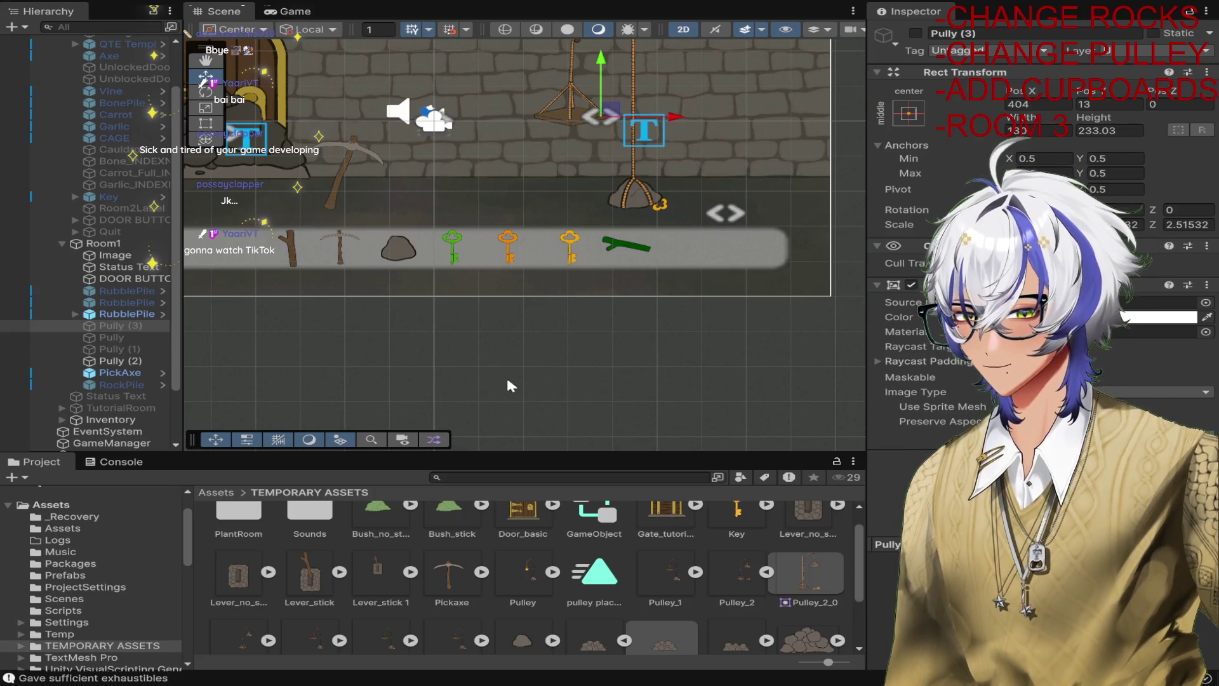
scroll(501, 367, "down", 4)
Select Room2's Key and scroll through its Button and Tool components.
scroll(102, 298, "up", 3)
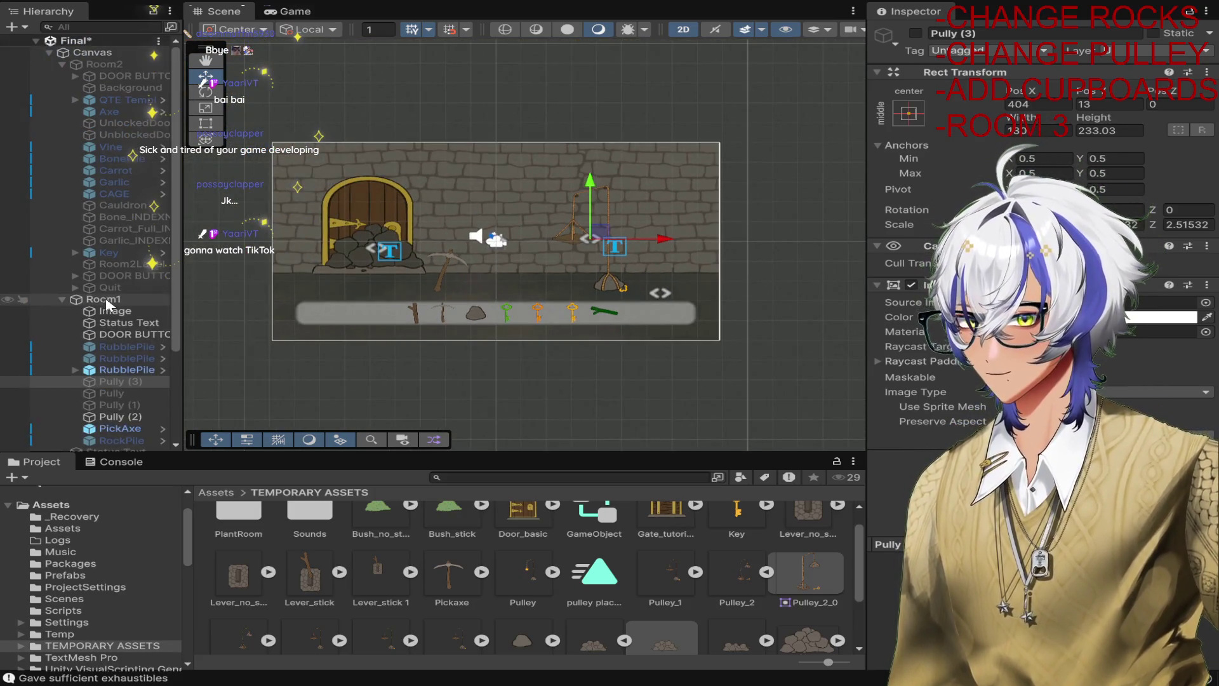
left_click(118, 252)
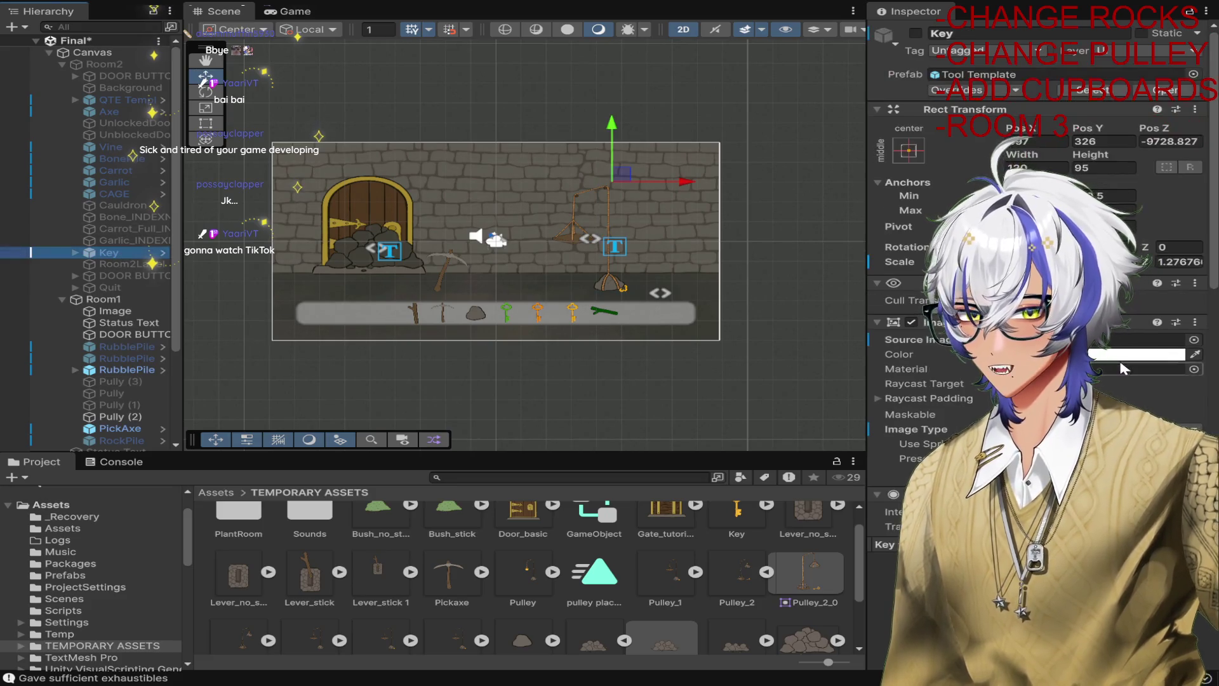
scroll(1120, 368, "down", 10)
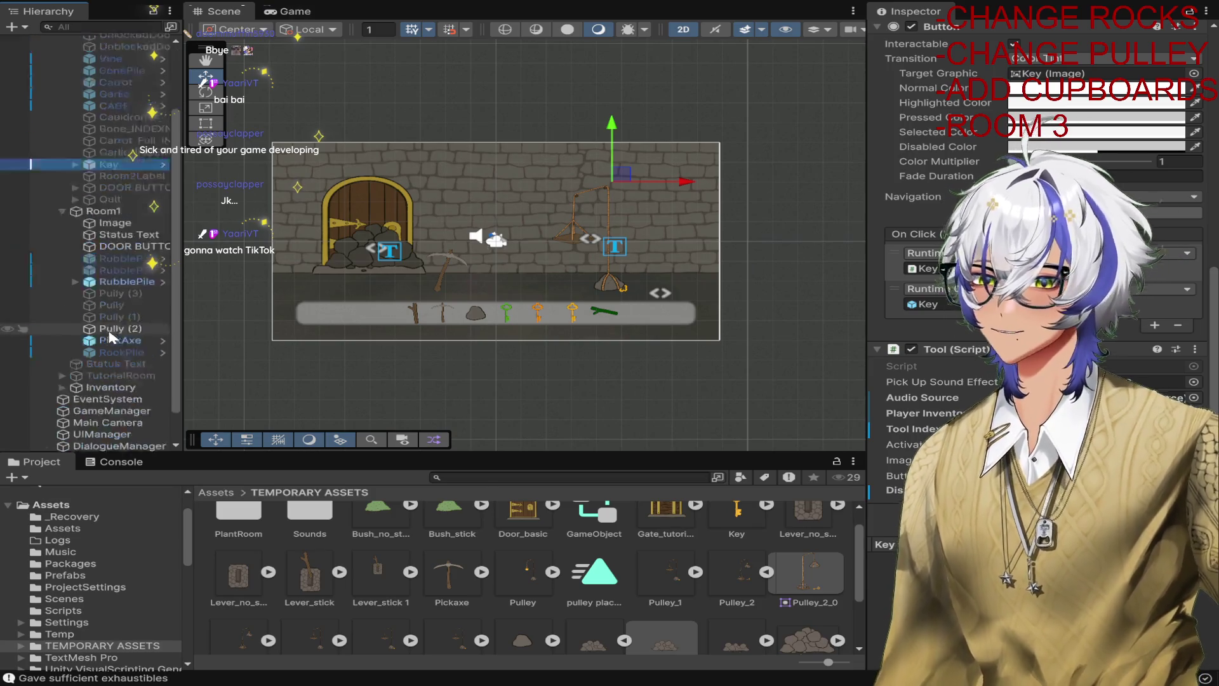
scroll(113, 323, "down", 5)
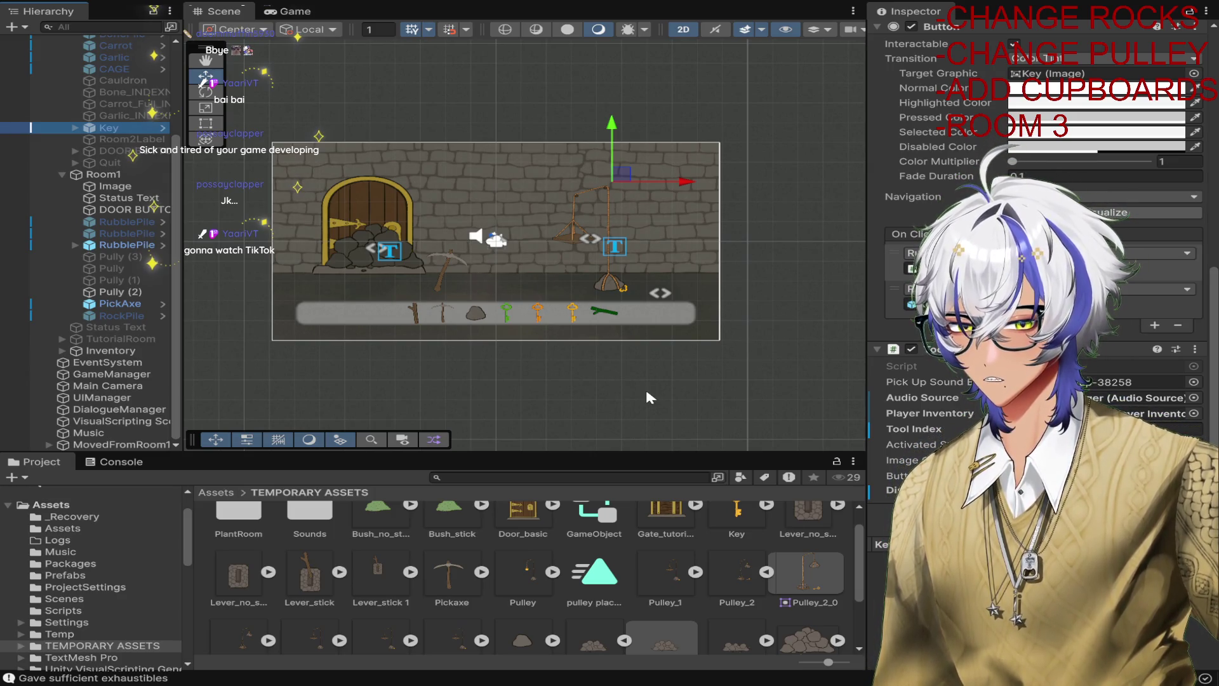
scroll(645, 387, "up", 2)
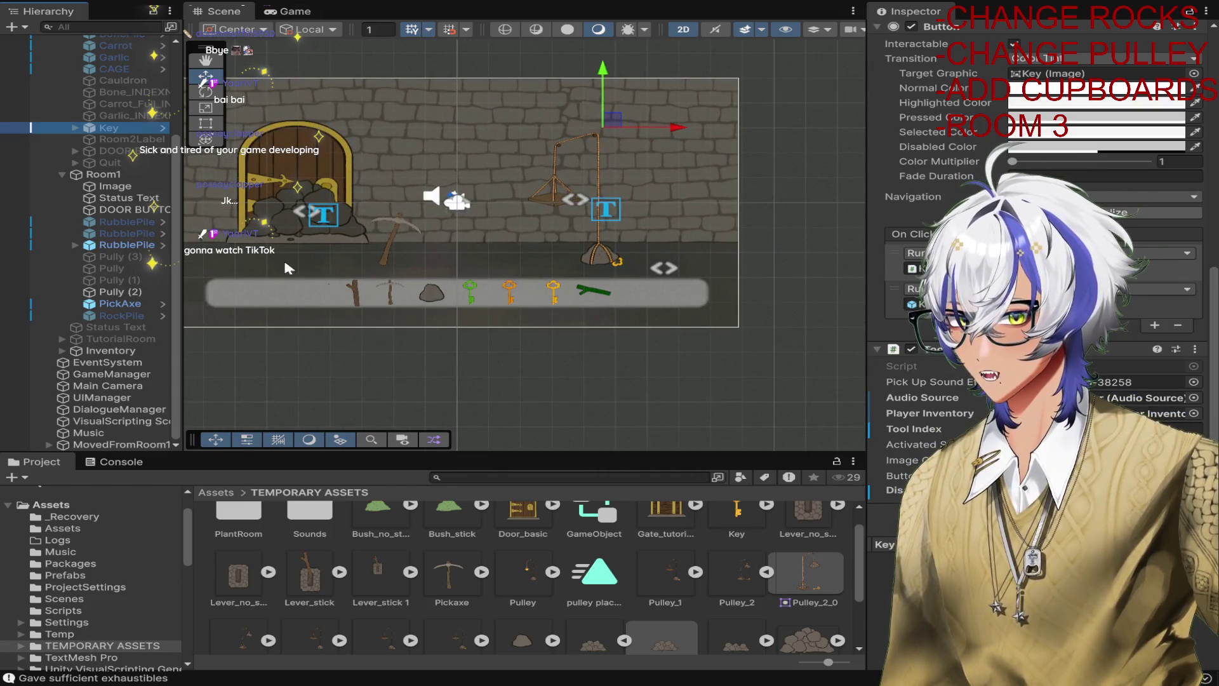
Paste a copy of the Key into Room1 and order it after RockPile.
left_click(101, 174)
key("ctrl+v")
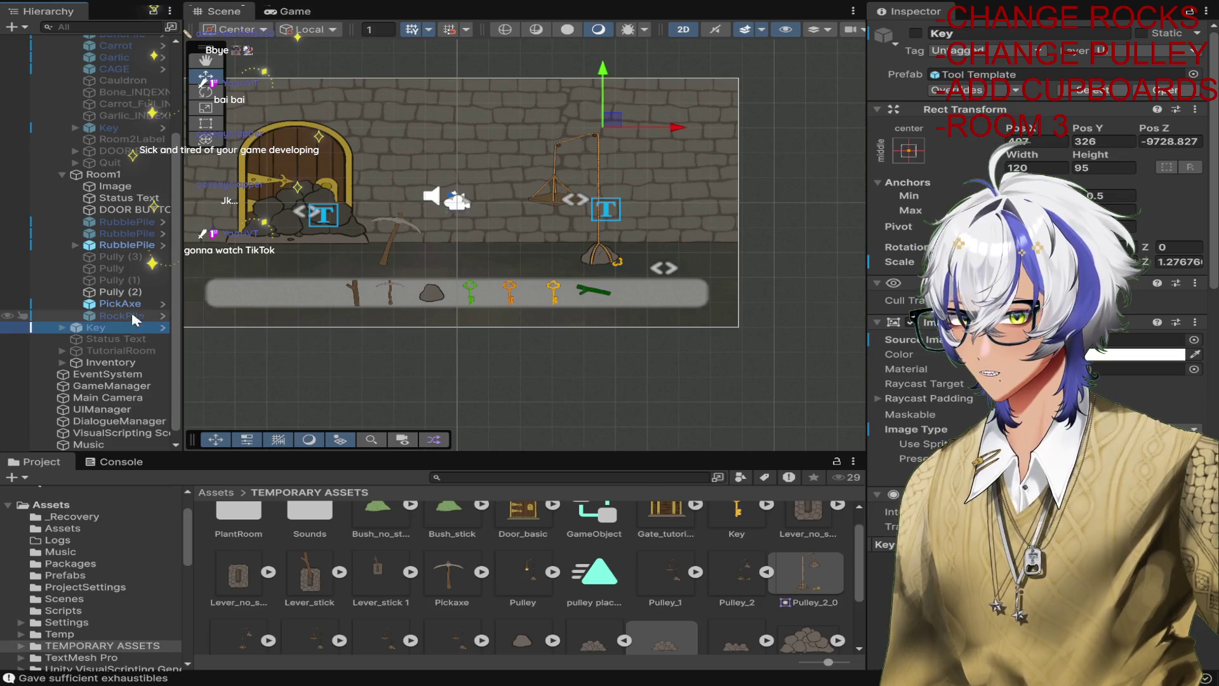
left_click_drag(125, 327, 111, 182)
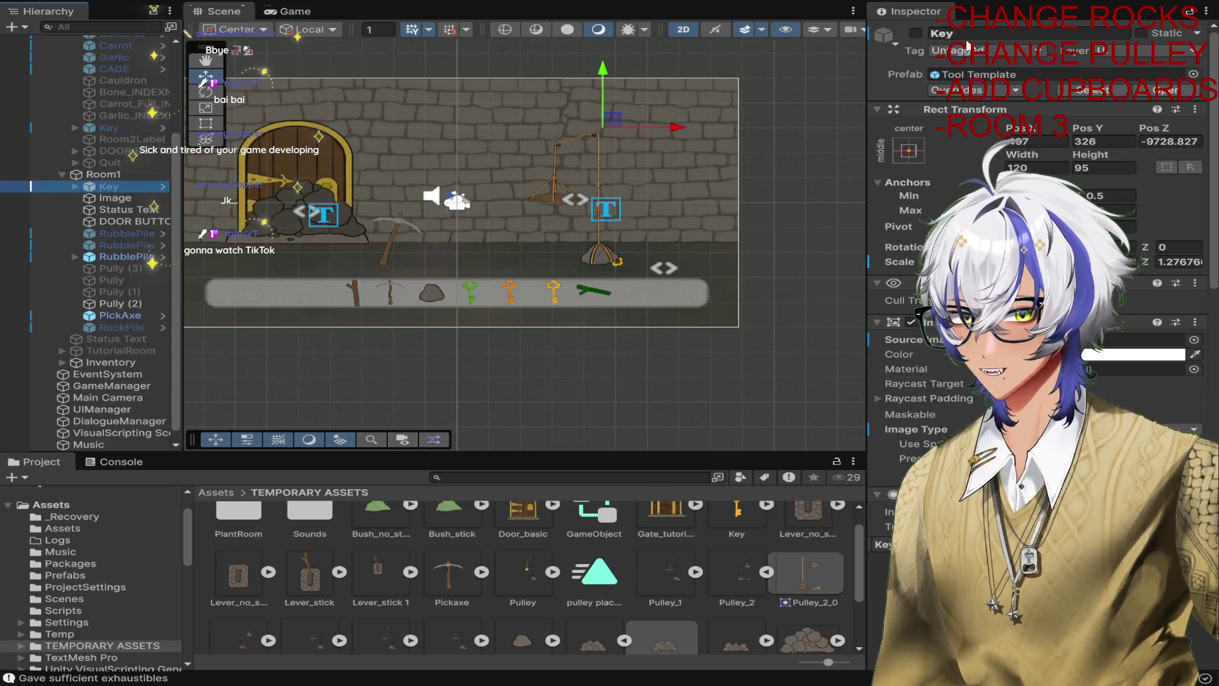
key("f")
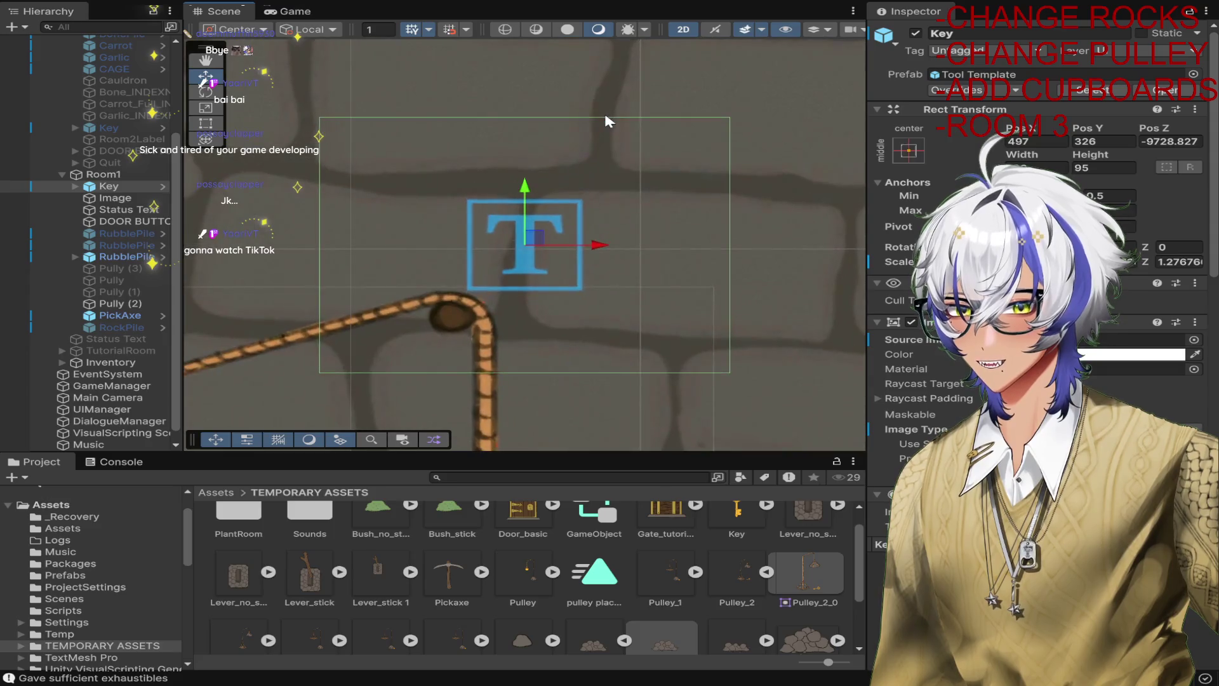
left_click(120, 187)
left_click_drag(118, 219, 117, 337)
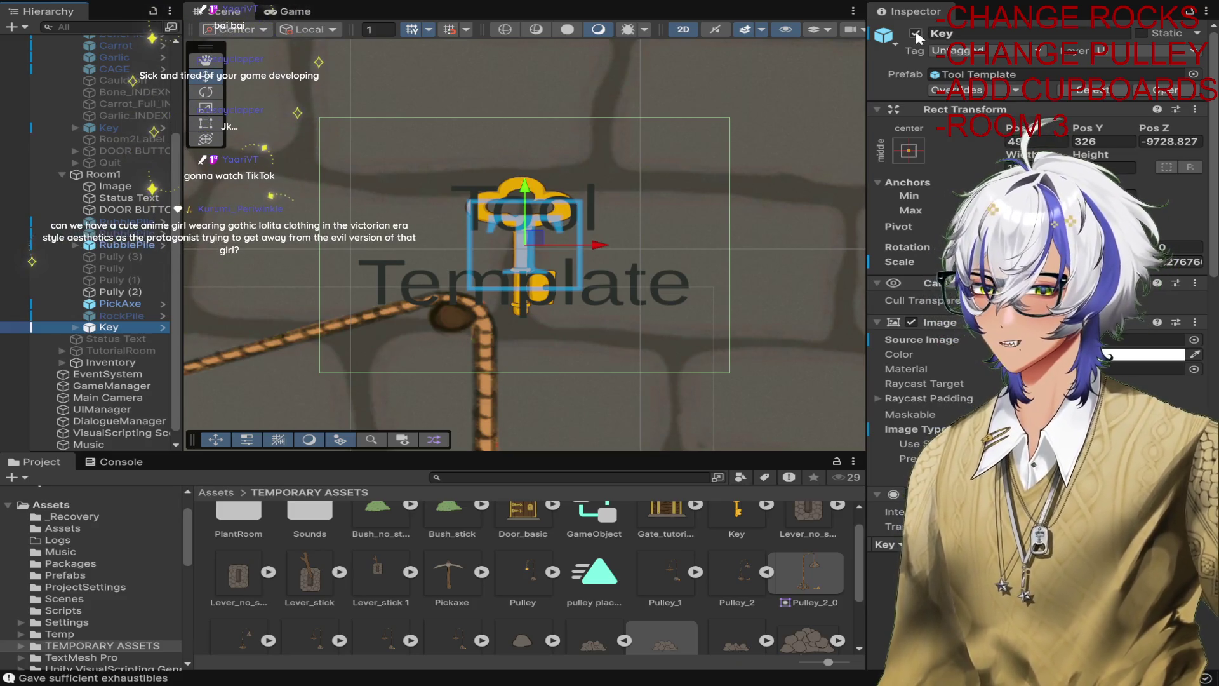
Delete the Key's Text (TMP) child label and reselect the Key.
left_click(75, 327)
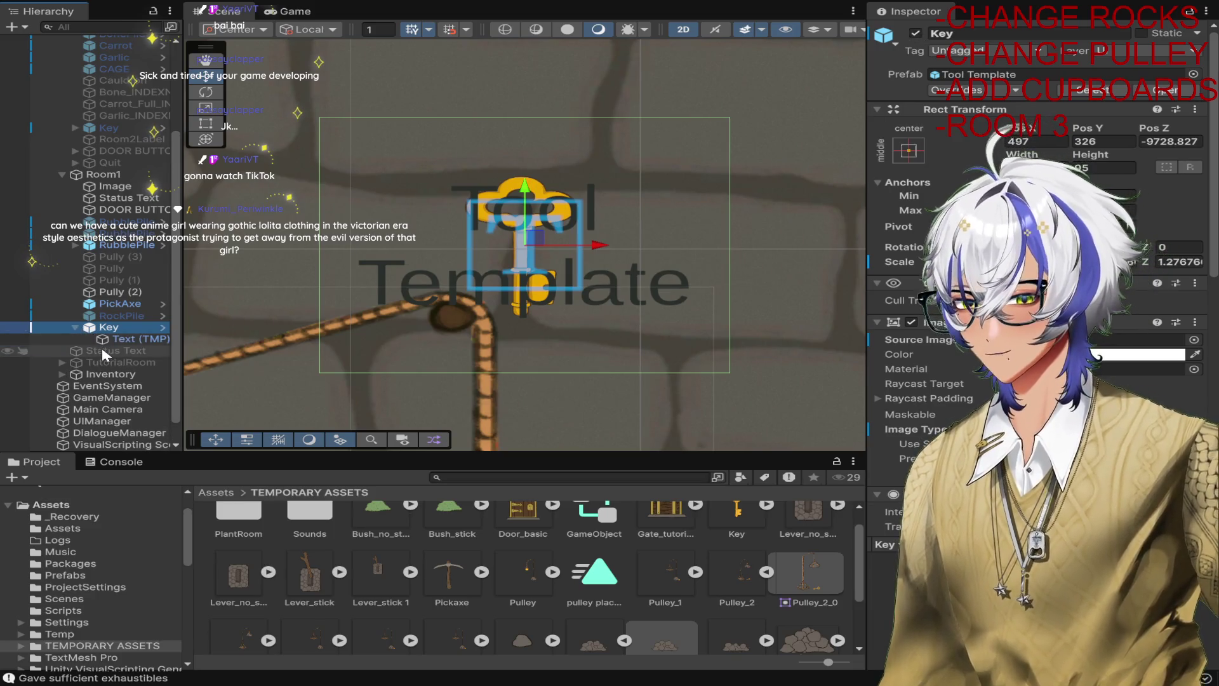
left_click(102, 340)
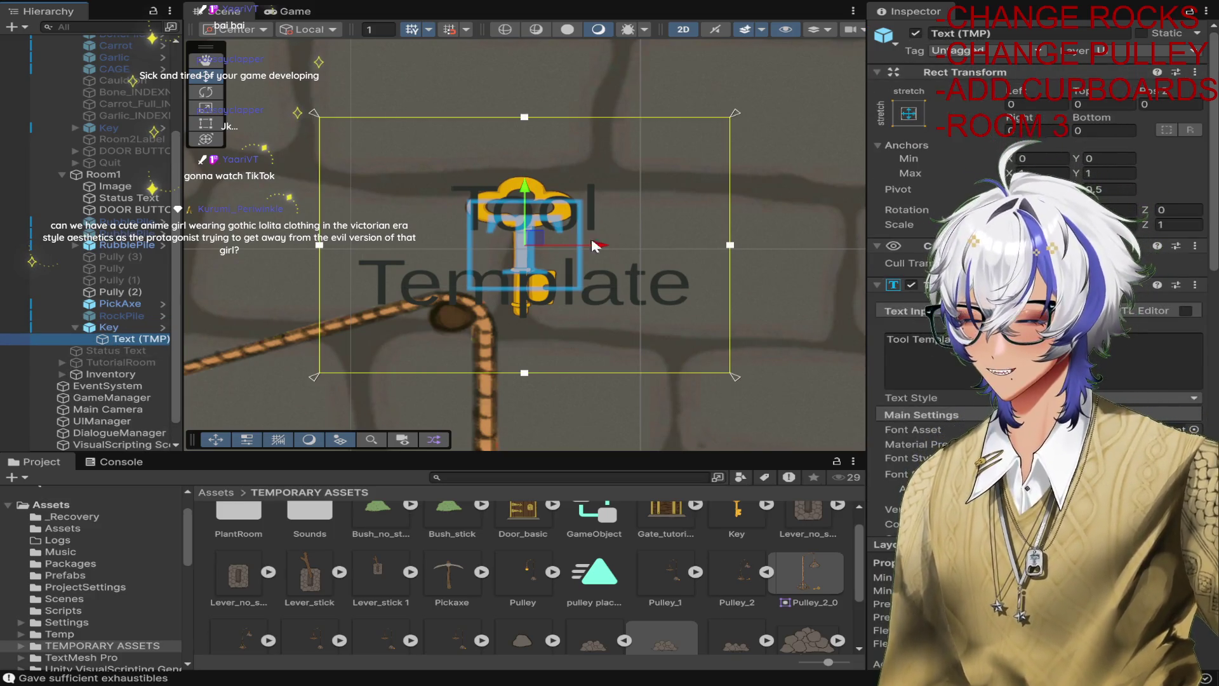
key("Delete")
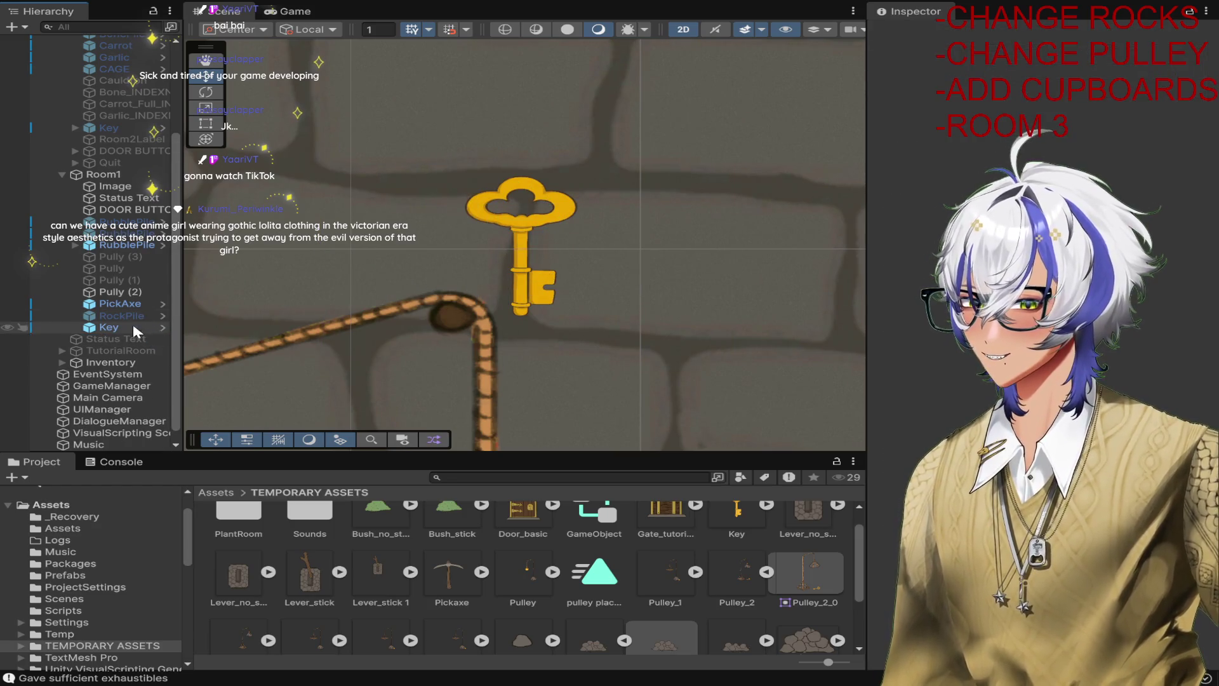
left_click(132, 325)
Move Key below Pully (3) in the Hierarchy and position it down near the rock.
scroll(622, 238, "down", 8)
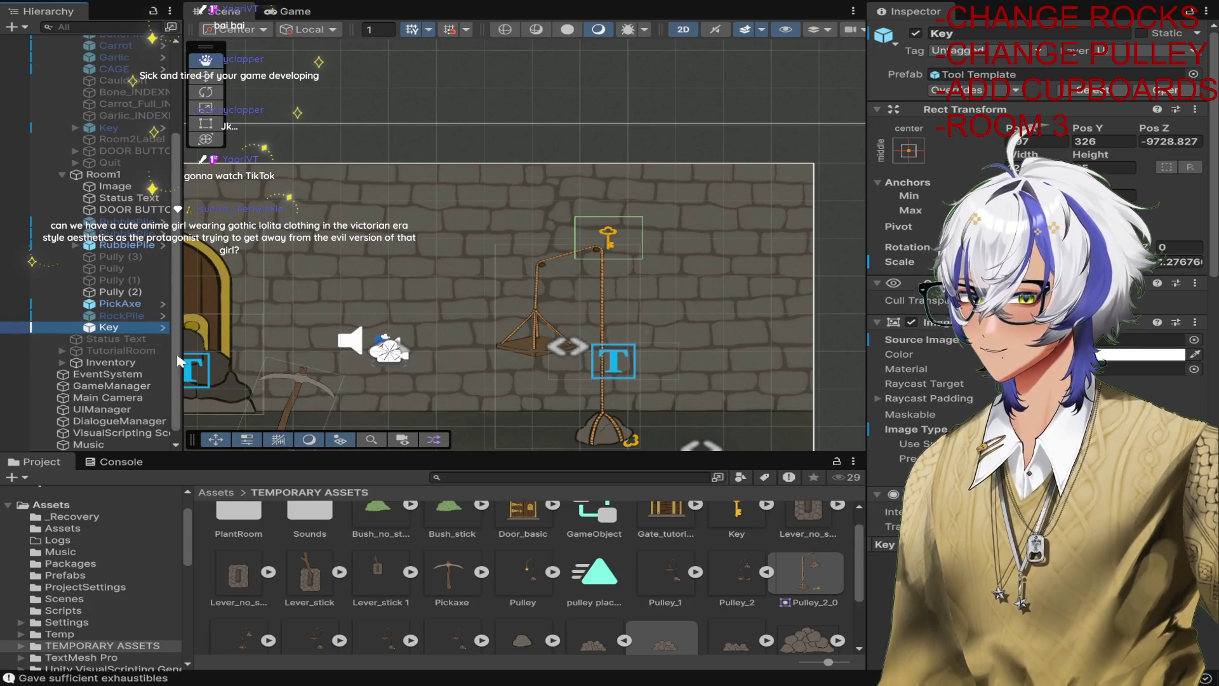
scroll(121, 317, "up", 2)
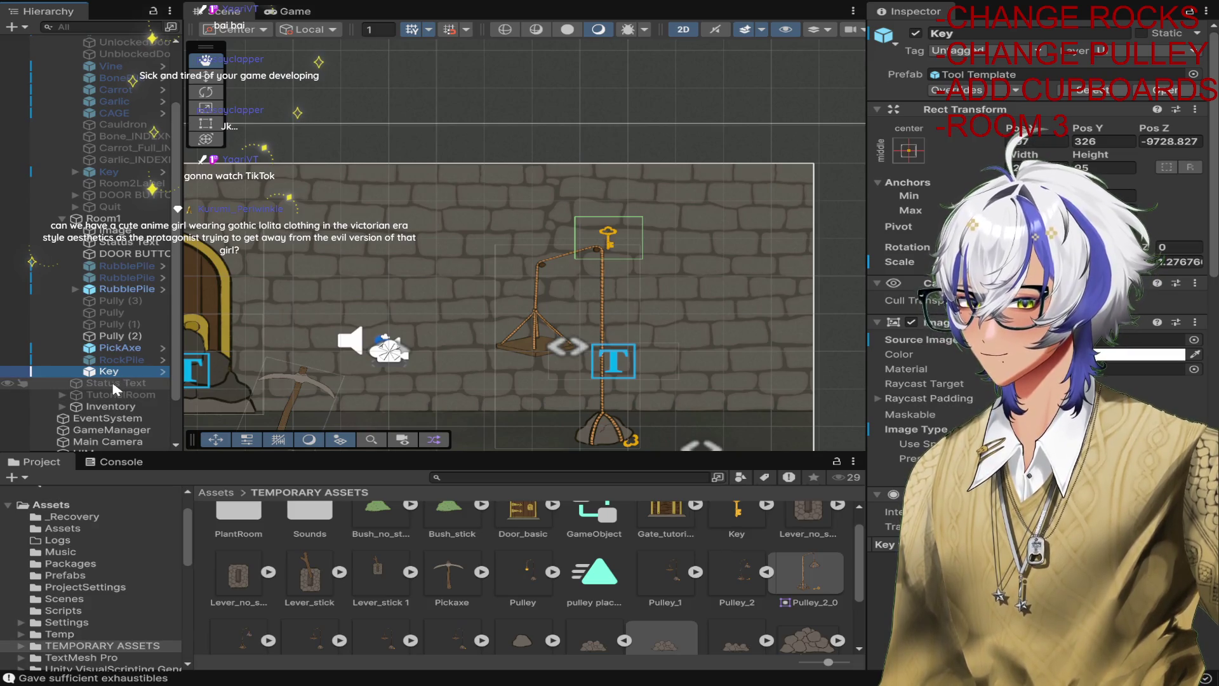
left_click_drag(122, 371, 126, 309)
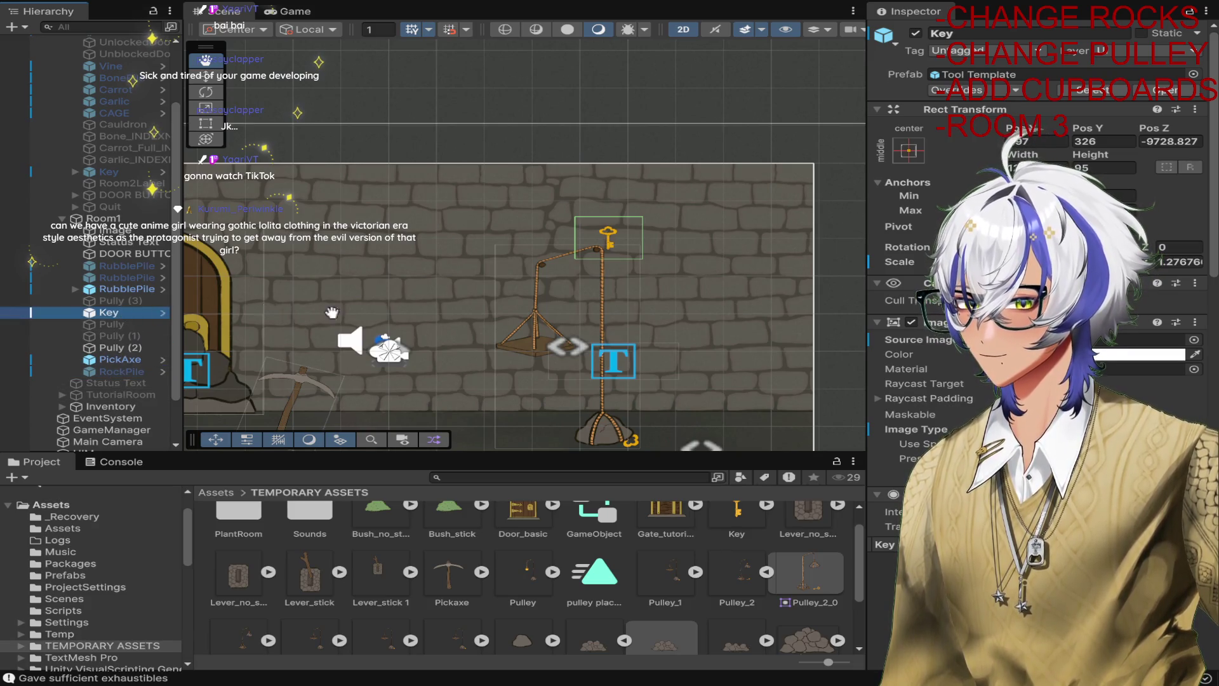
key("f")
scroll(635, 282, "down", 4)
scroll(644, 290, "down", 2)
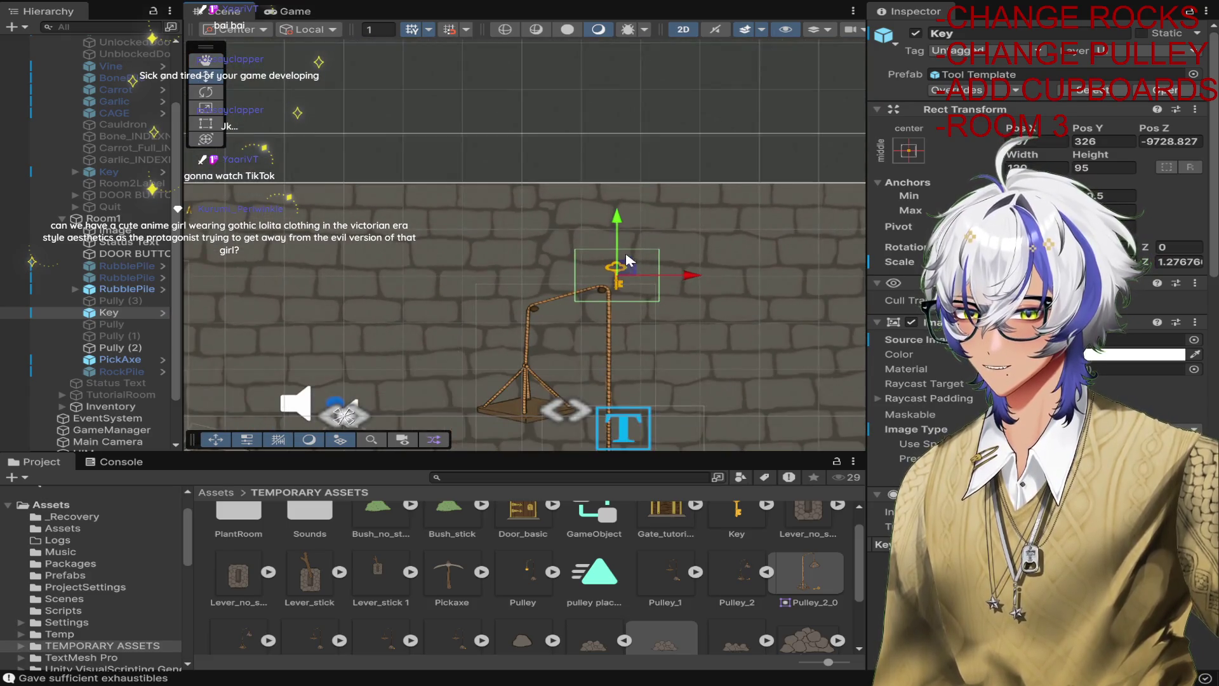
left_click_drag(613, 270, 620, 406)
left_click_drag(696, 353, 654, 155)
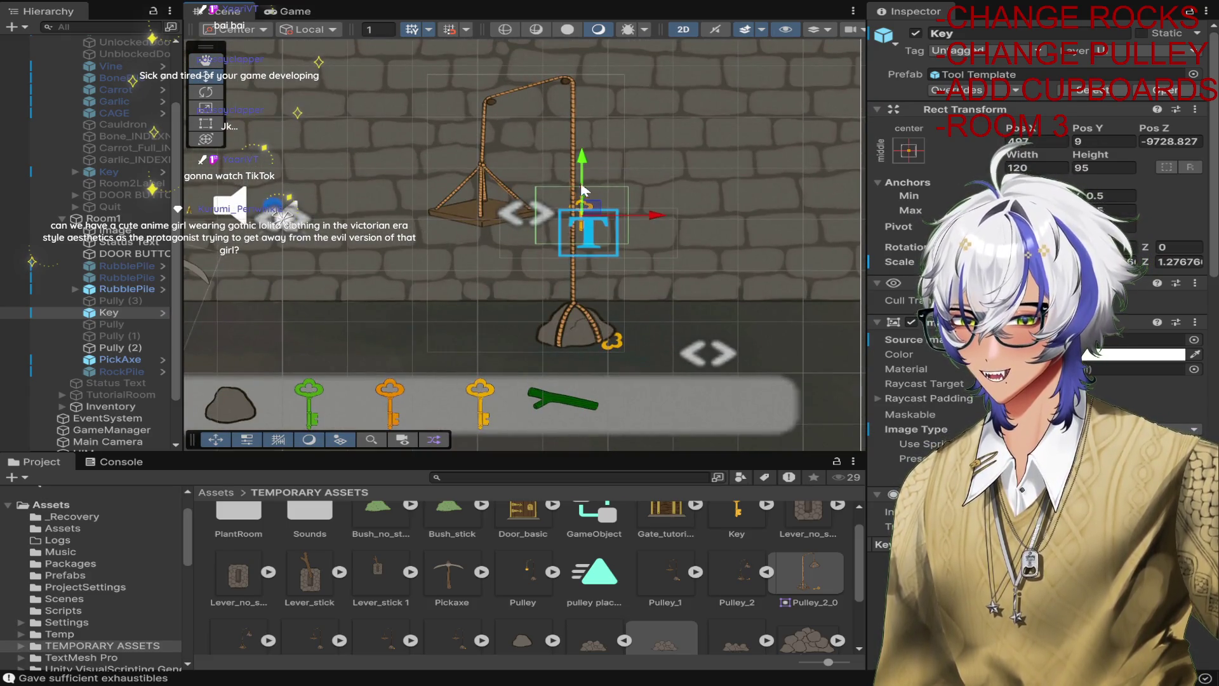
left_click_drag(583, 191, 582, 314)
mouse_move(651, 335)
left_mouse_down()
mouse_move(695, 335)
mouse_move(698, 371)
left_mouse_up()
Rotate the key to -135 degrees and shift it left onto the rock.
key("e")
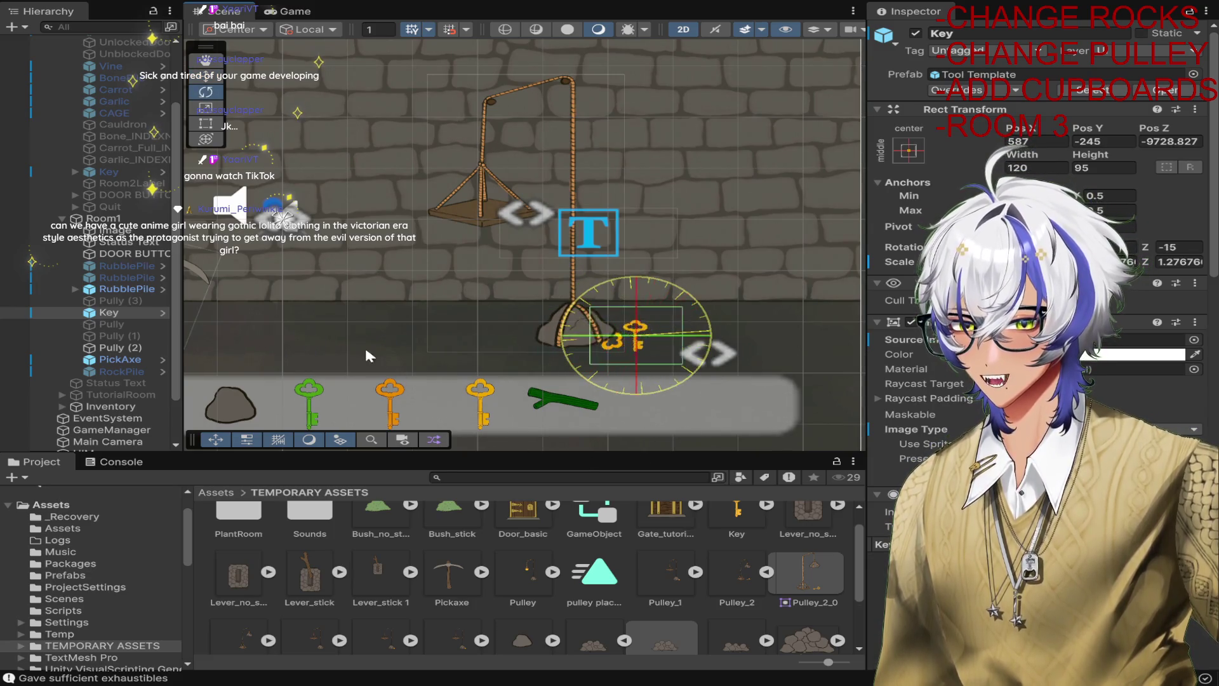
mouse_move(365, 351)
left_mouse_down()
mouse_move(703, 476)
mouse_move(382, 463)
mouse_move(571, 444)
mouse_move(699, 381)
left_mouse_up()
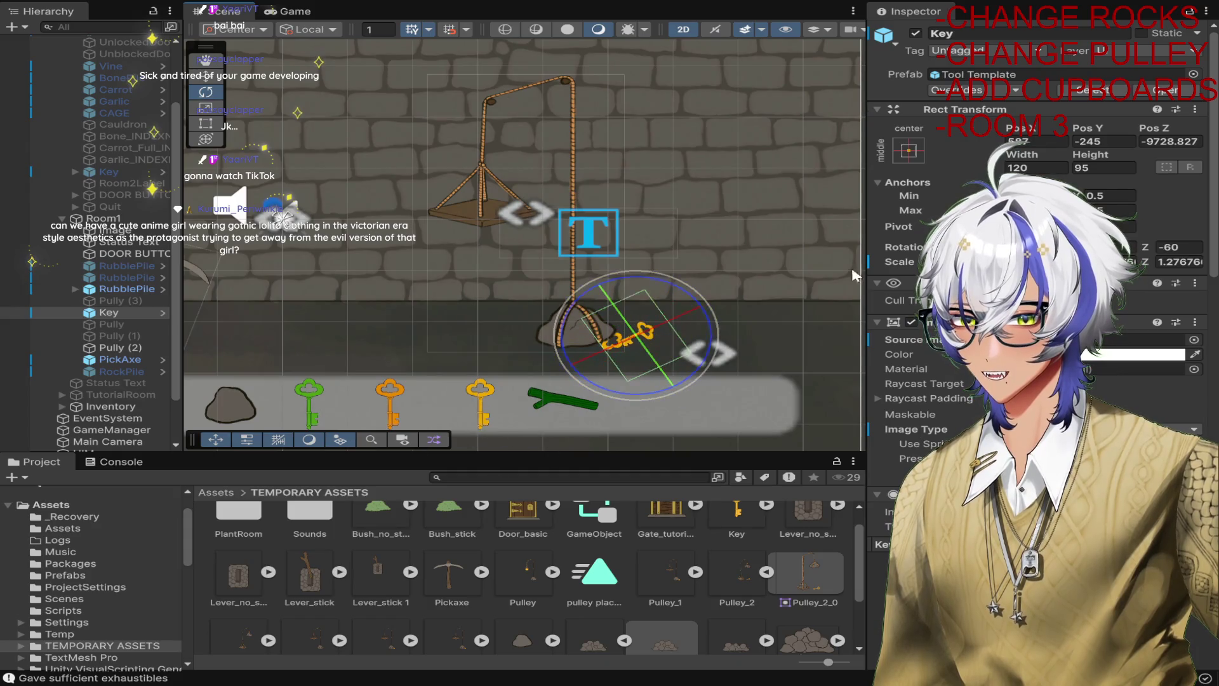
mouse_move(709, 320)
left_mouse_down()
mouse_move(713, 376)
mouse_move(661, 452)
mouse_move(584, 506)
mouse_move(543, 513)
left_mouse_up()
key("w")
scroll(643, 334, "up", 5)
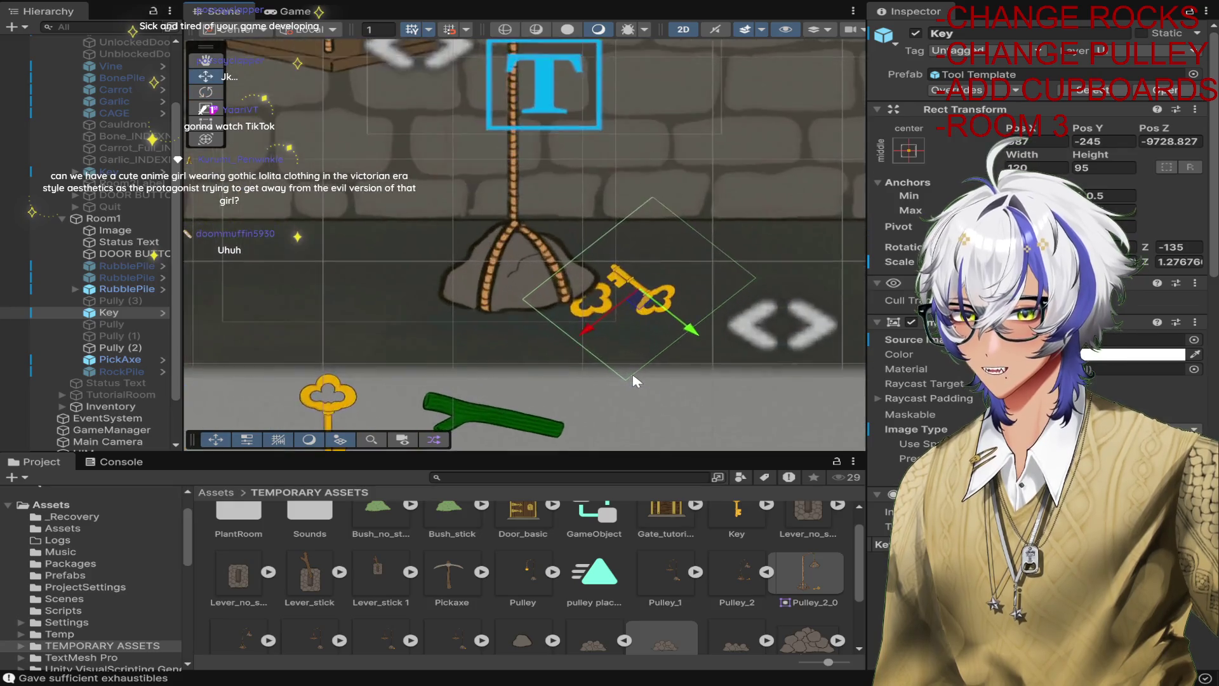
left_click_drag(641, 264, 535, 261)
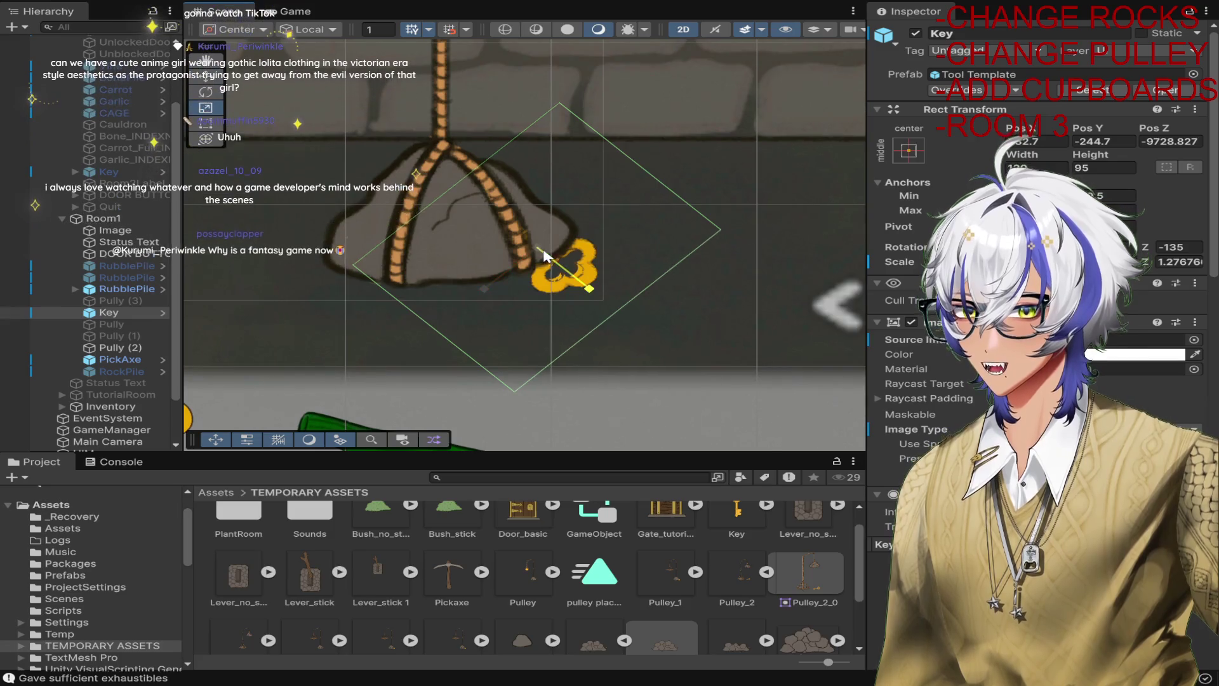
Enlarge the key slightly, to about 1.37 scale.
key("r")
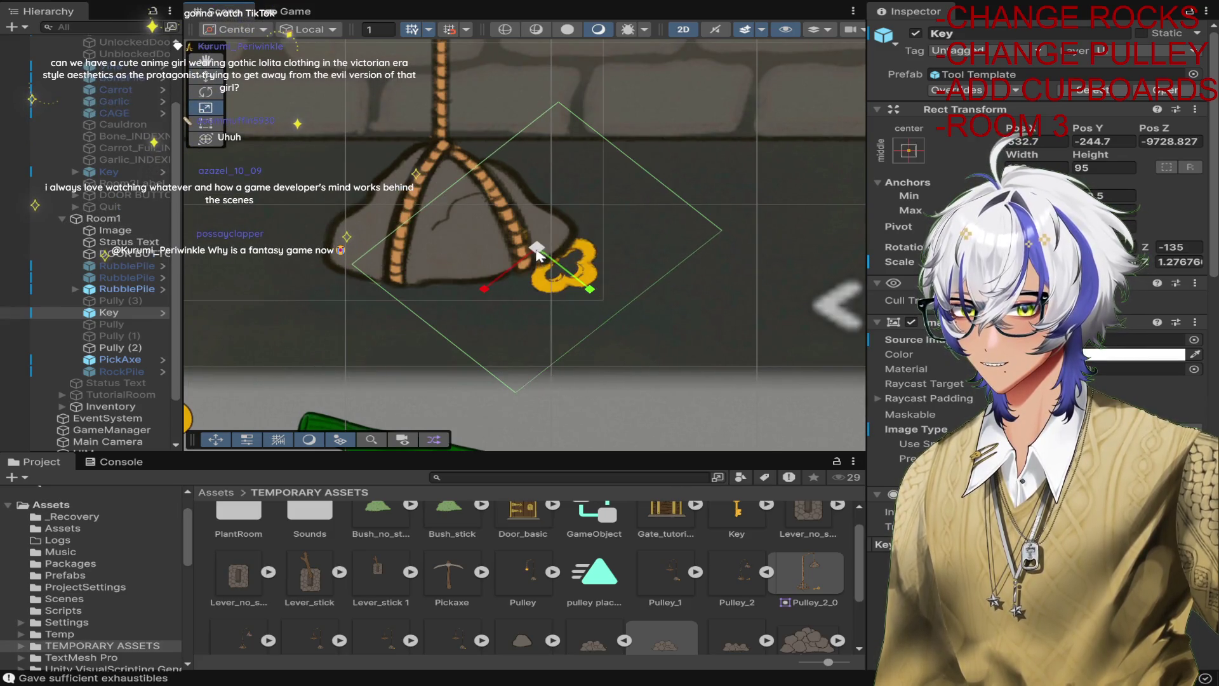
left_click_drag(536, 252, 533, 242)
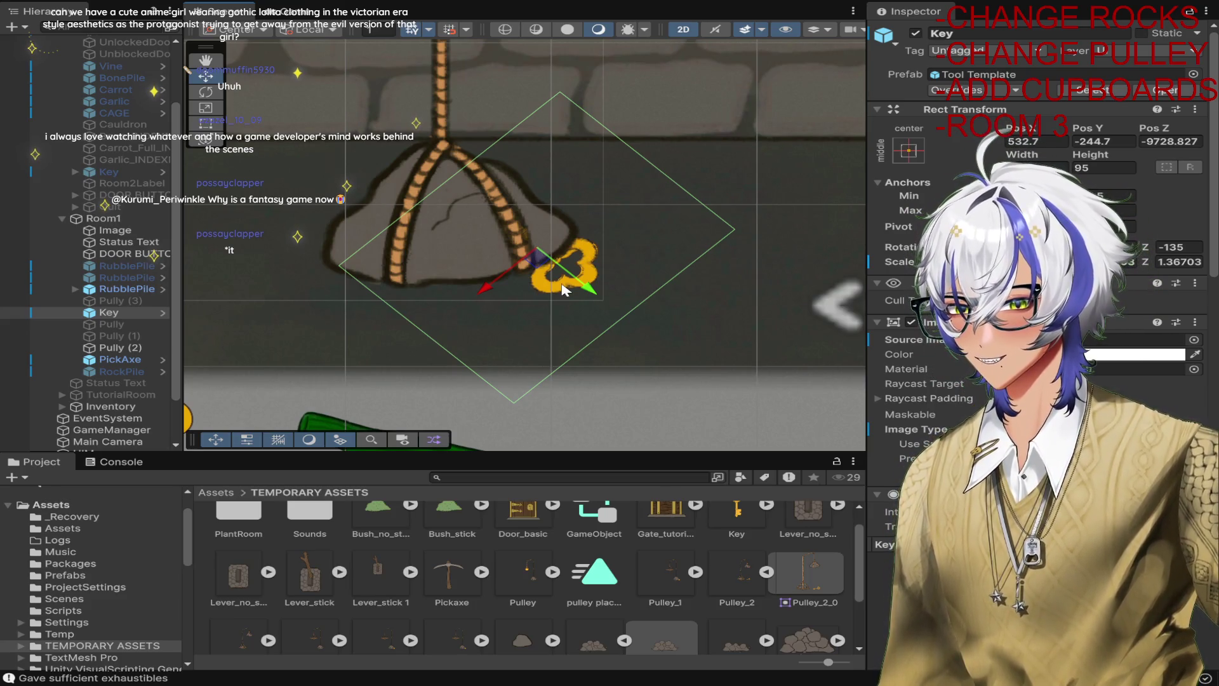
scroll(618, 337, "down", 5)
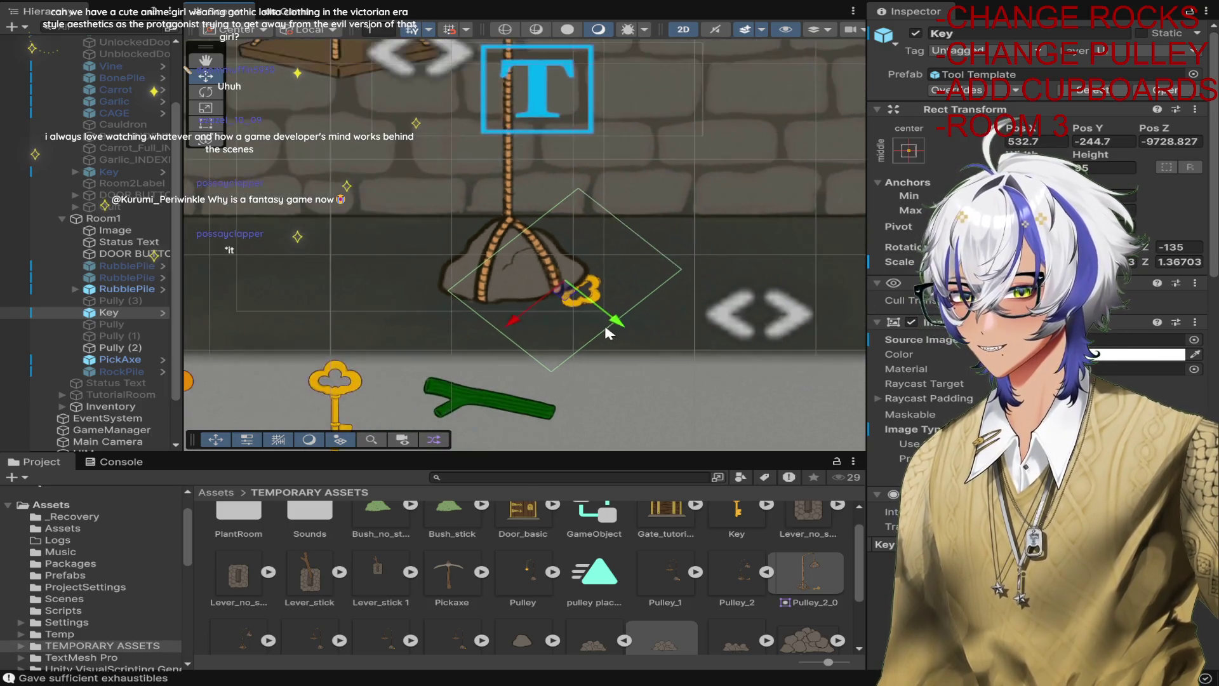
scroll(480, 269, "down", 2)
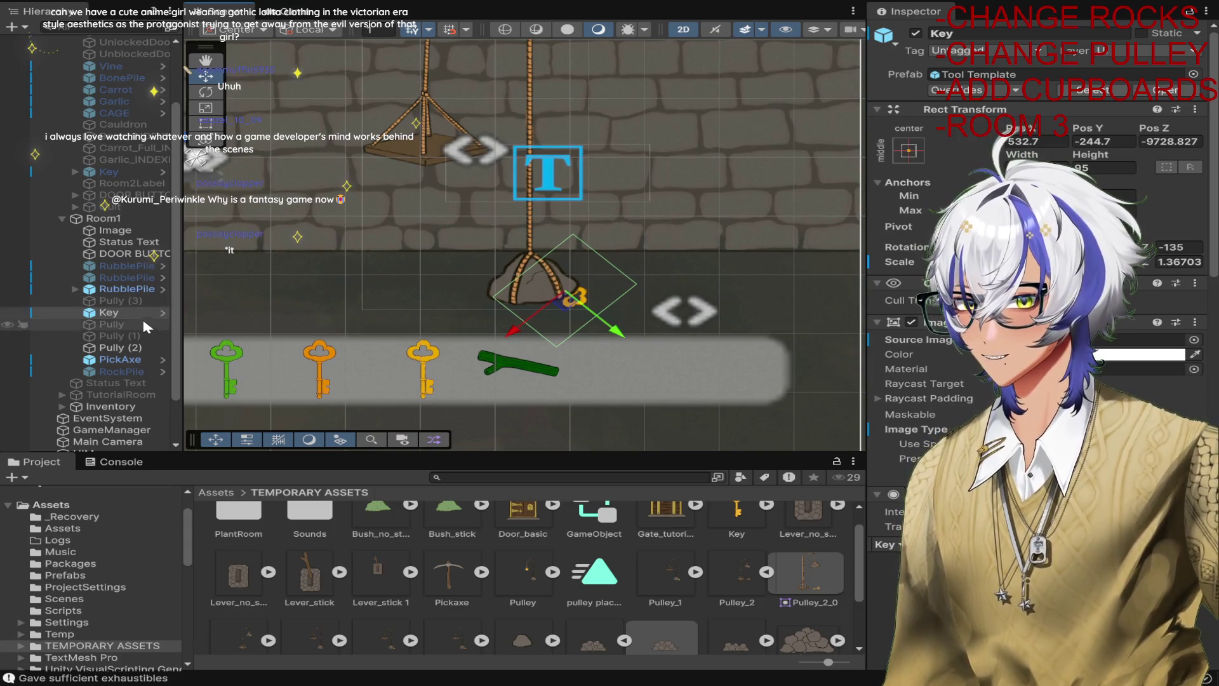
Make Key a child of Pully (3) in the Hierarchy.
left_click(127, 300)
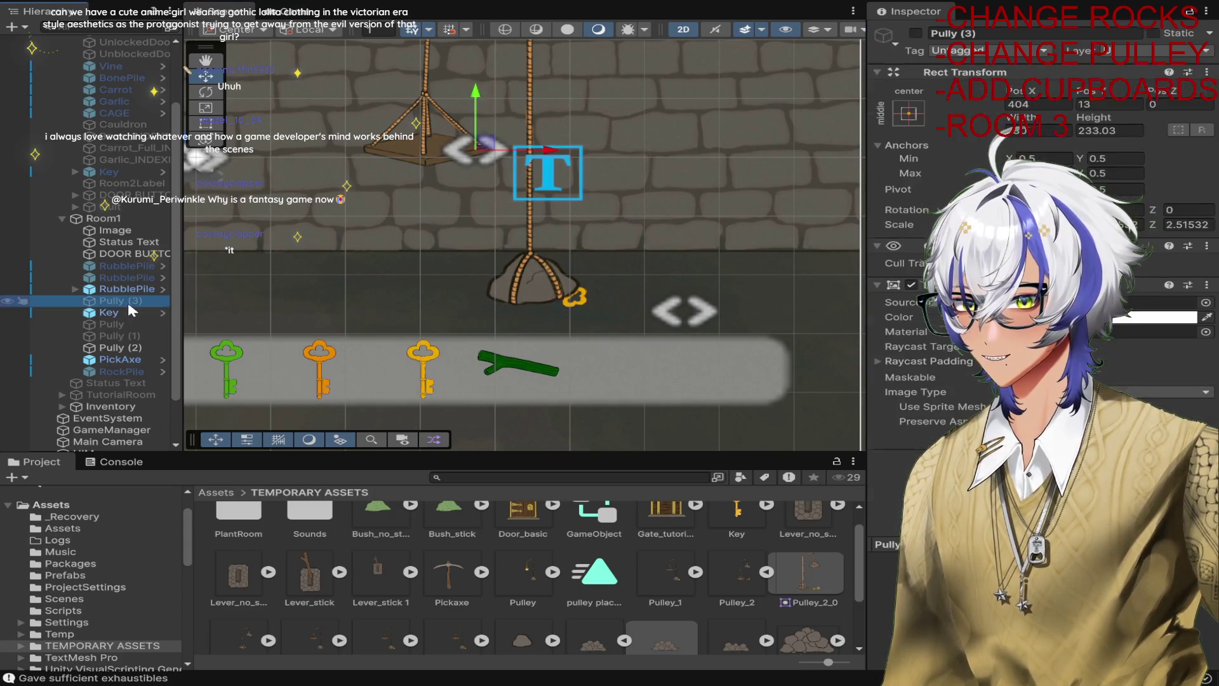
left_click(915, 33)
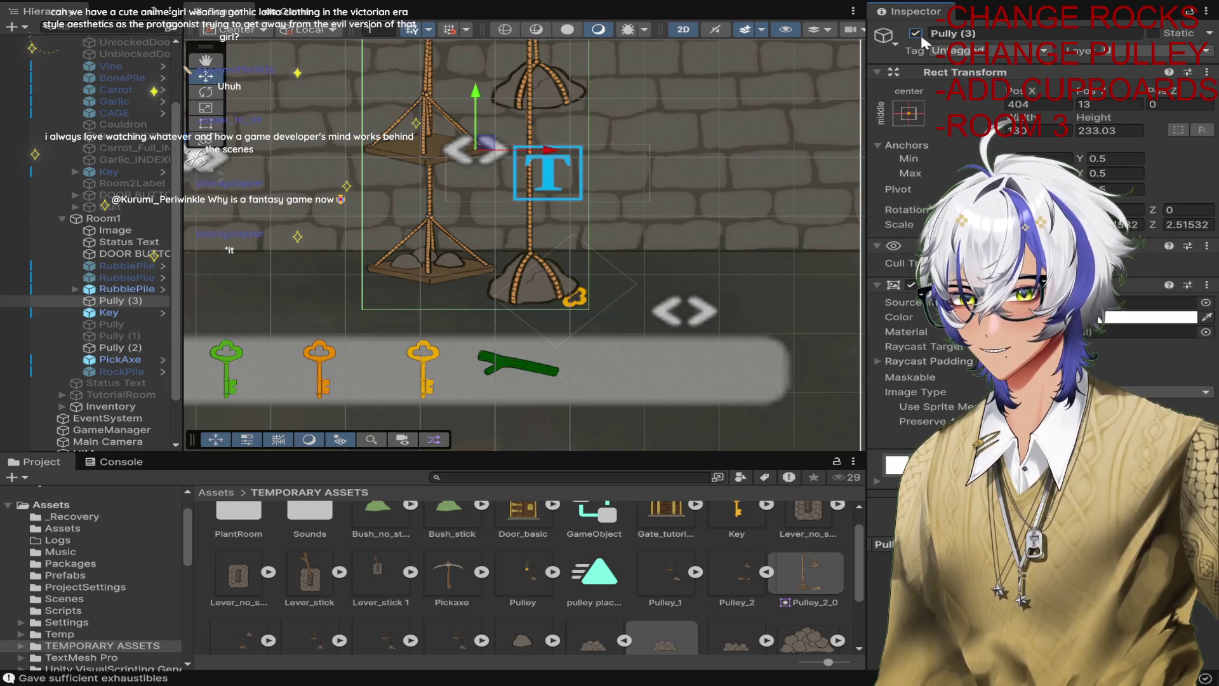
left_click(920, 33)
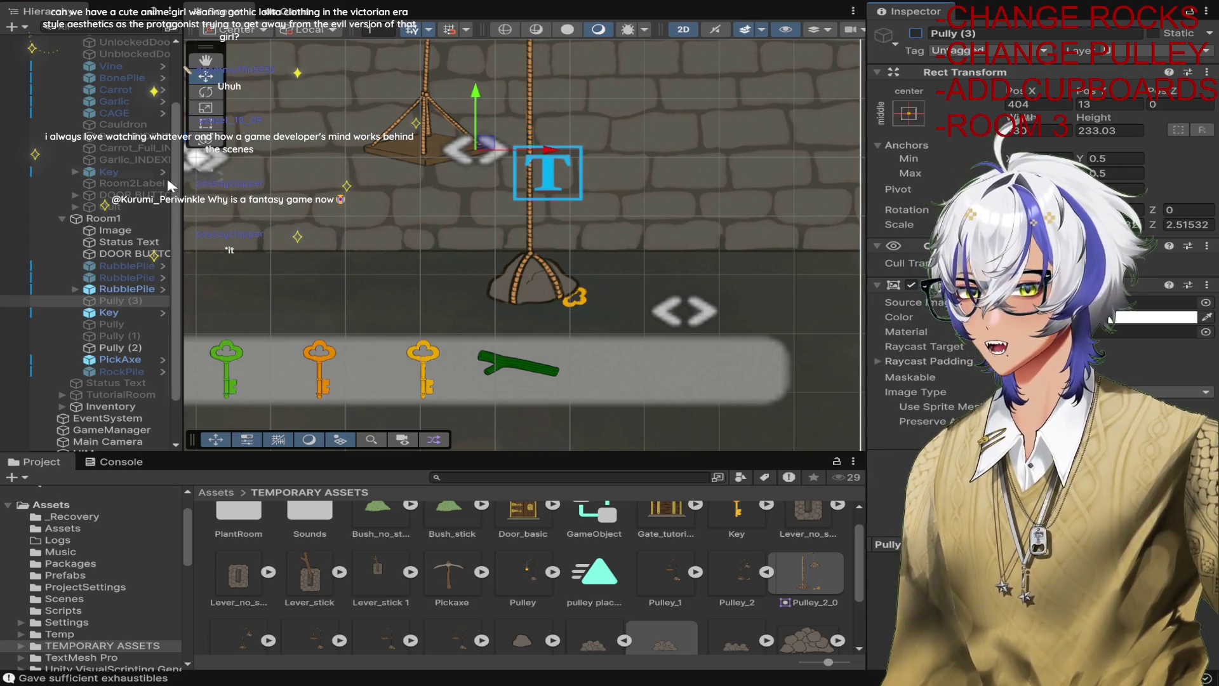
left_click(129, 325)
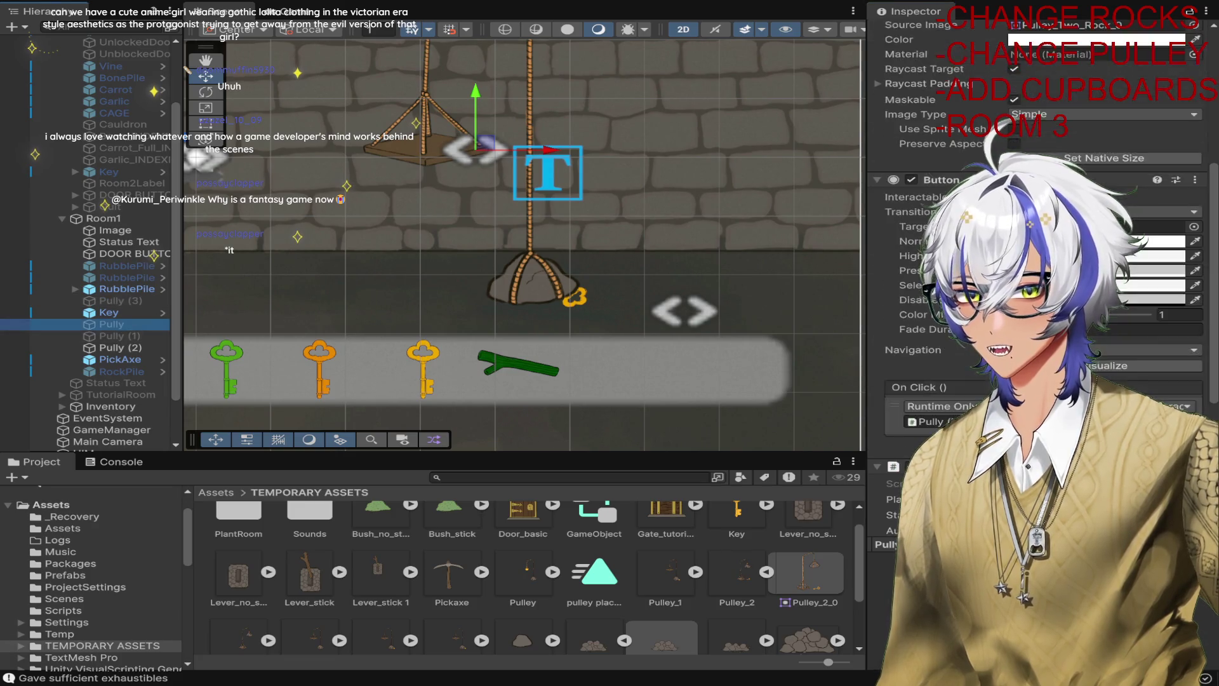
left_click_drag(112, 312, 103, 301)
Hide Pully (3), then play-test and clear the rubble with the pickaxe.
left_click(108, 300)
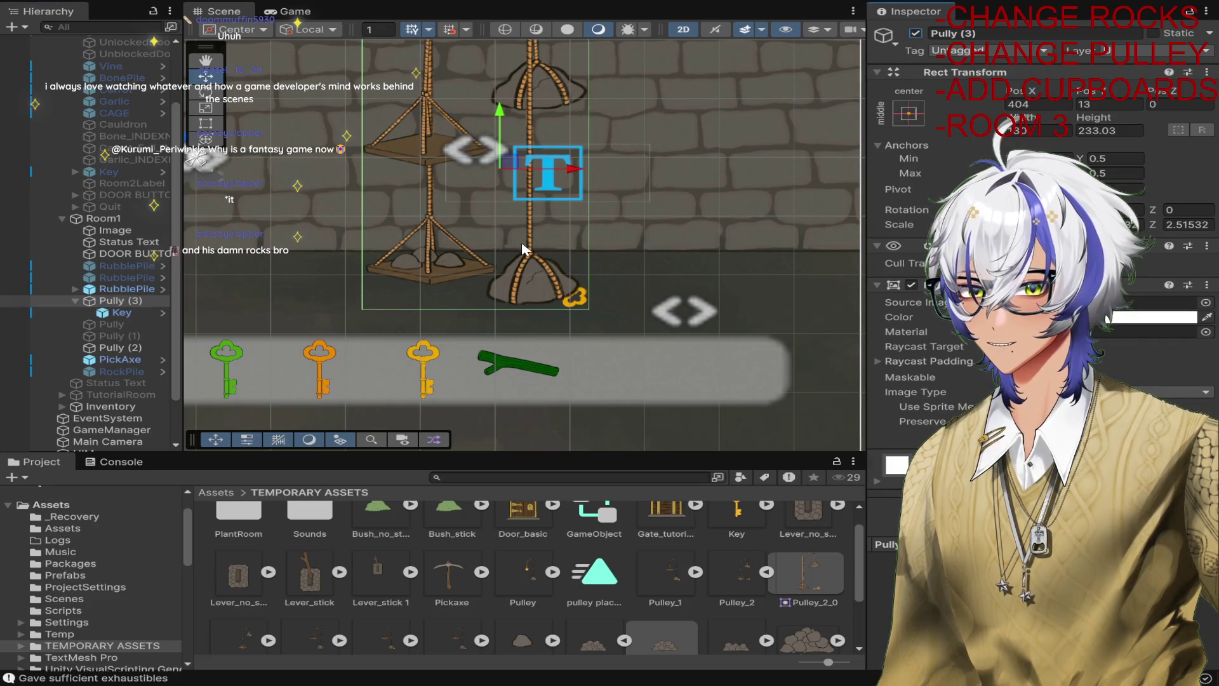
left_click(120, 313)
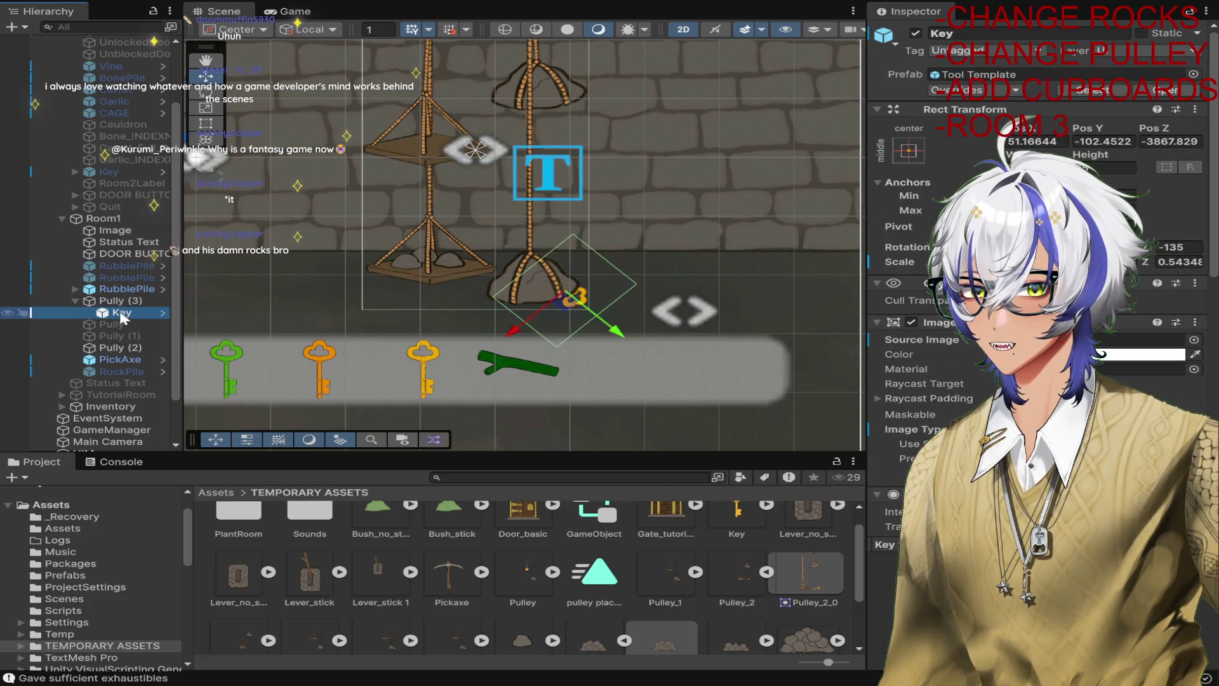
left_click(113, 301)
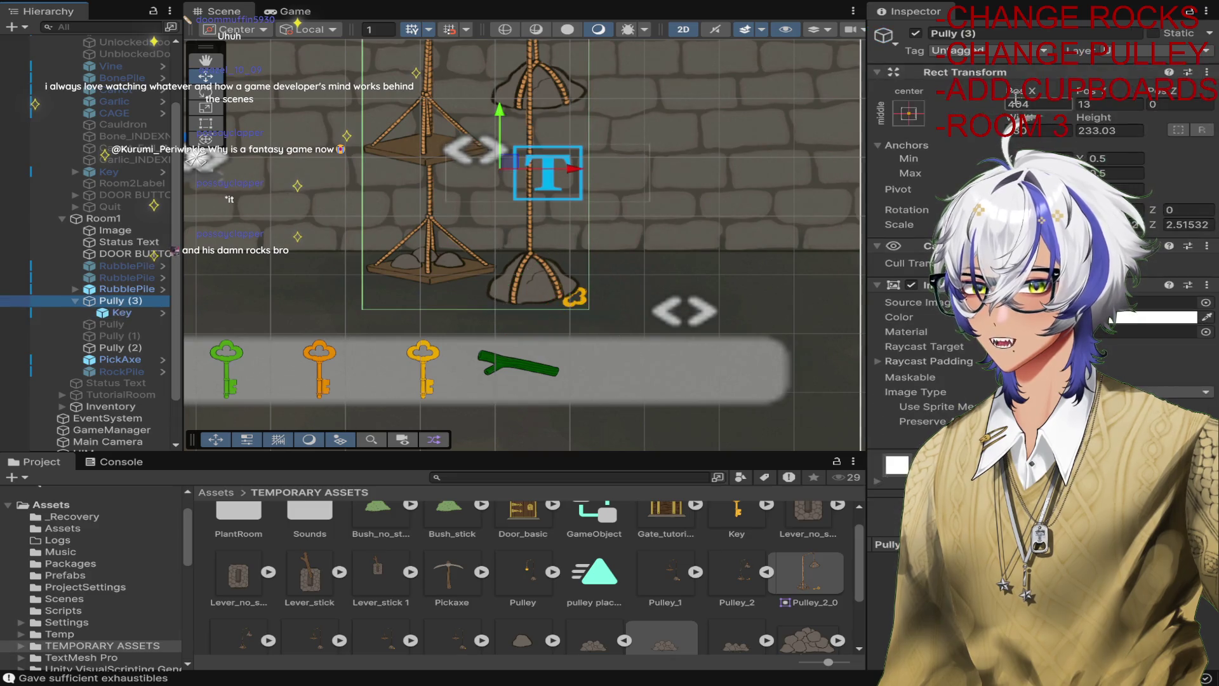
left_click(915, 33)
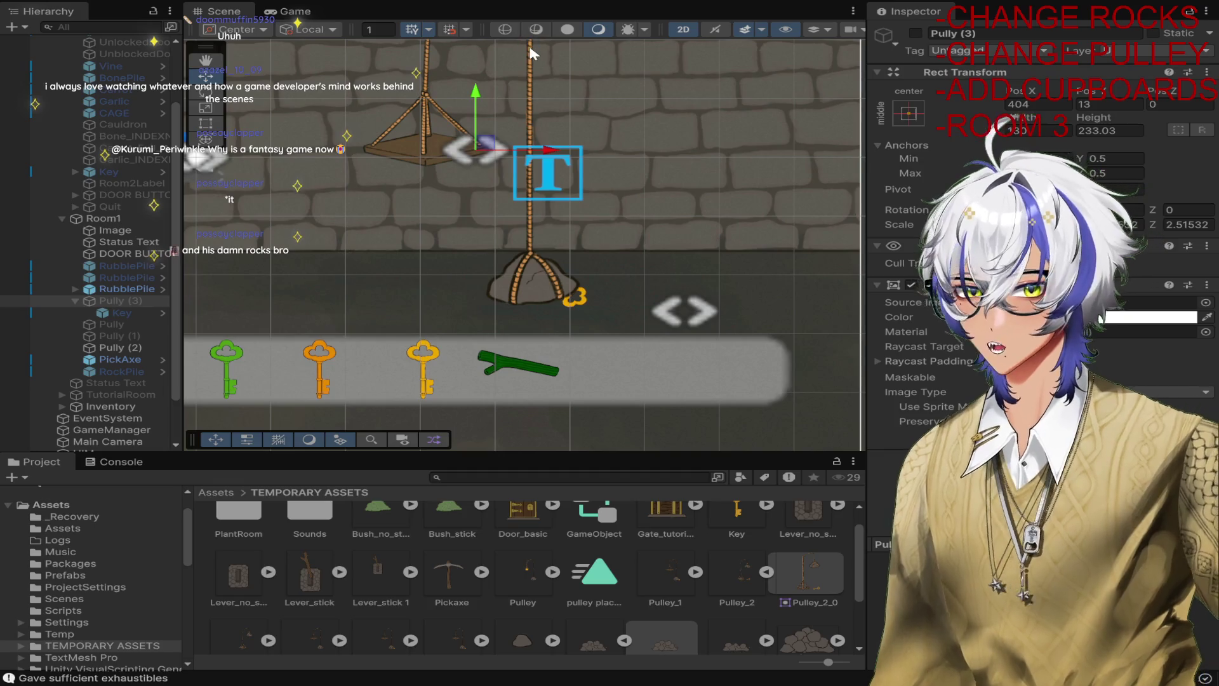
key("ctrl+p")
left_click_drag(436, 311, 414, 254)
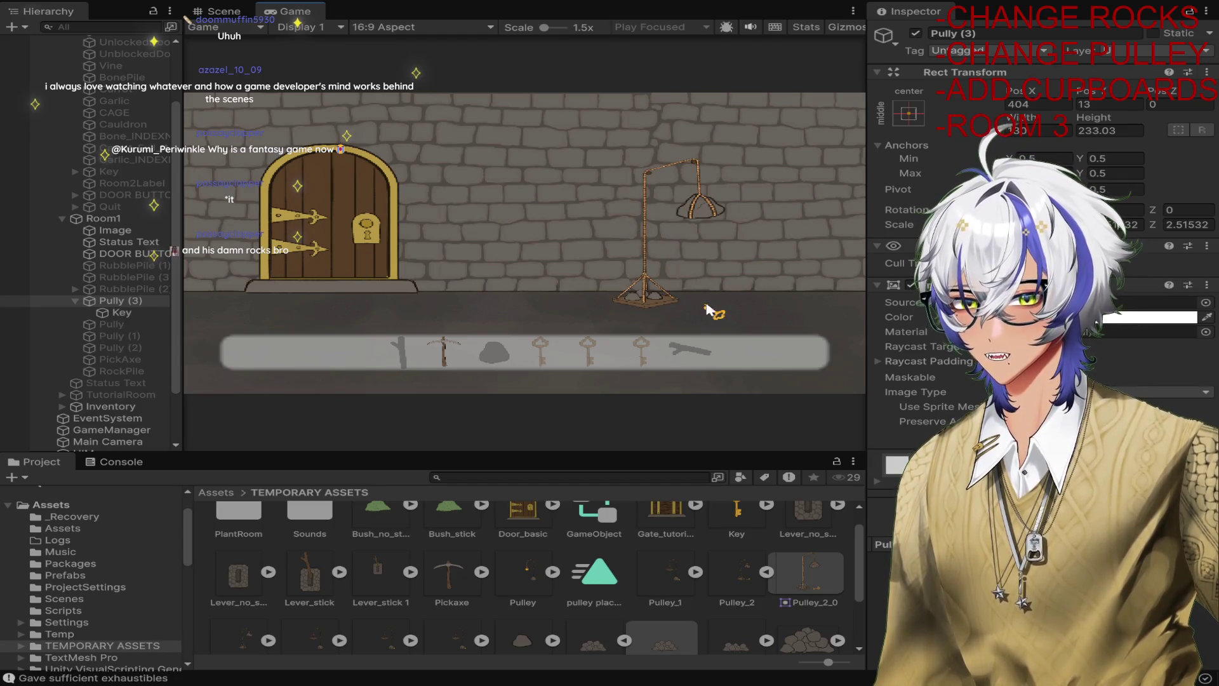
Collect the key, stop play mode, and shrink Pully (3)'s right raycast padding.
left_click(712, 310)
key("ctrl+p")
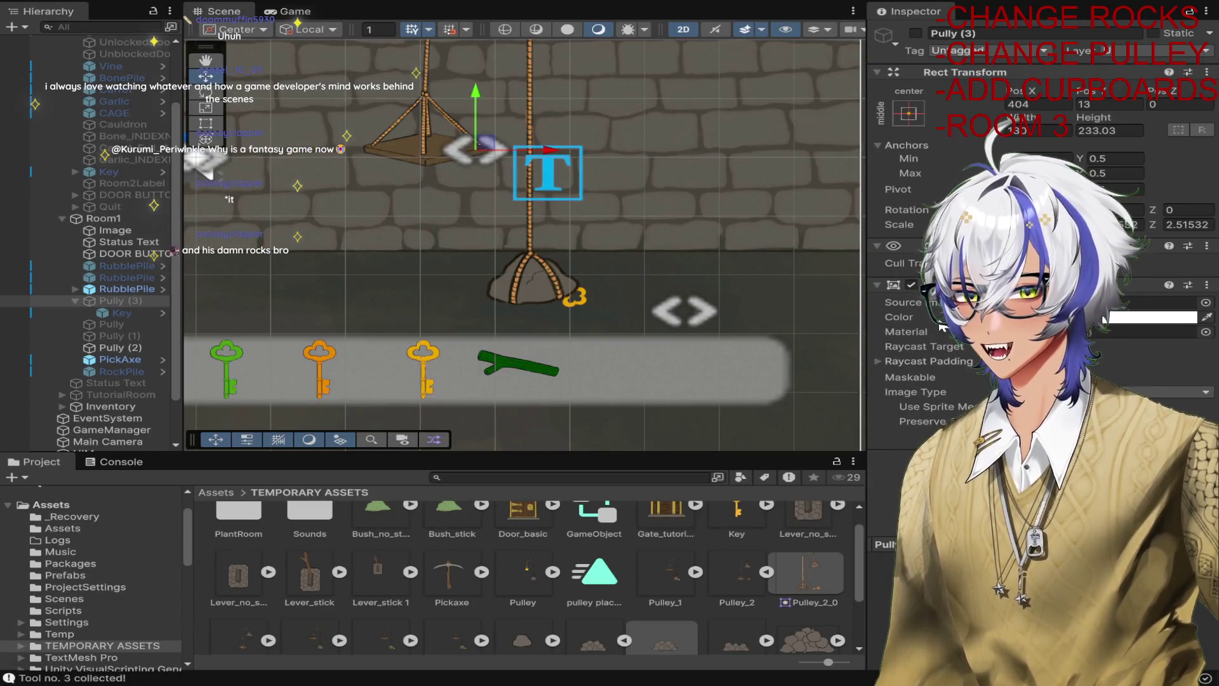
left_click(132, 299)
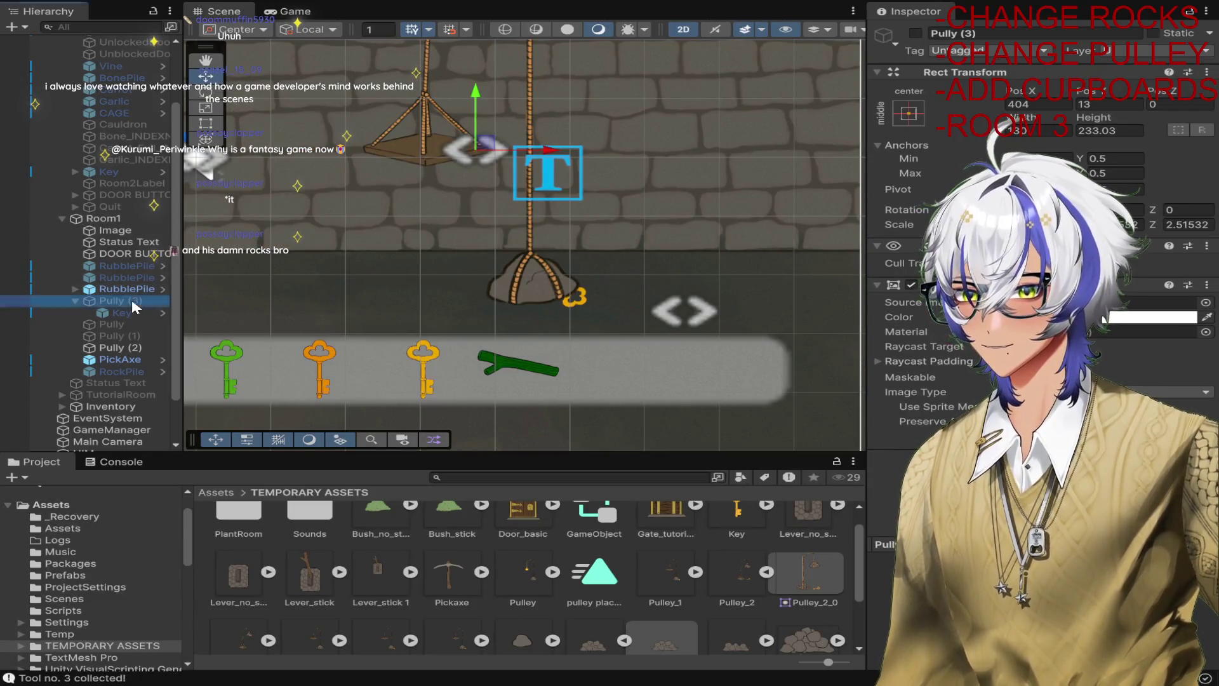
left_click(916, 33)
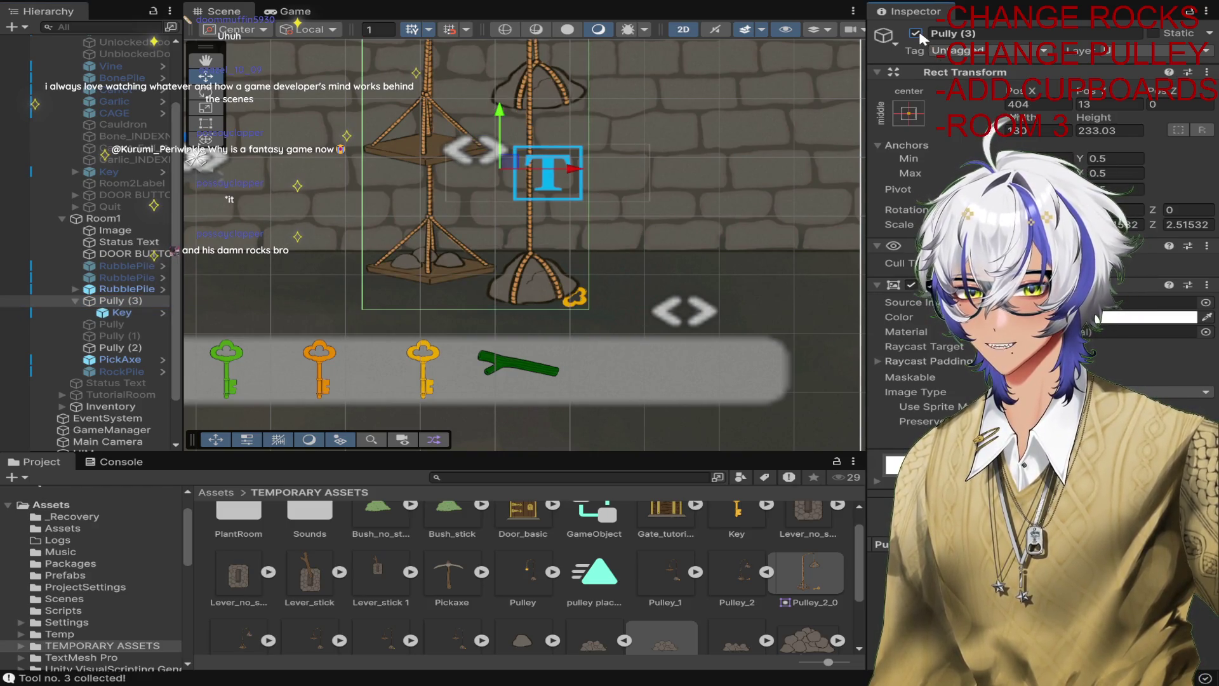
left_click(878, 360)
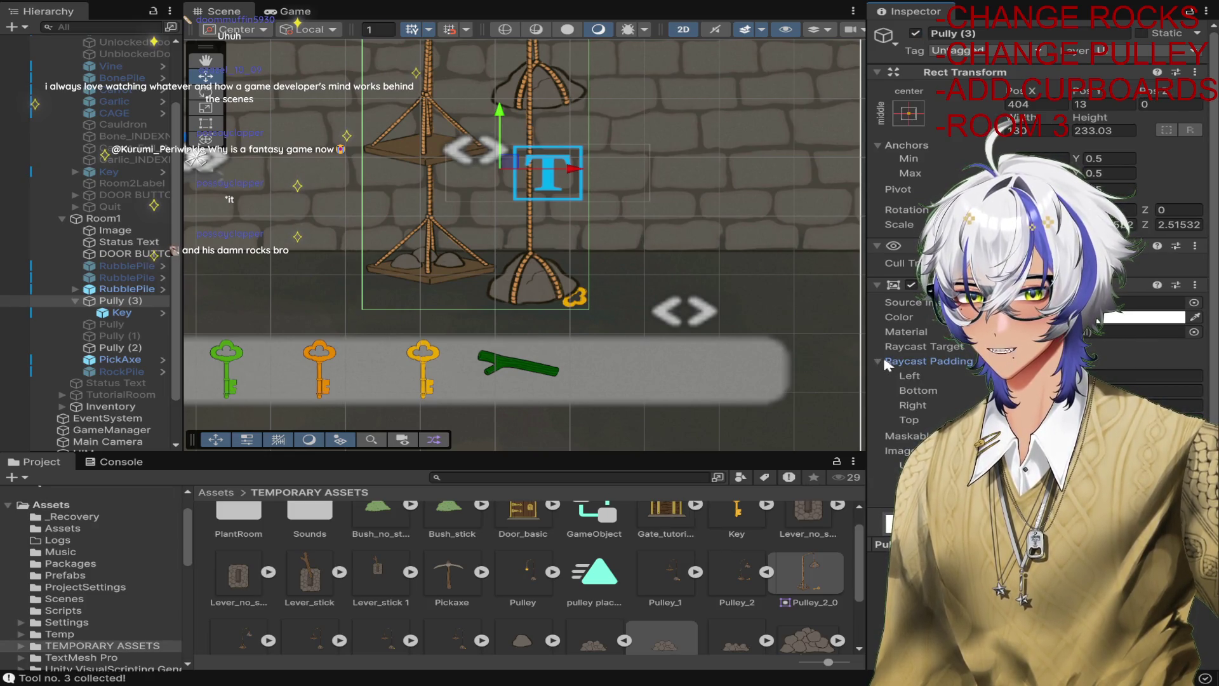
left_click(916, 406)
mouse_move(915, 407)
left_mouse_down()
mouse_move(1216, 411)
mouse_move(128, 430)
mouse_move(549, 434)
mouse_move(574, 418)
left_mouse_up()
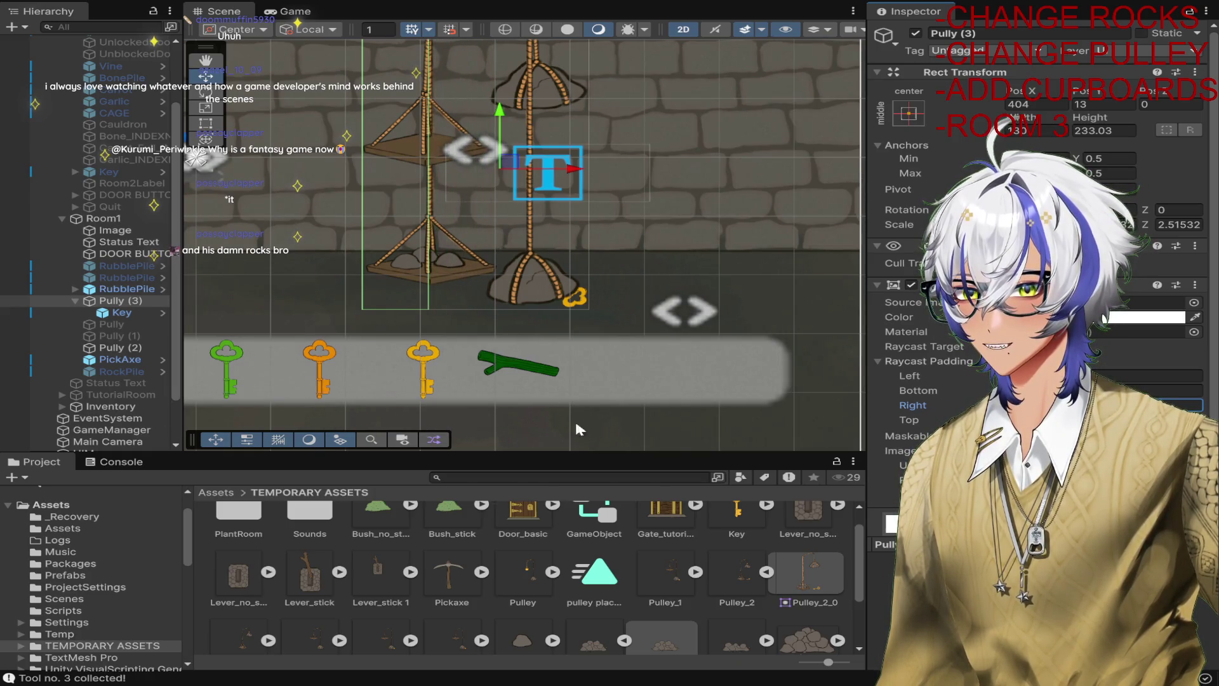
Deactivate Pully (3) so the lower pulley is hidden.
left_click(118, 313)
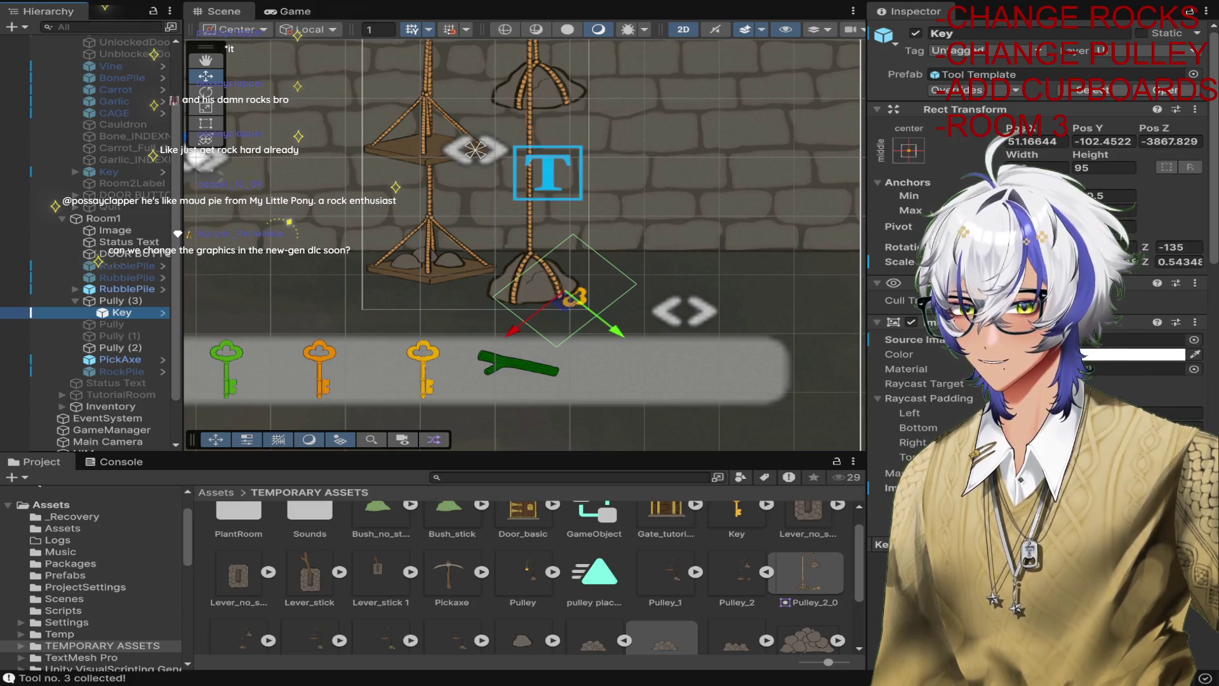
left_click(84, 302)
left_click(75, 300)
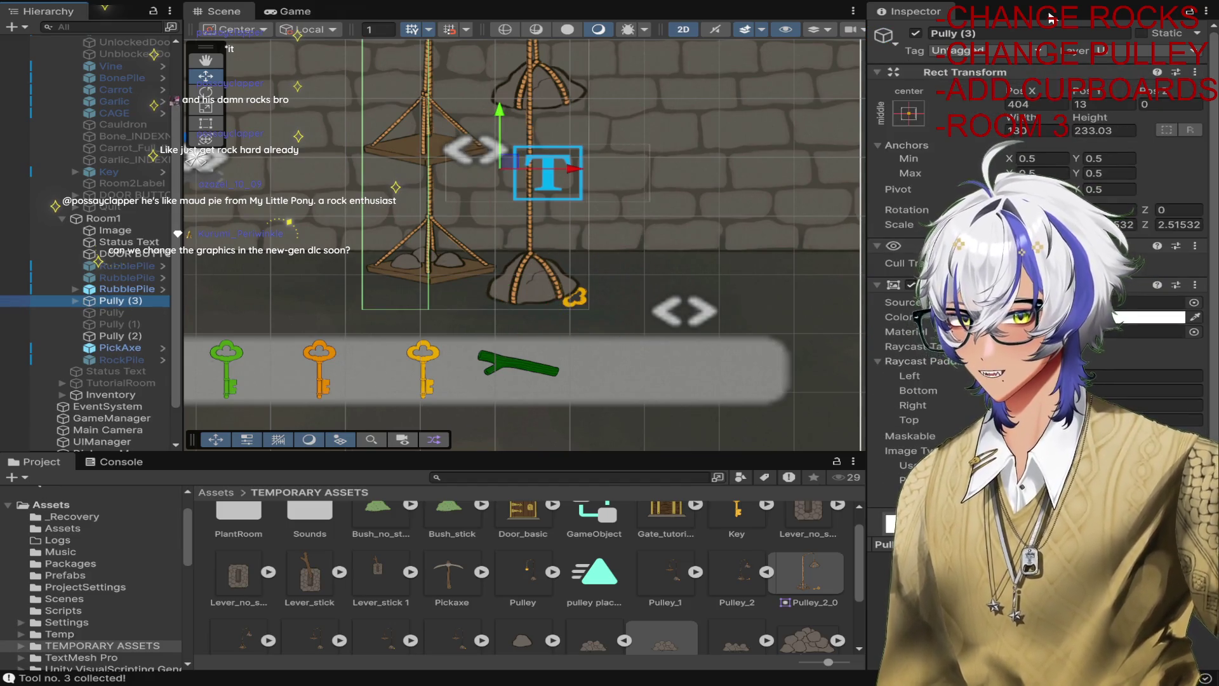
left_click(914, 33)
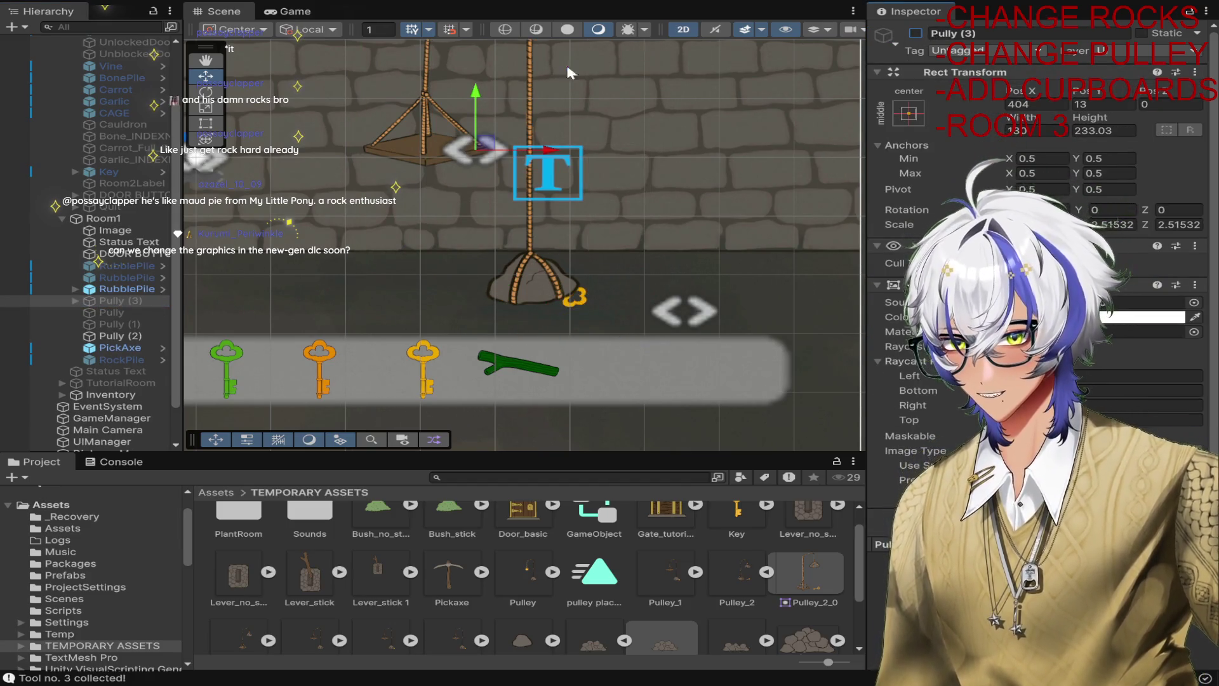
scroll(539, 142, "down", 3)
scroll(487, 177, "up", 2)
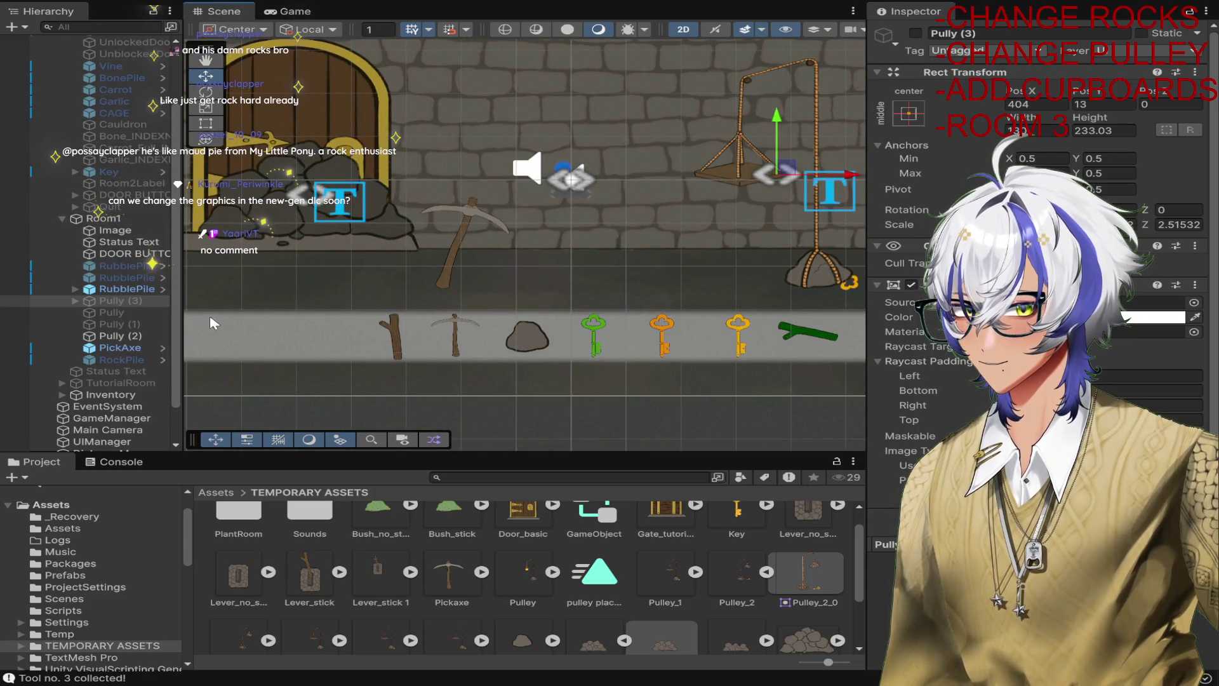
Check the child Key's Tool Index, then select Room1's DOOR BUTTON.
left_click(75, 300)
left_click(111, 312)
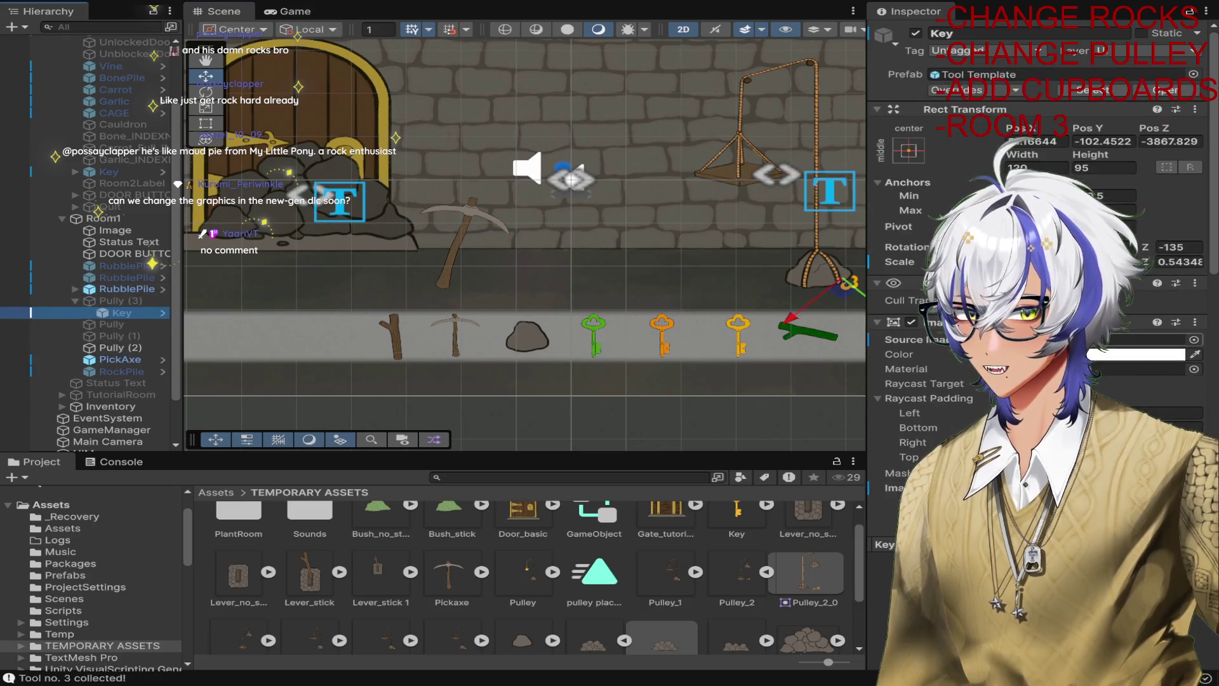
scroll(1035, 318, "down", 10)
scroll(1035, 286, "down", 2)
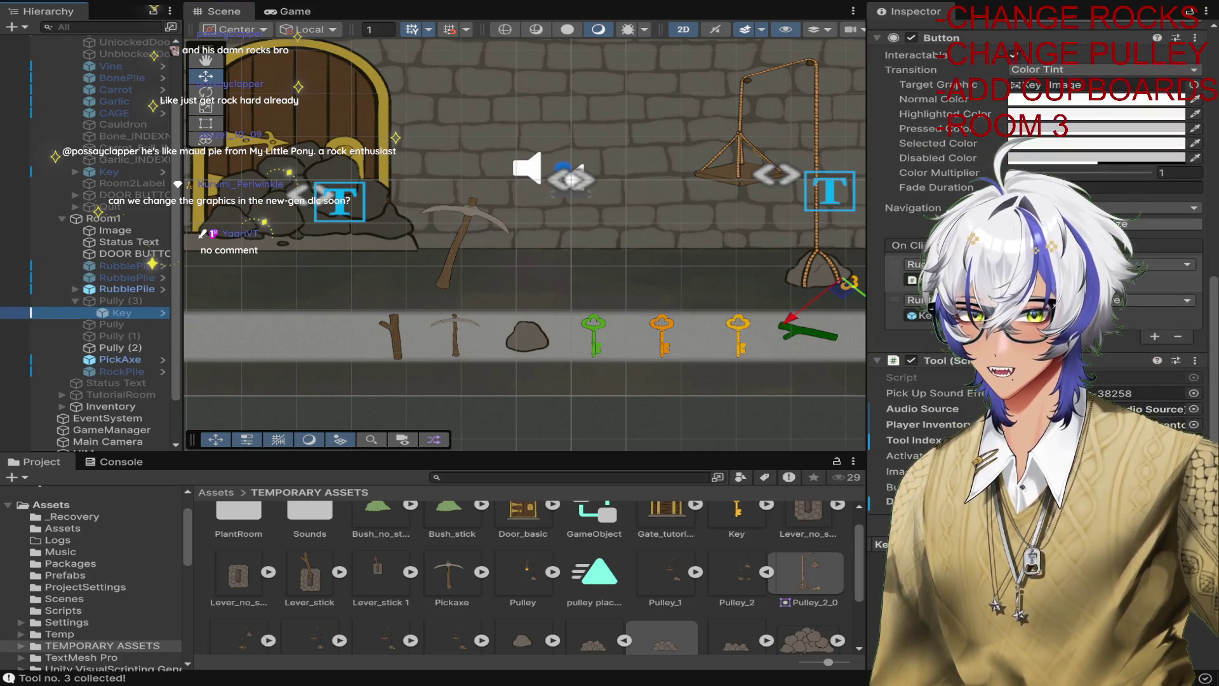
left_click(1111, 440)
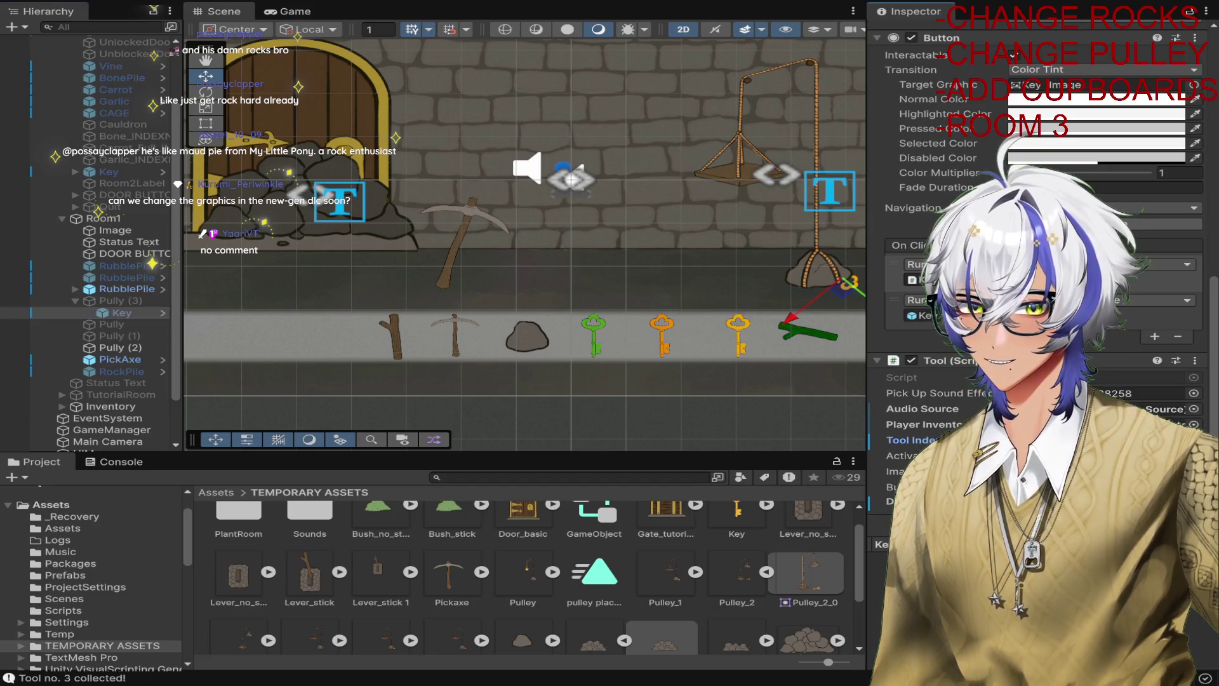
left_click(121, 313)
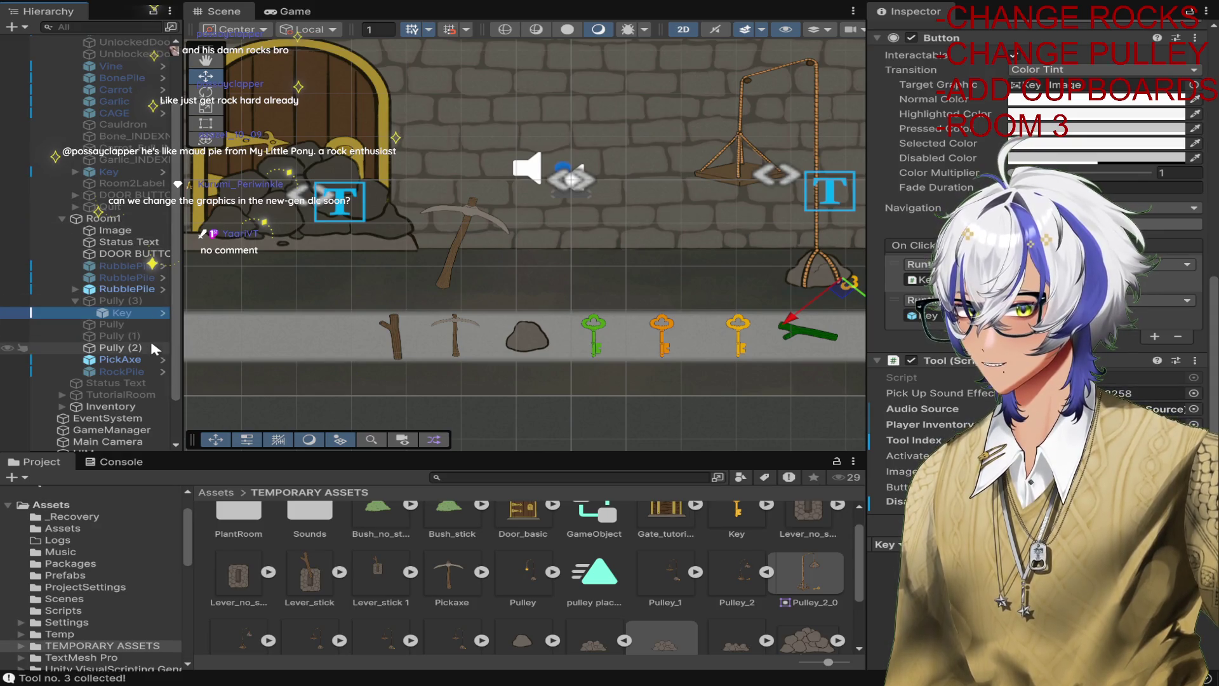
scroll(118, 368, "up", 3)
left_click(311, 88)
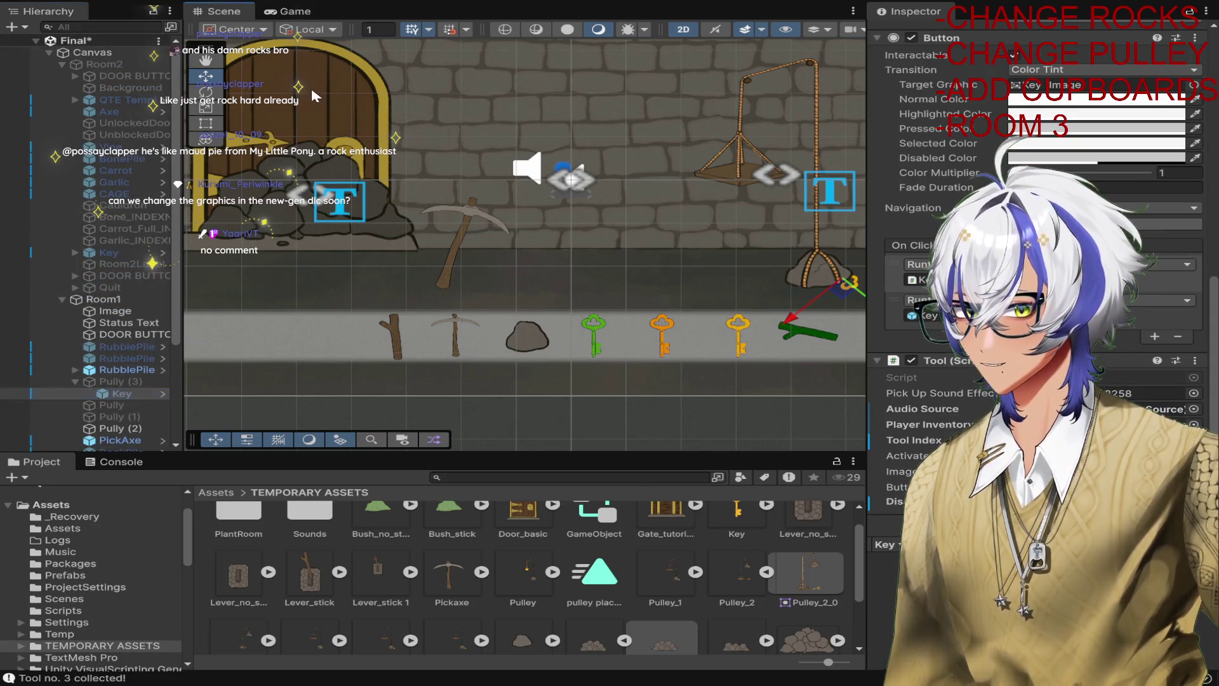
scroll(1042, 286, "down", 1)
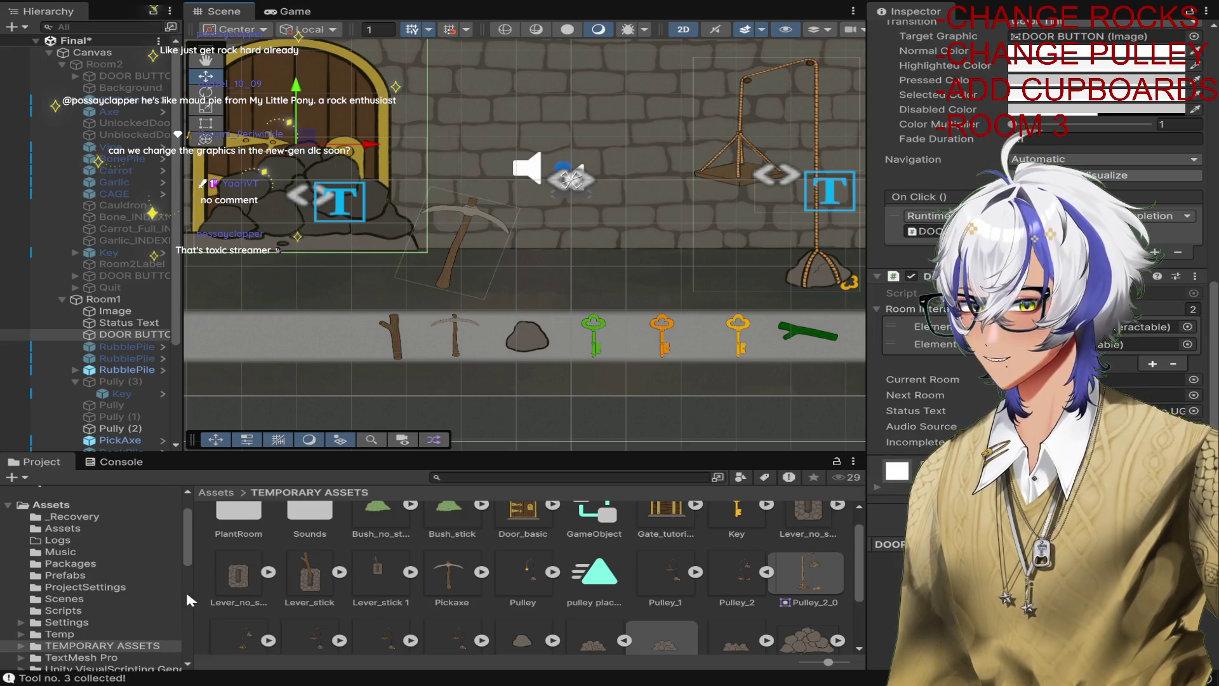
Open the Interactable script from the Scripts folder to review it.
left_click(80, 611)
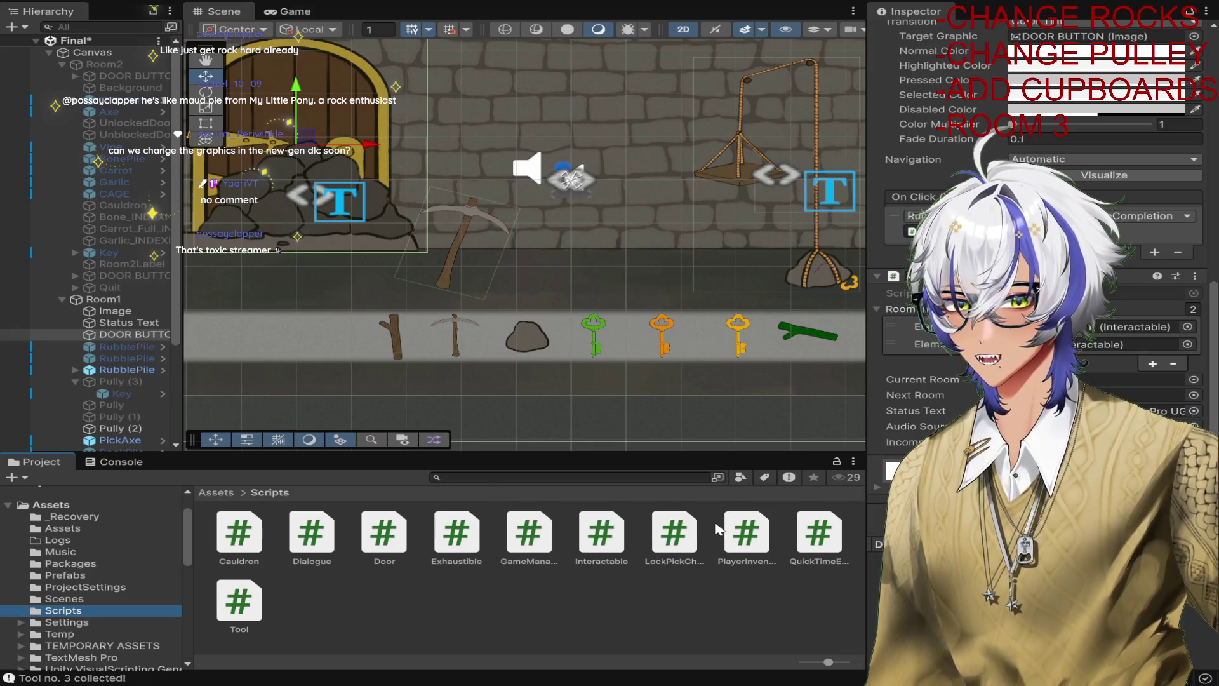
double_click(602, 534)
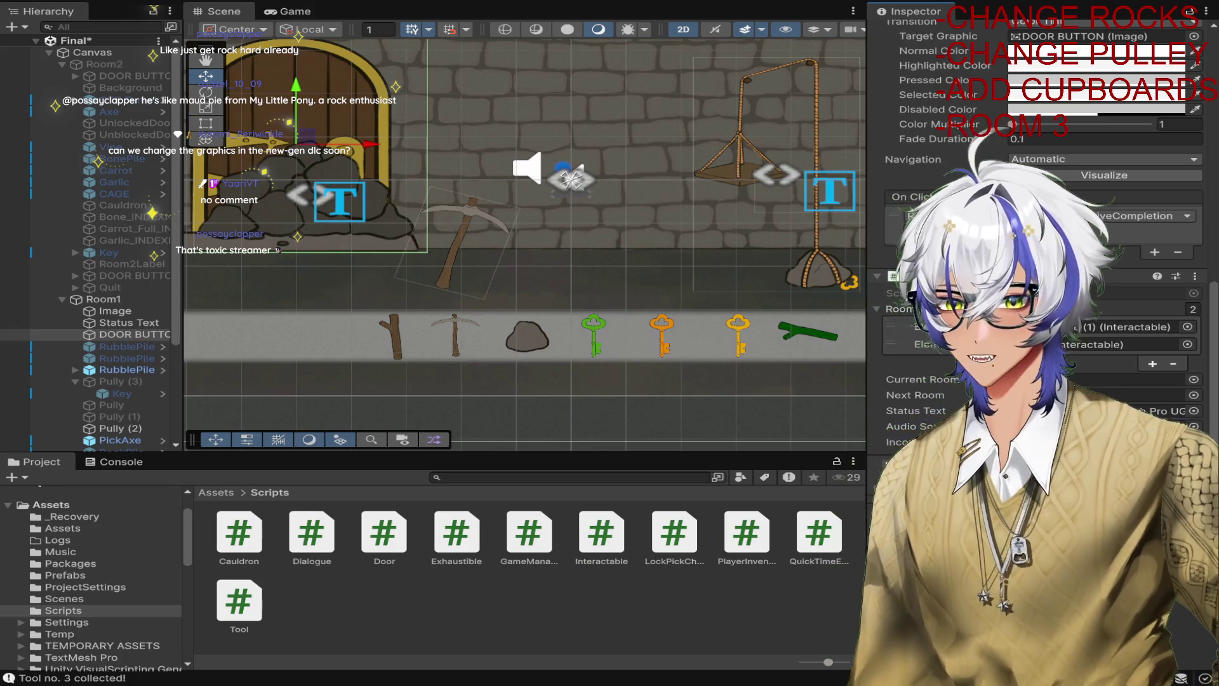
scroll(1041, 254, "down", 5)
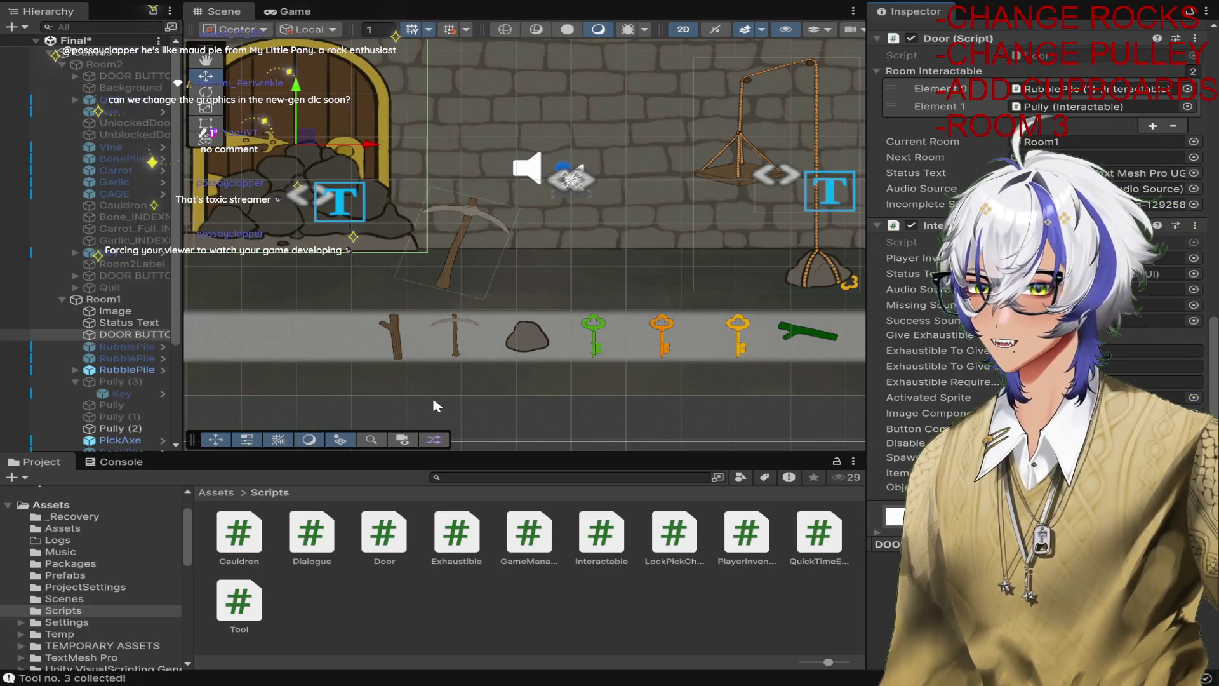
scroll(60, 367, "down", 4)
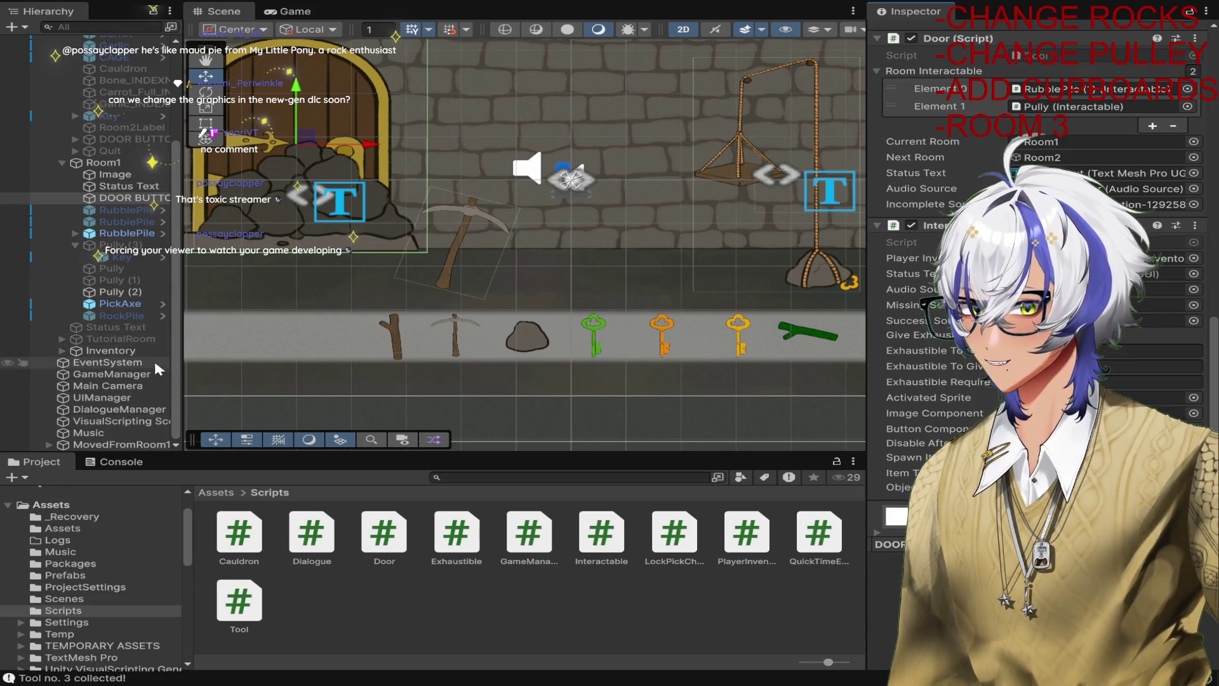
Assign the door's status text, GameManager audio source, and missing and success sounds ('game-sfx-4236').
left_click(63, 162)
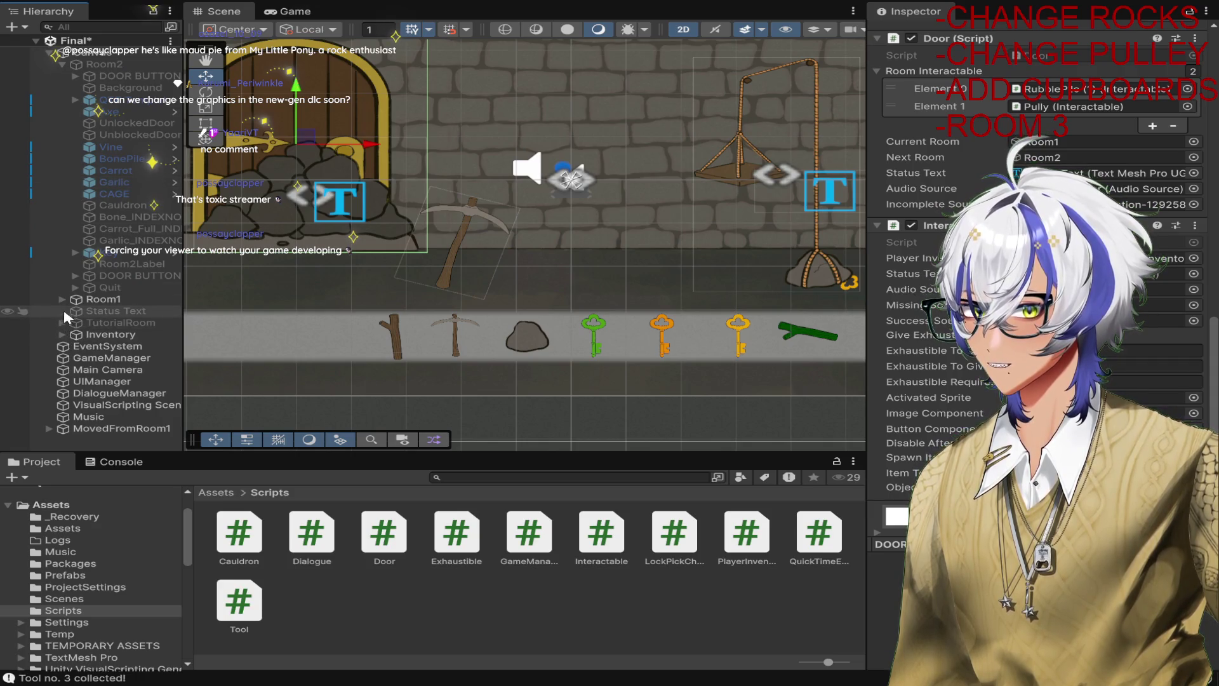
left_click_drag(64, 310, 1079, 273)
left_click_drag(111, 358, 1080, 289)
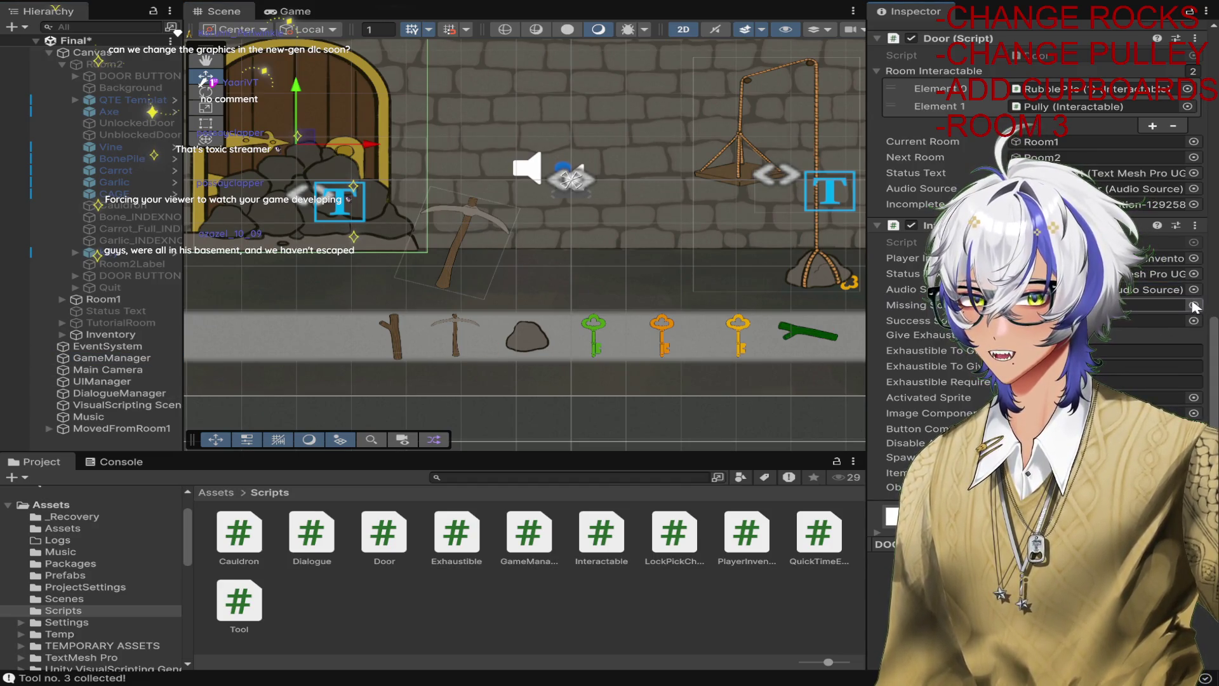
left_click(1079, 305)
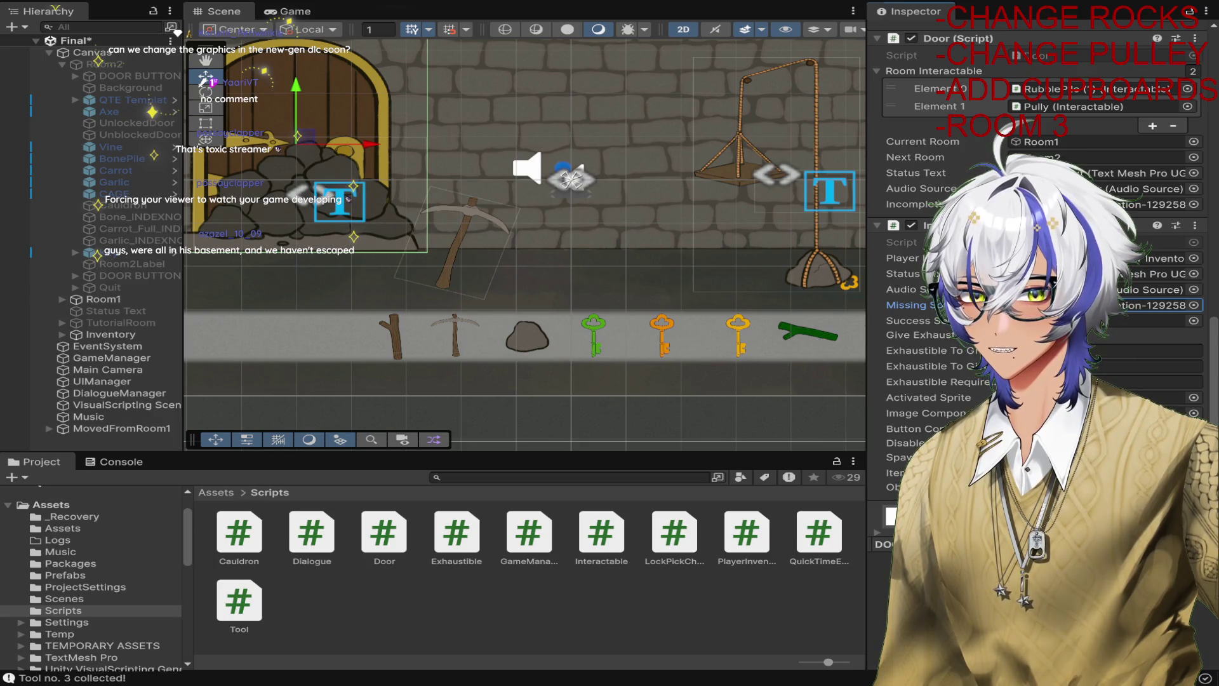
left_click(1192, 321)
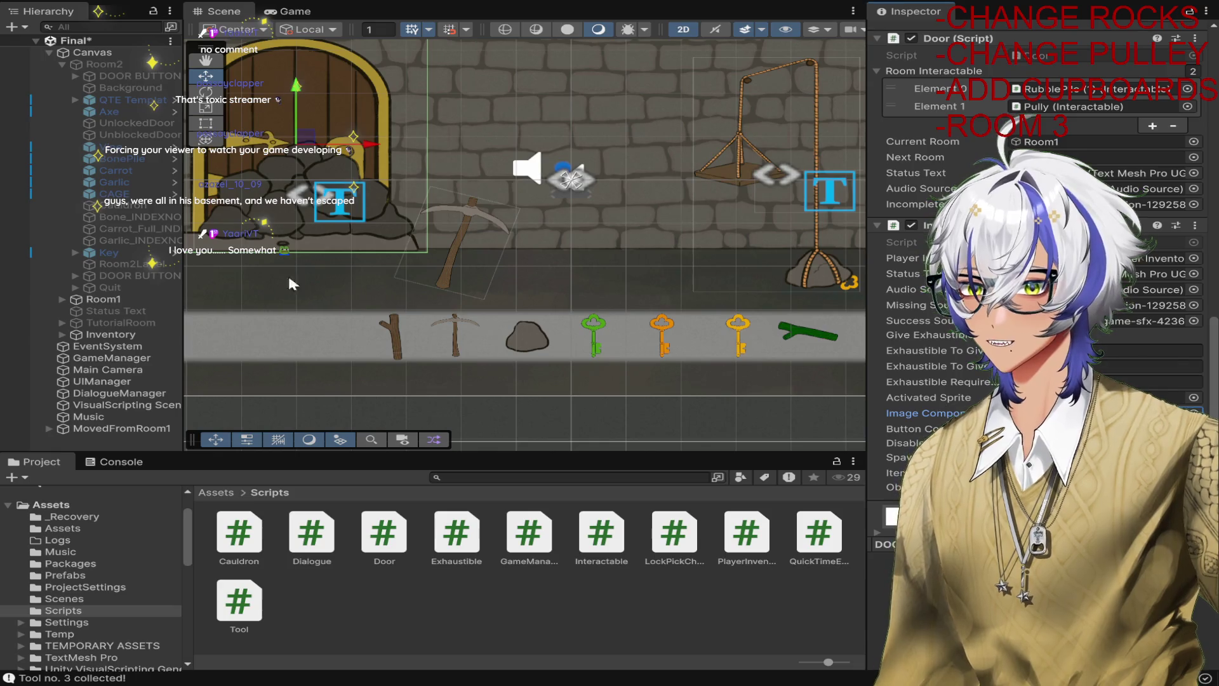
double_click(124, 274)
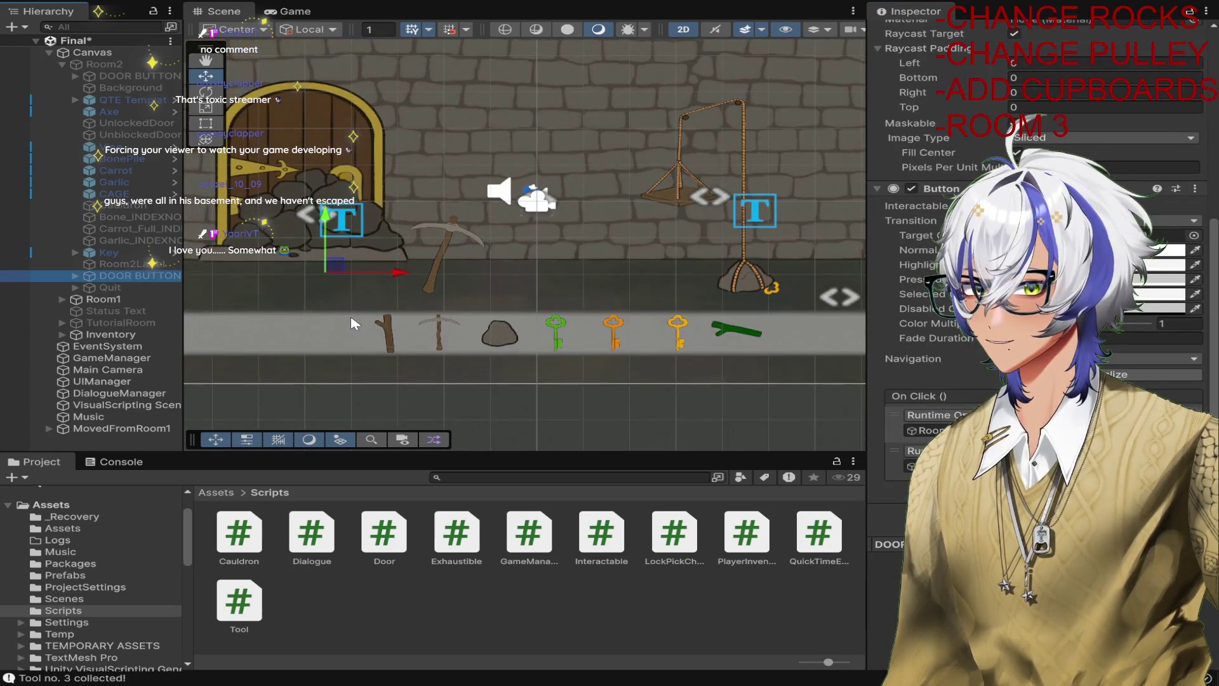
Add a third Room Interactable slot to Room1's door and move it to the top.
left_click(144, 76)
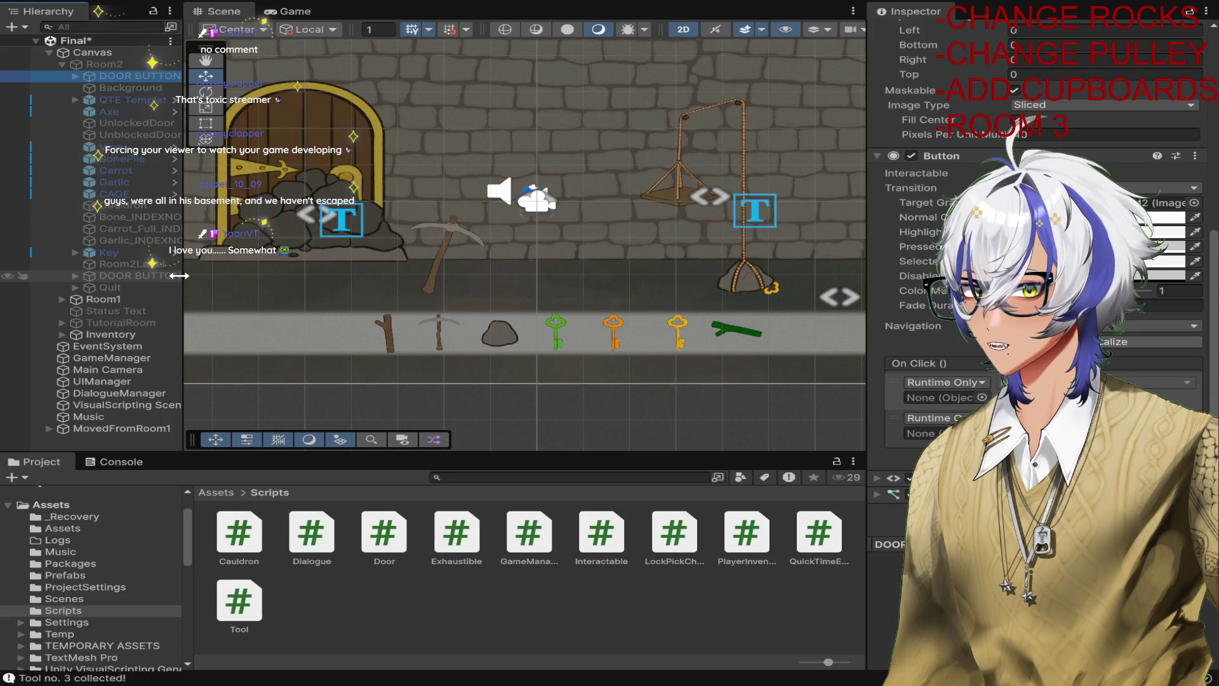
left_click(62, 299)
left_click(127, 334)
scroll(1129, 382, "down", 5)
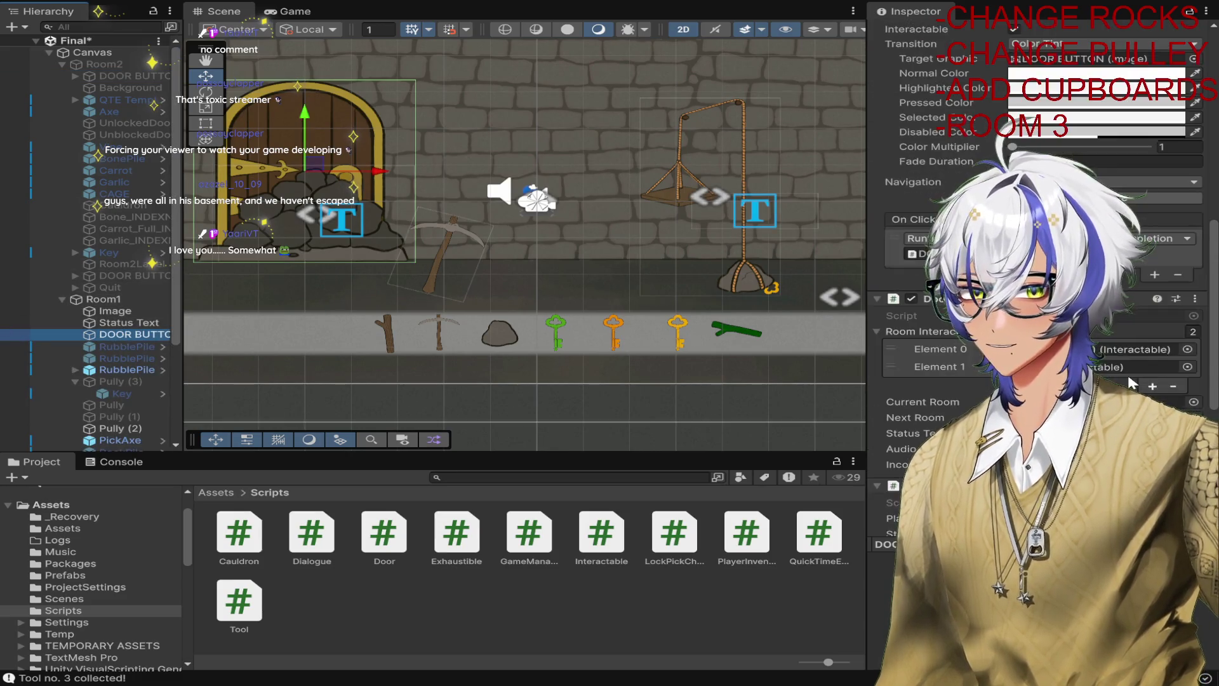
scroll(1130, 381, "down", 5)
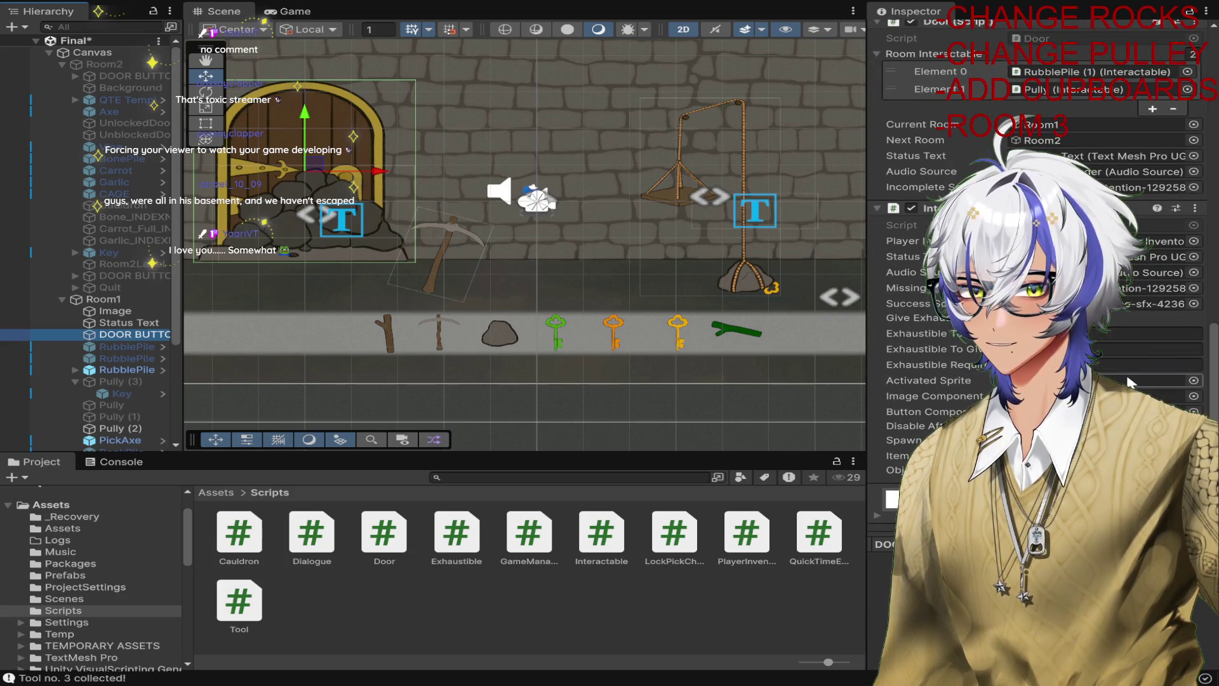
left_click(1143, 380)
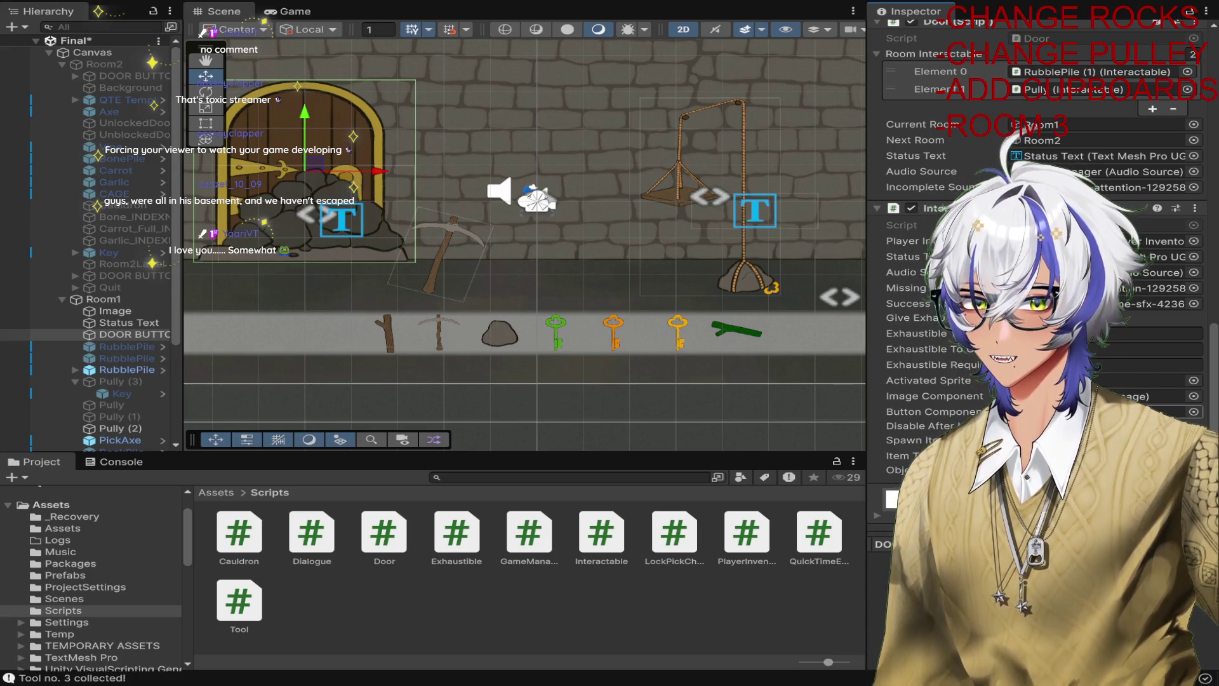
scroll(940, 369, "up", 4)
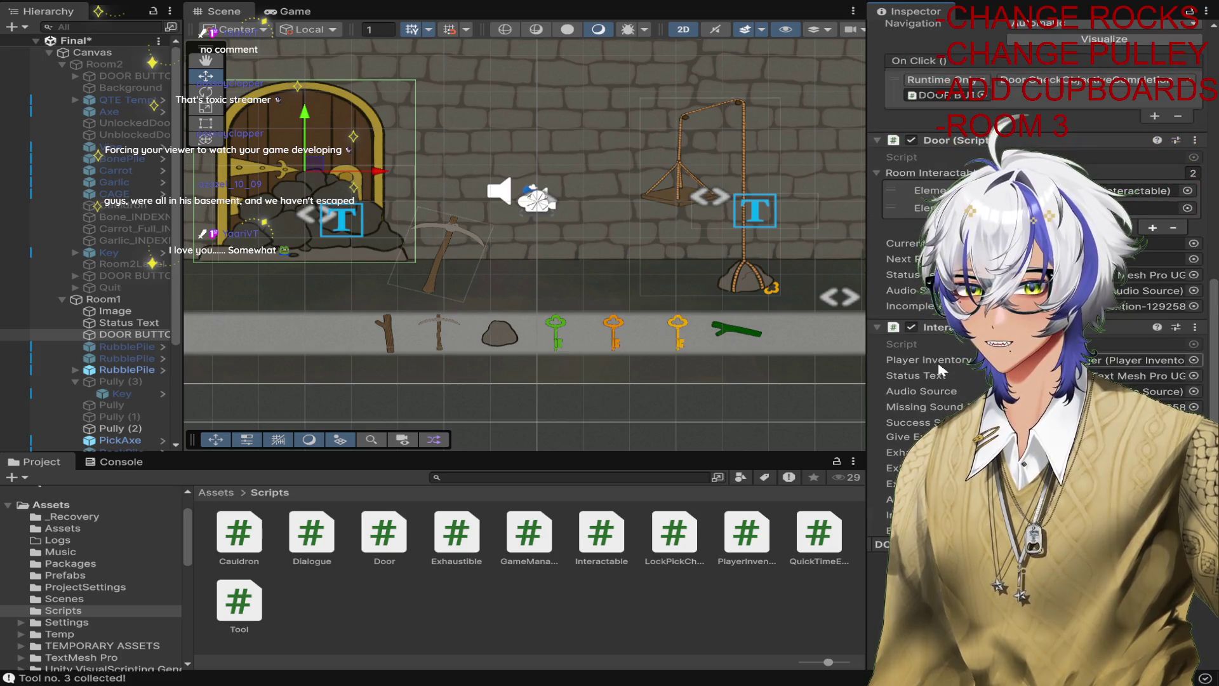
left_click(1153, 229)
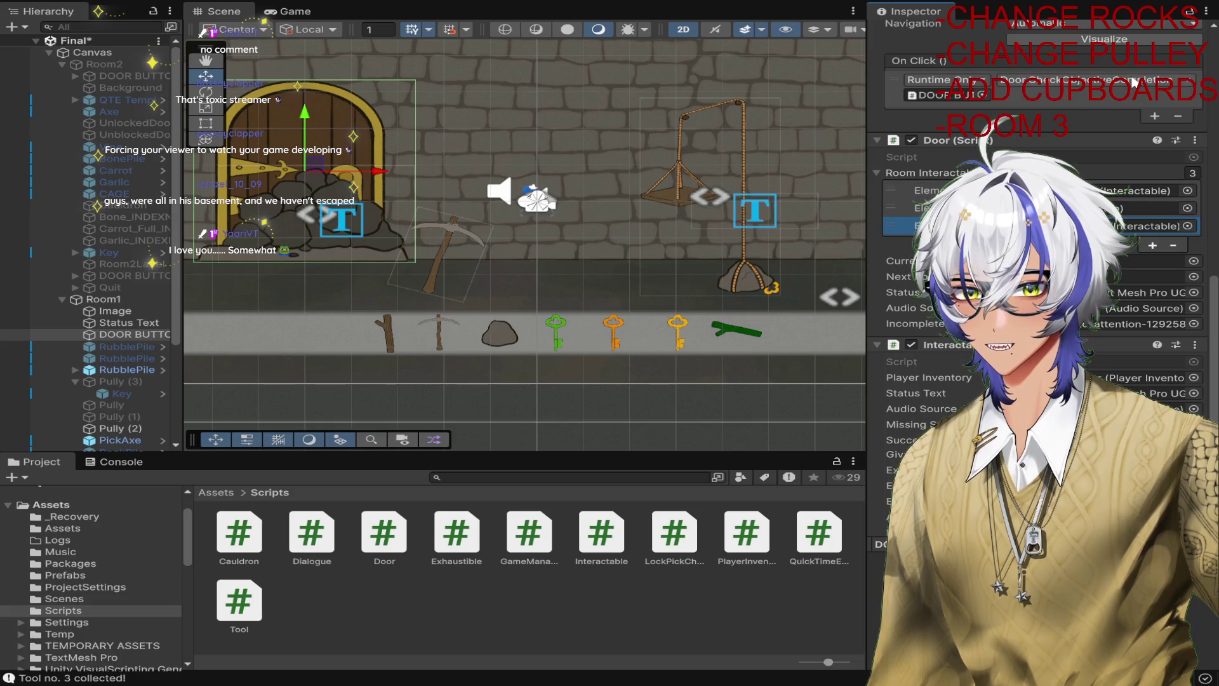
left_click_drag(893, 223, 905, 180)
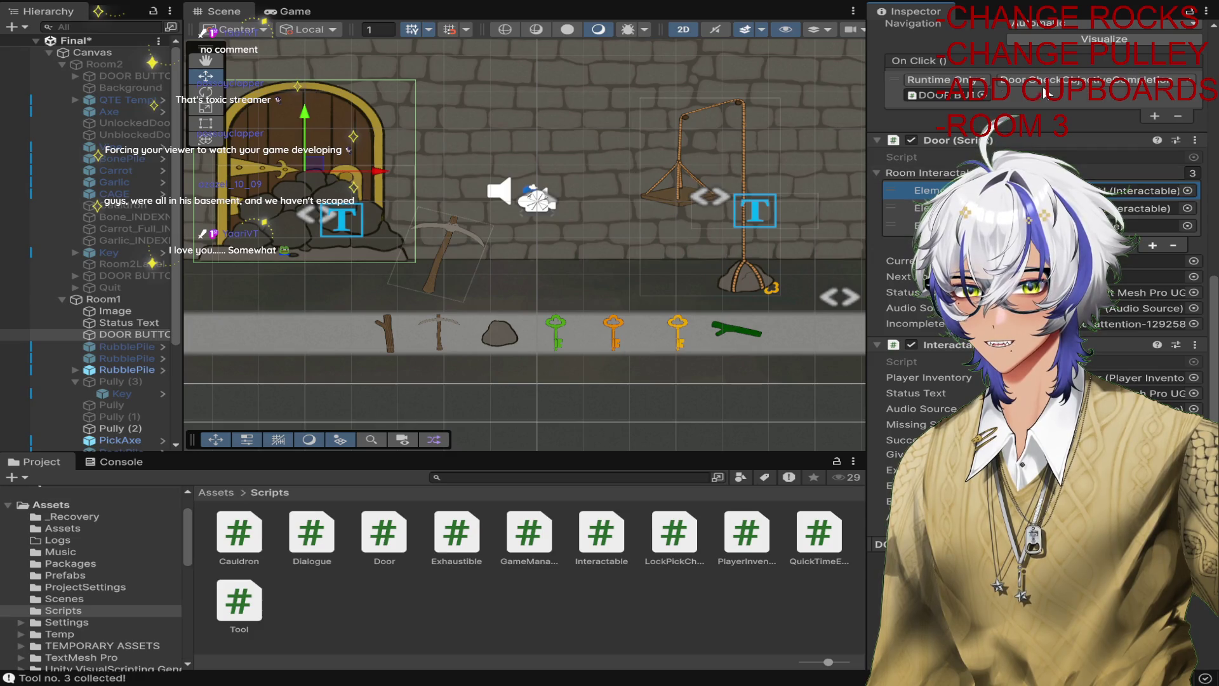
Add a first On Click action calling Interactable.UseToolInteract on DOOR BUTTON with value 4.
left_click(1153, 116)
left_click_drag(895, 117, 894, 81)
left_click_drag(135, 148, 983, 103)
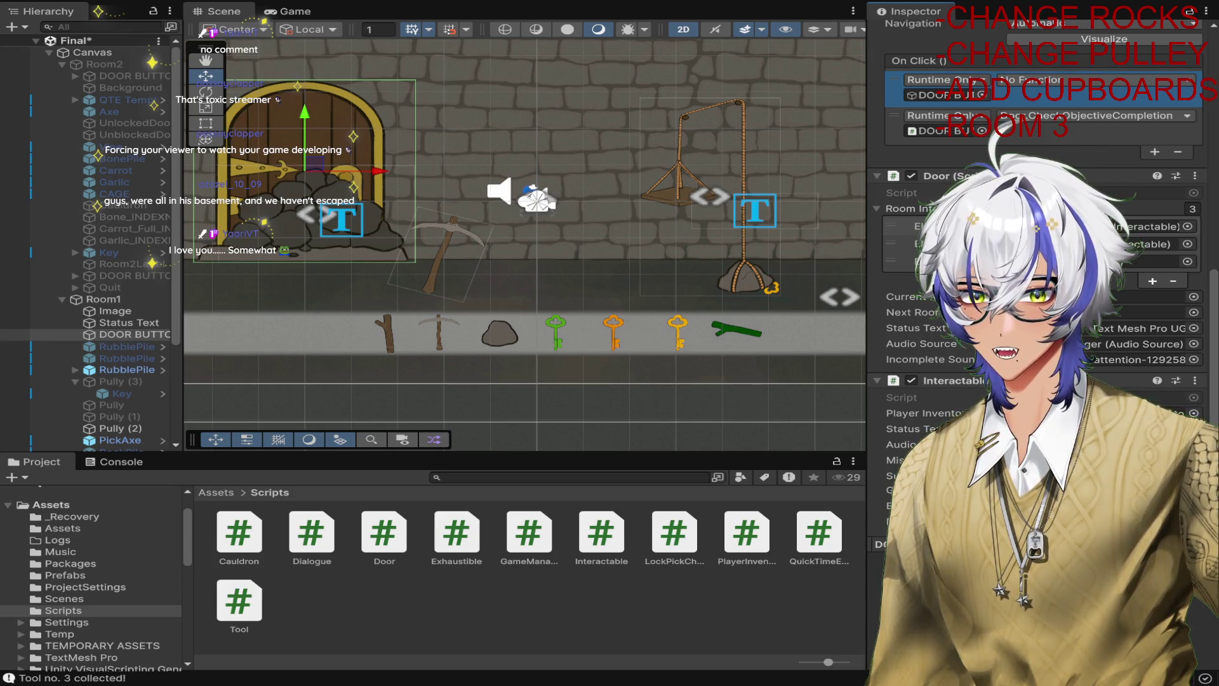
left_click(1092, 80)
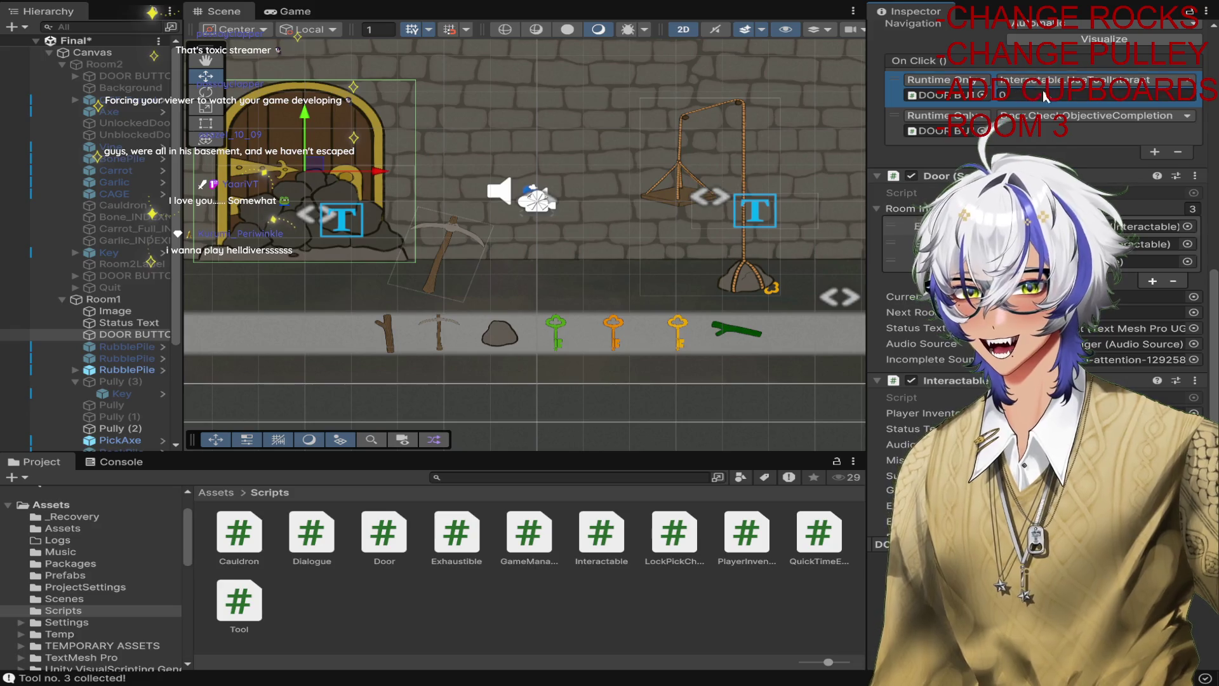
left_click(1080, 95)
type("4")
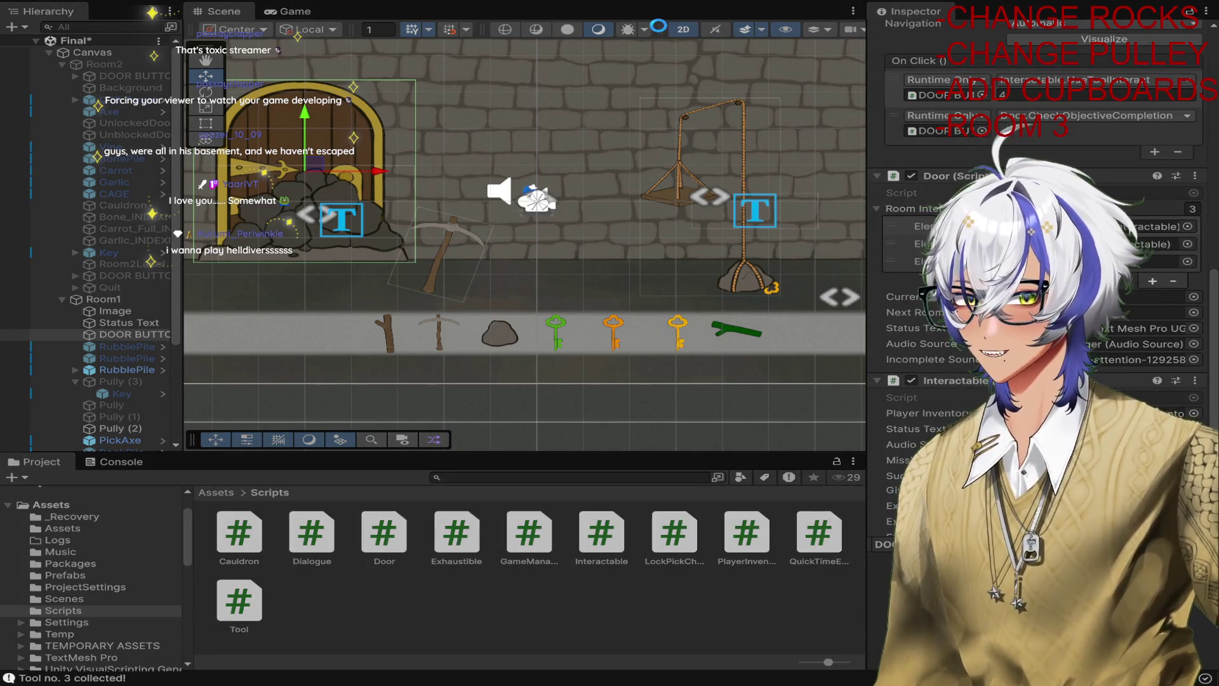
Play through pickaxe, rubble, pulley and key, open the door to Room 2, and stop.
left_click(325, 166)
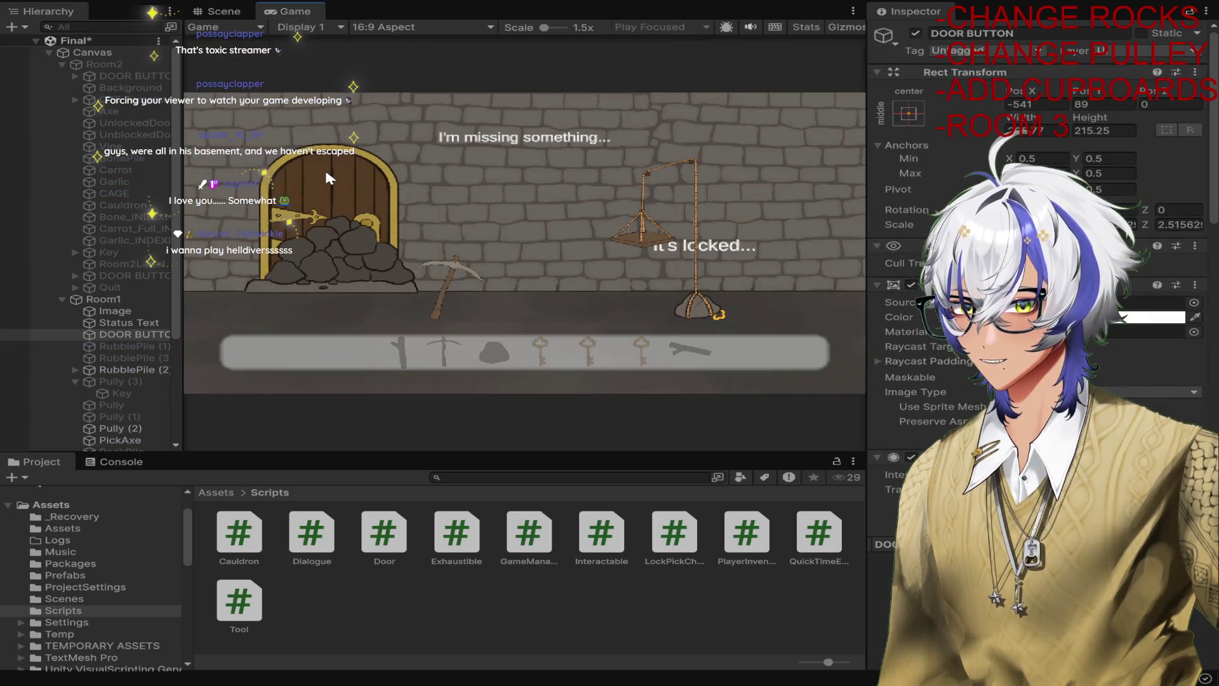
left_click(387, 189)
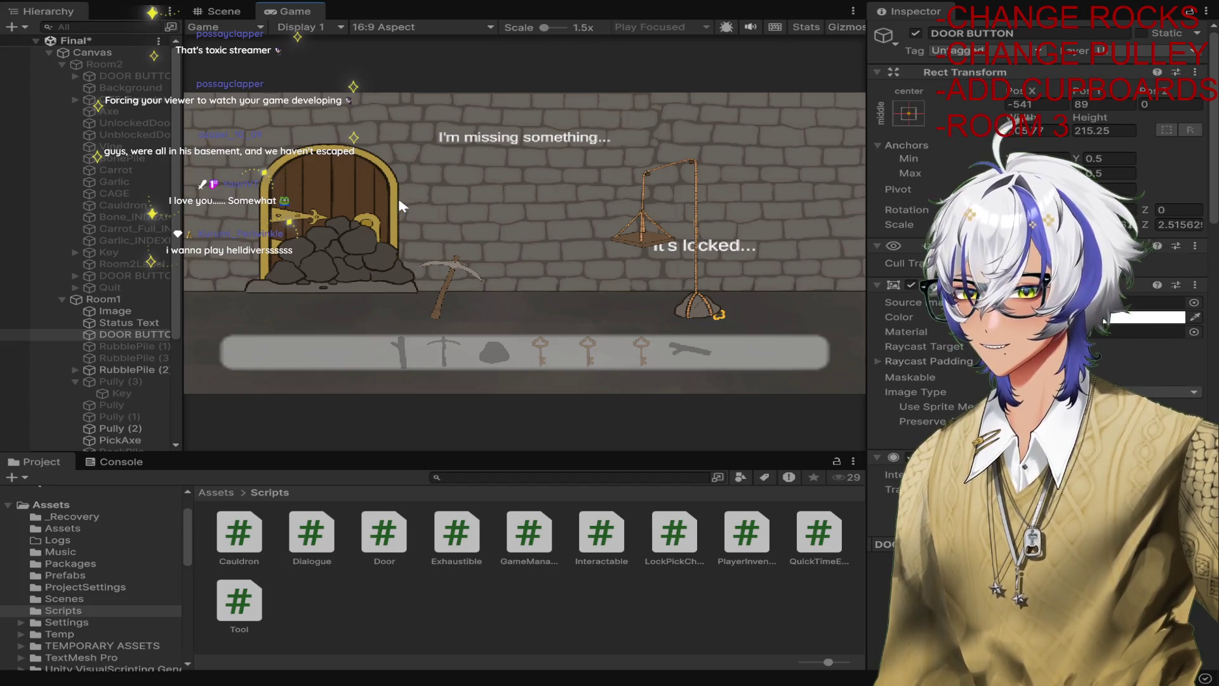
left_click(444, 269)
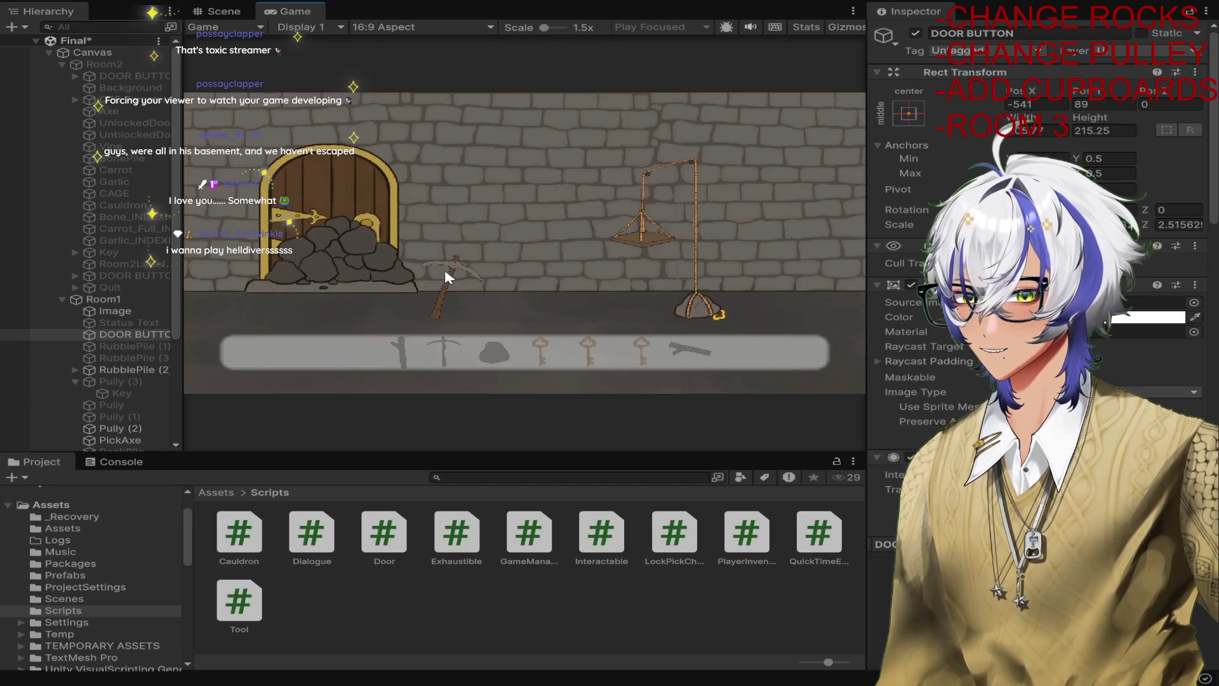
left_click(341, 267)
left_click(341, 265)
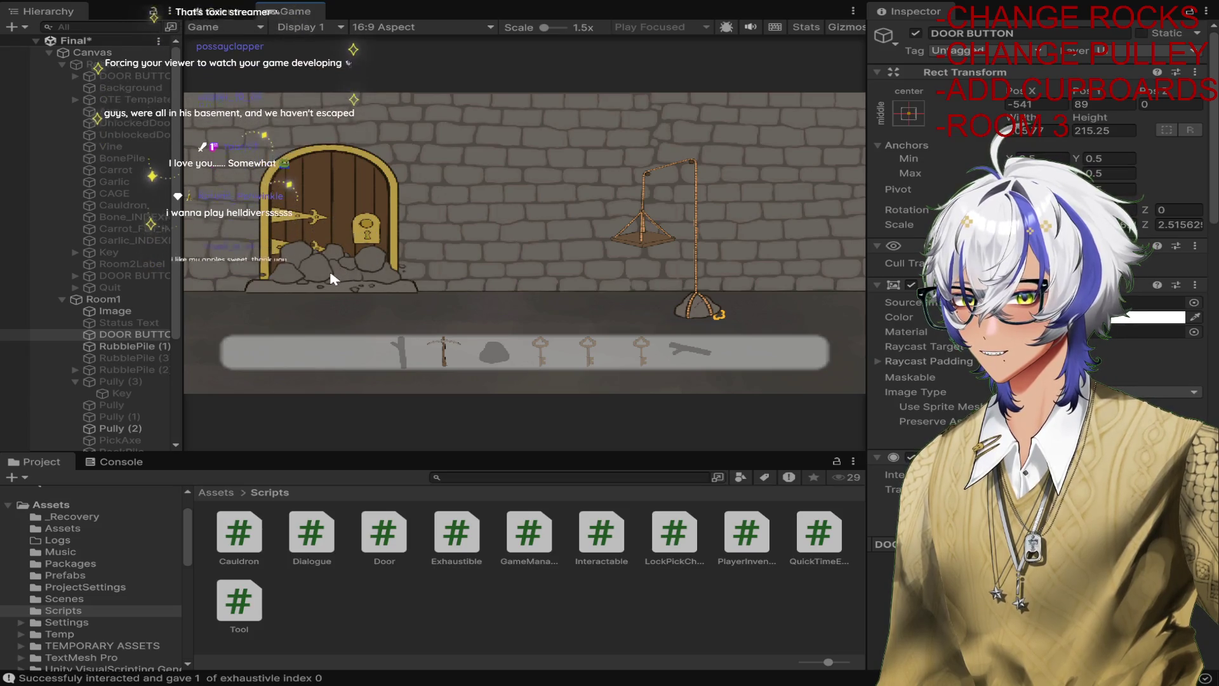
left_click(638, 226)
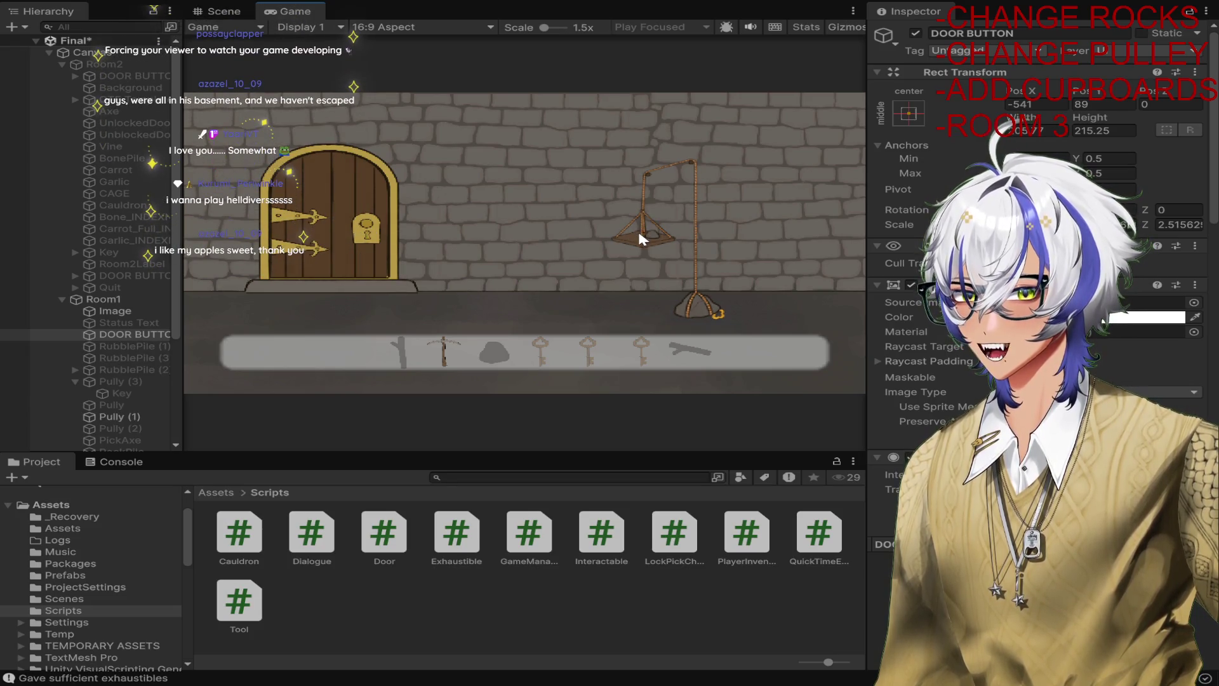
left_click(713, 307)
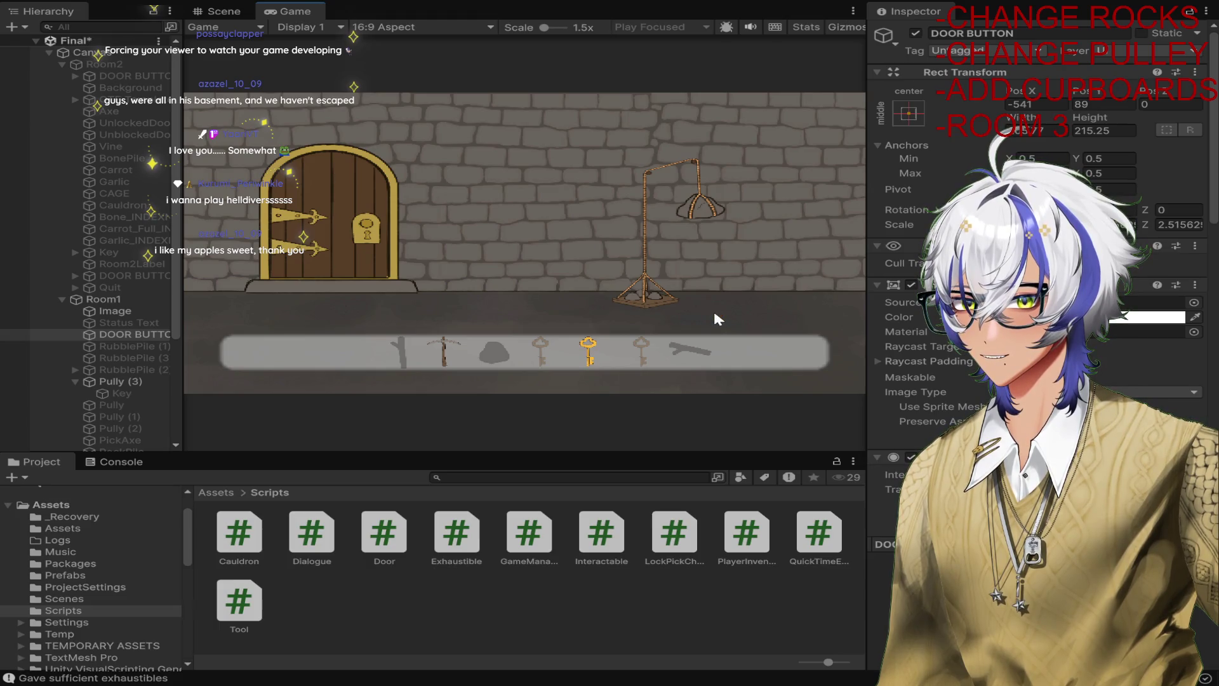
left_click(311, 207)
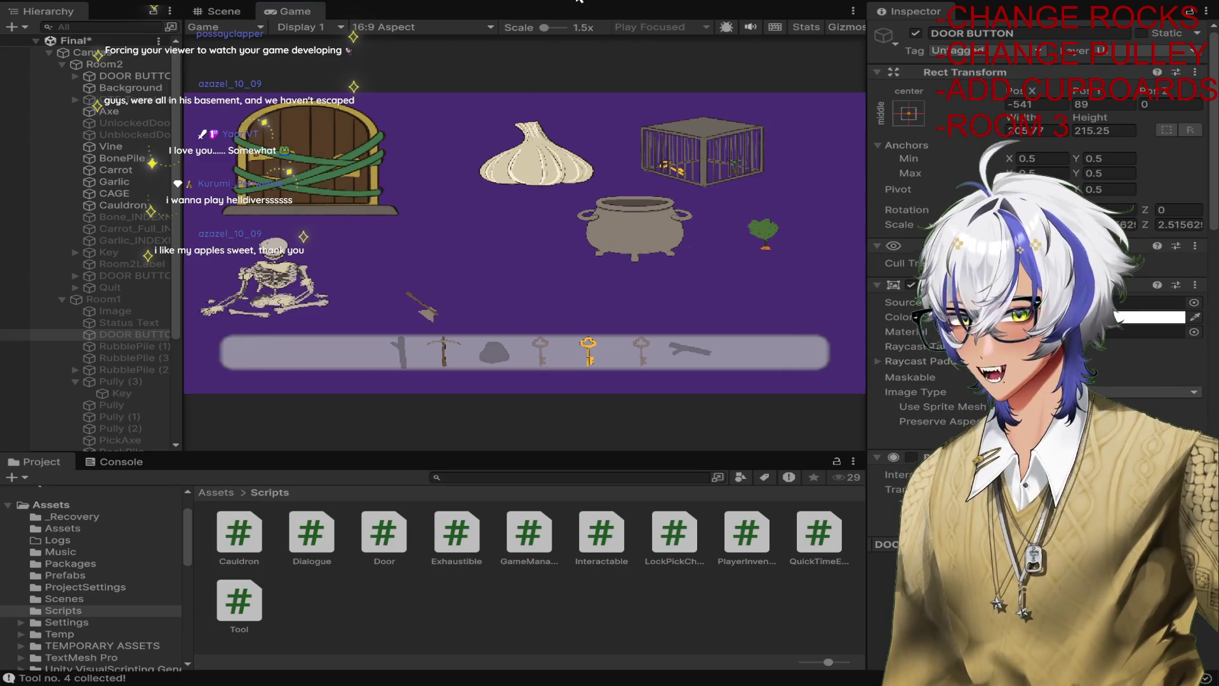
key("ctrl+p")
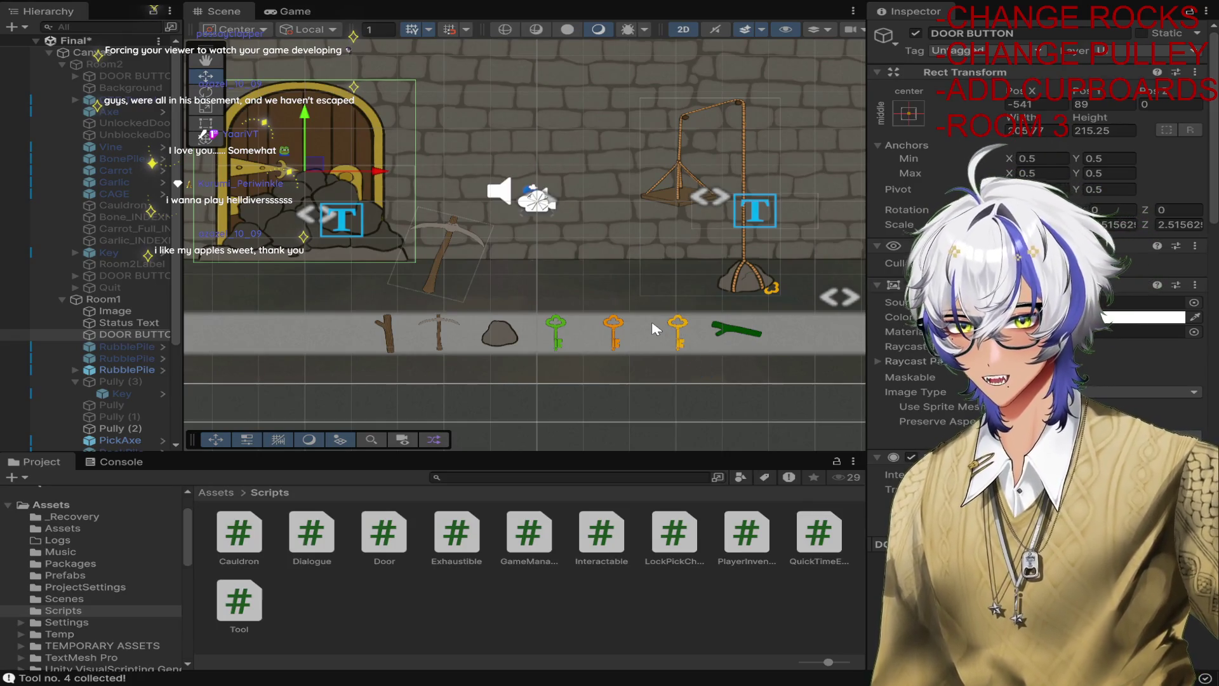
Replay the rubble and pulley puzzle, unlock the door with the key, enter Room 2, and stop.
key("ctrl+p")
left_click(341, 263)
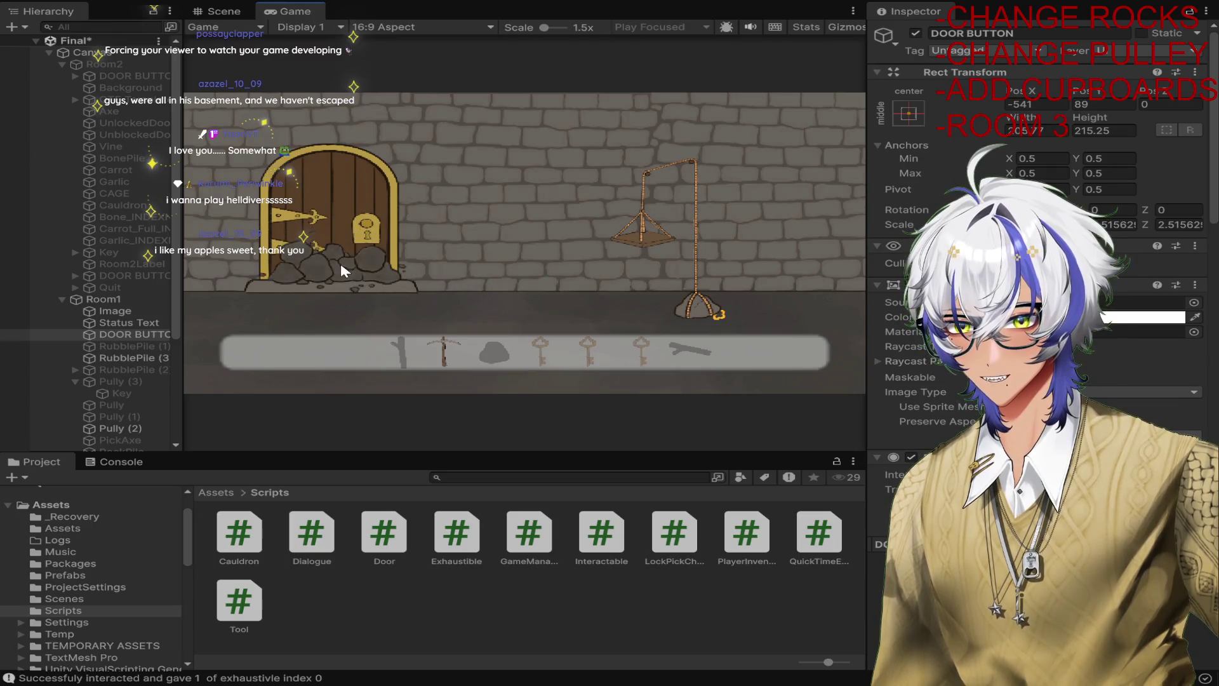
left_click(637, 239)
left_click(348, 230)
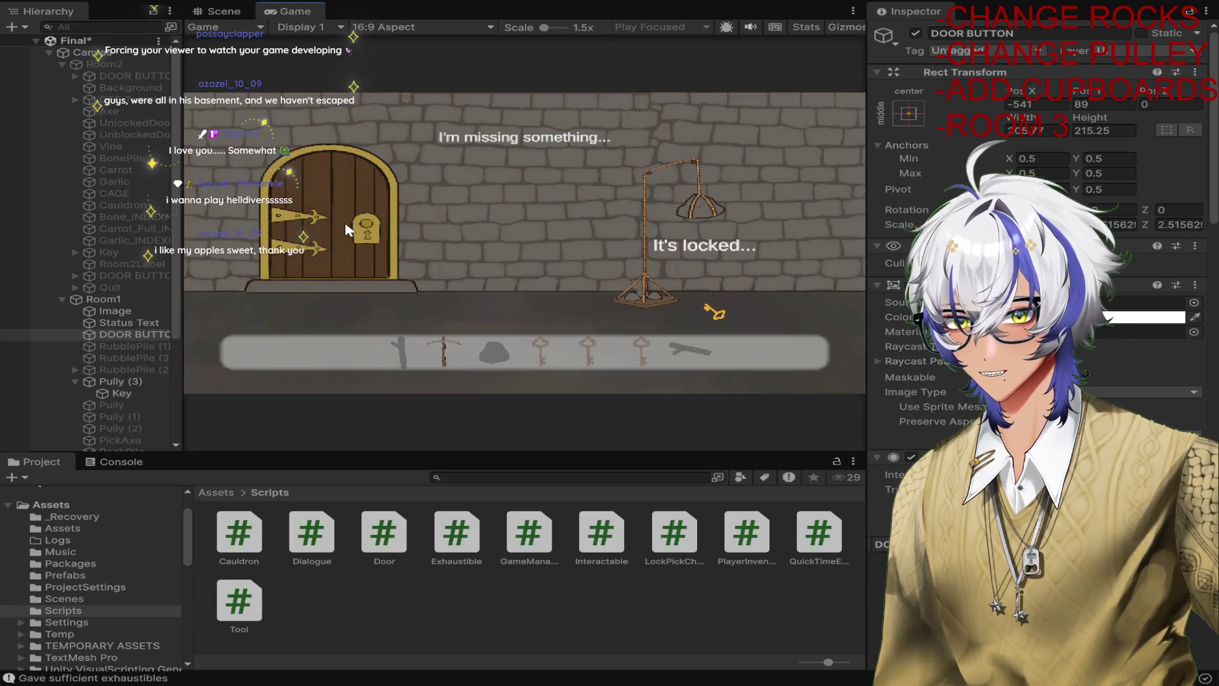
left_click(350, 232)
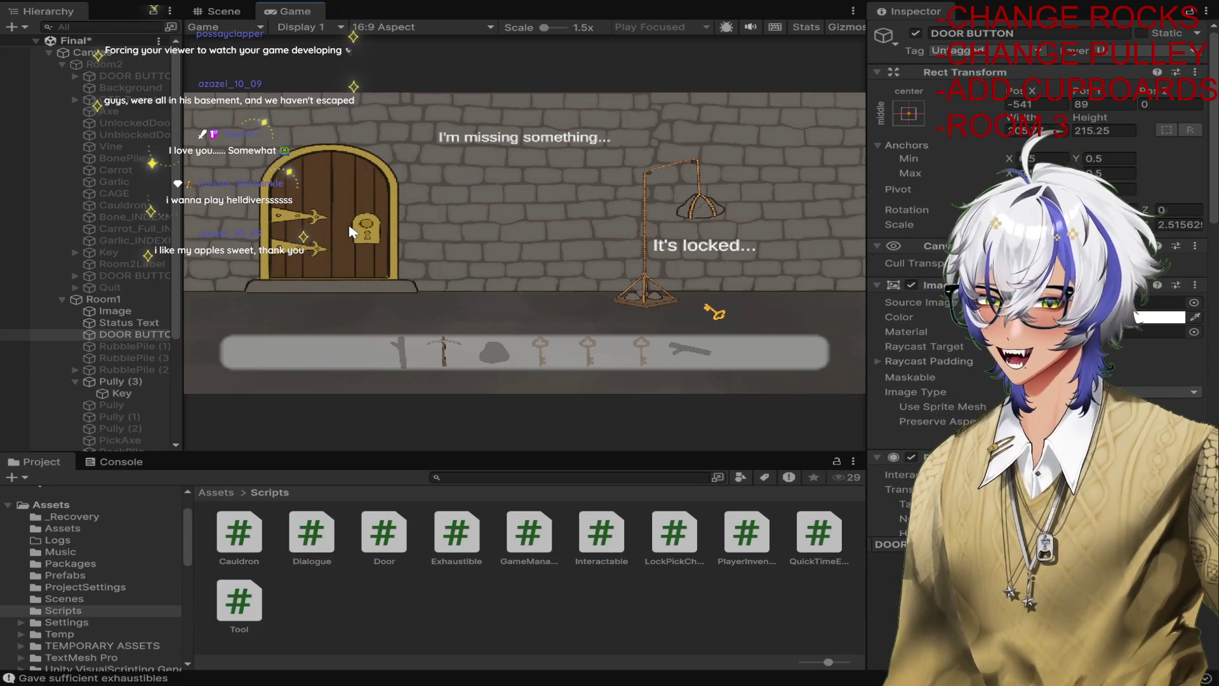
left_click(350, 232)
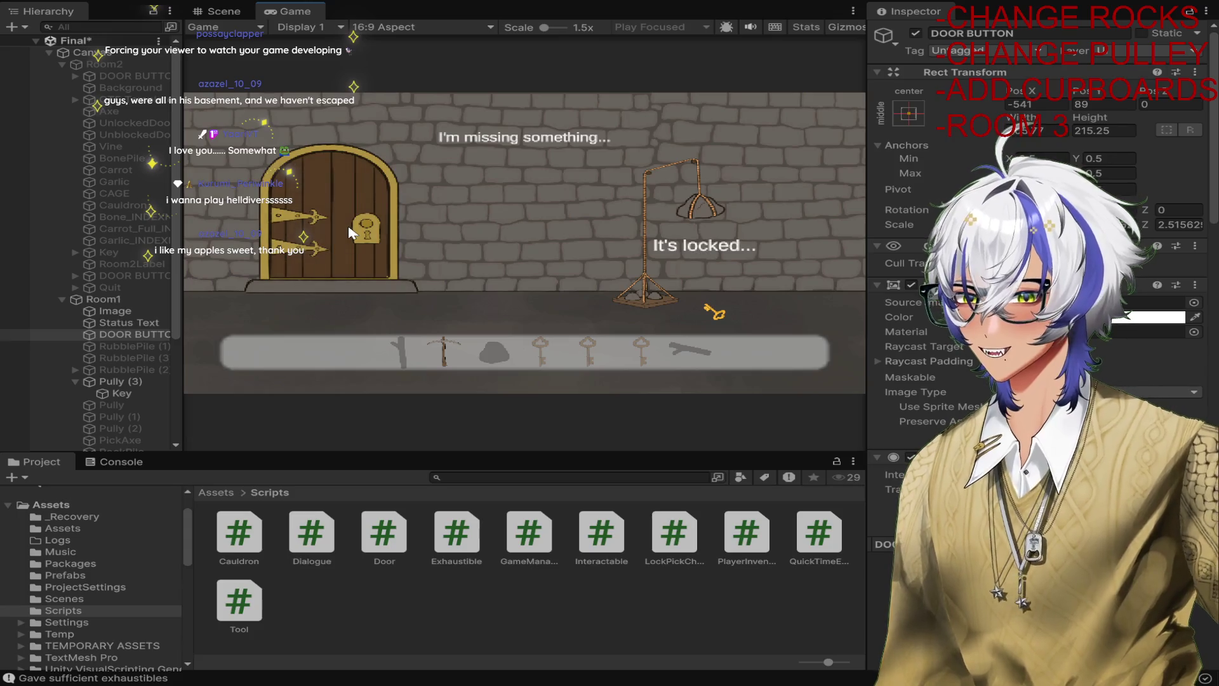
left_click(350, 232)
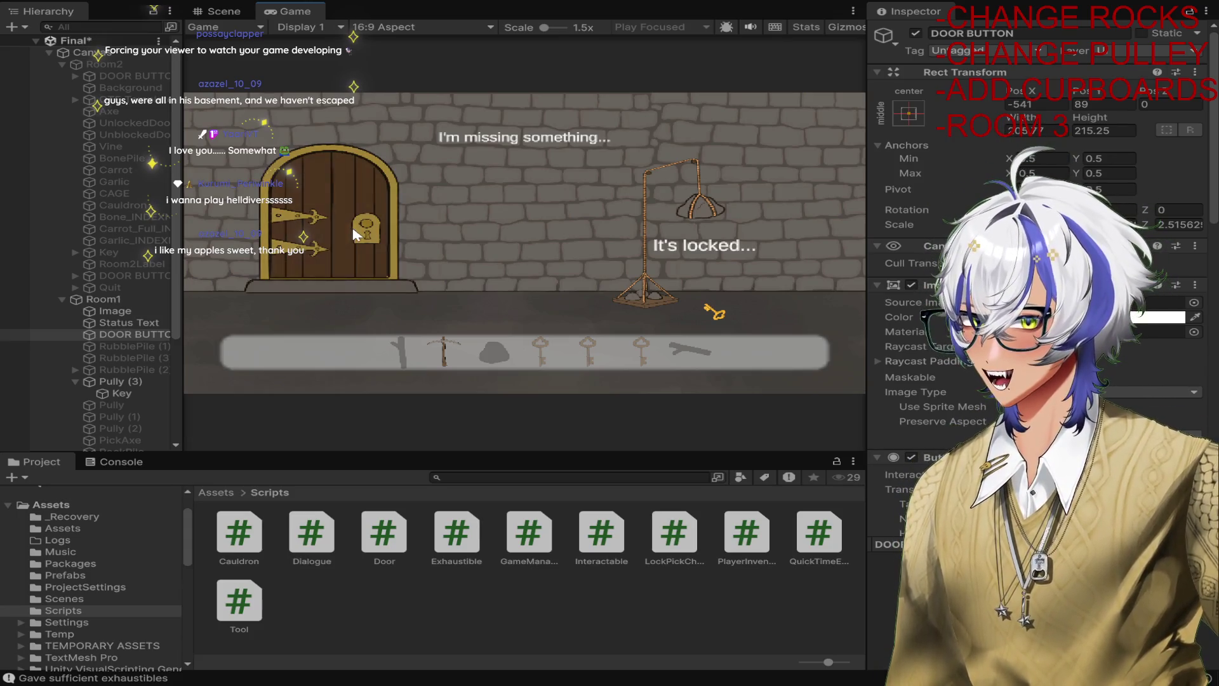
left_click(702, 310)
left_click(374, 253)
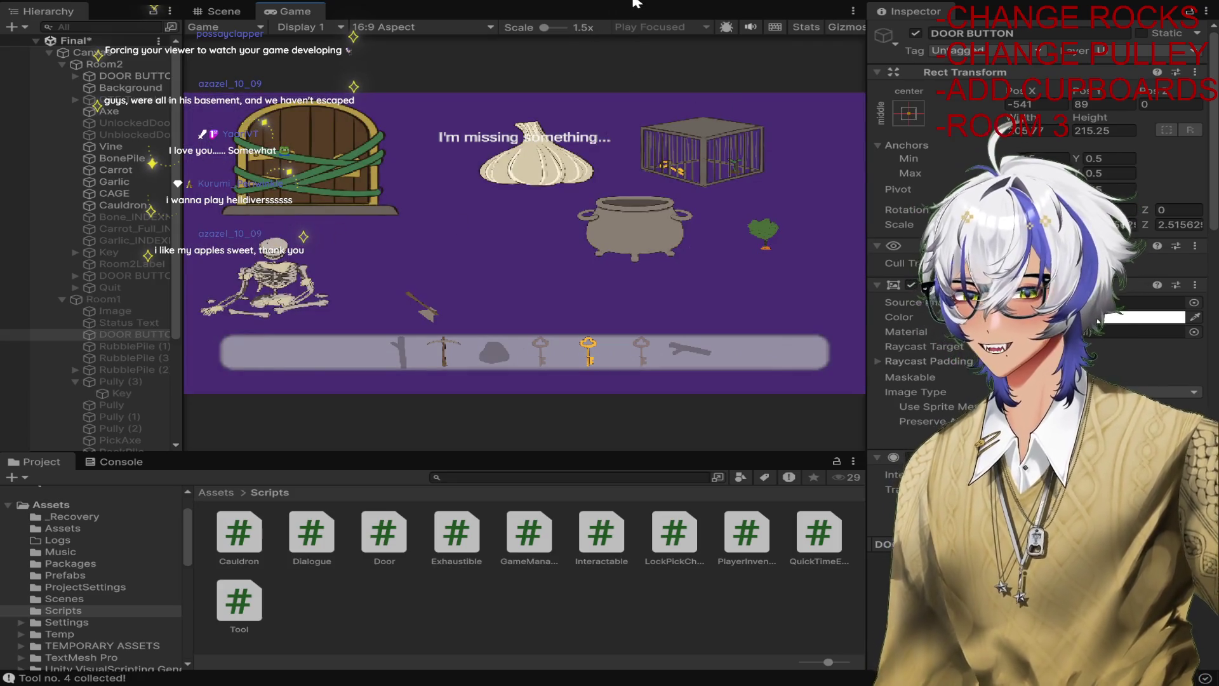
left_click(586, 1)
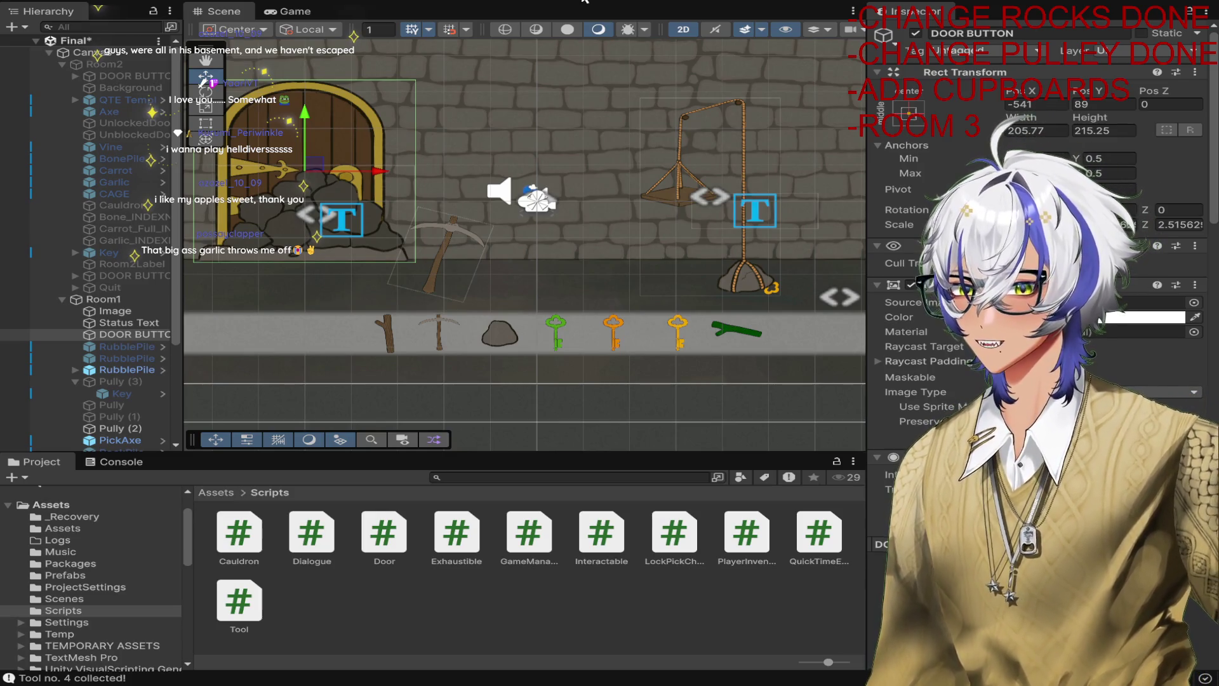
Deselect everything in the Project panel and enter Play mode in Room 1.
left_click(349, 598)
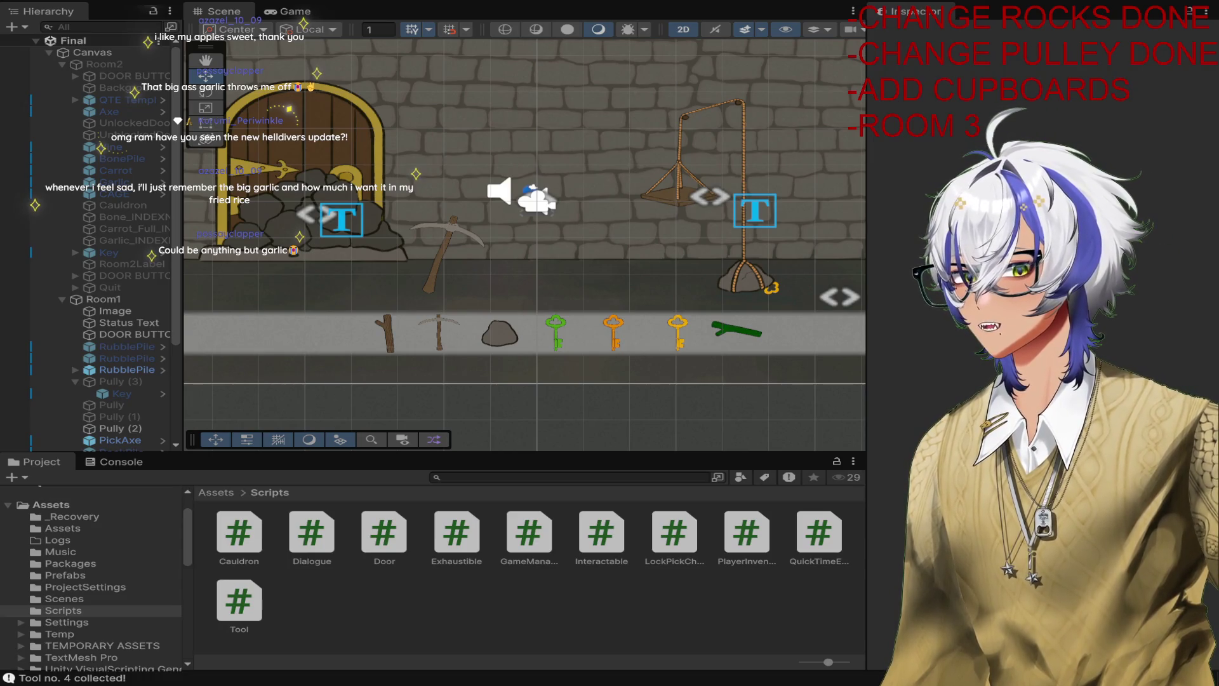
left_click(583, 1)
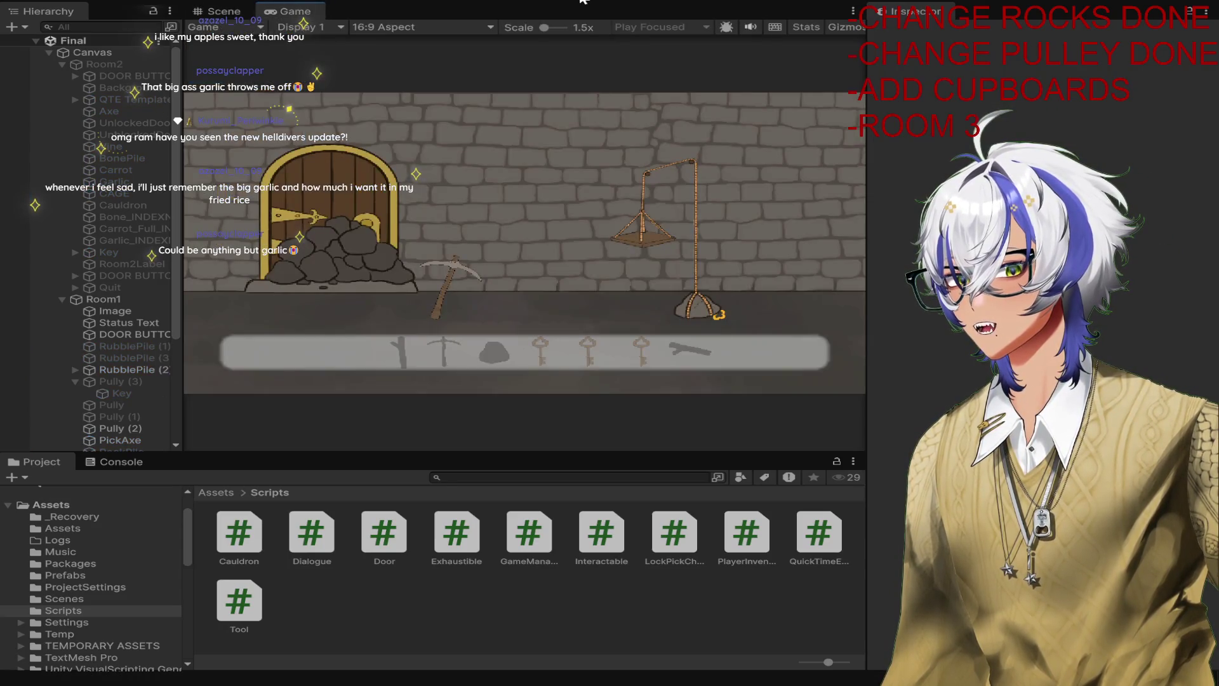
Exit Play mode and untick Room1's active checkbox to hide its artwork.
left_click(583, 2)
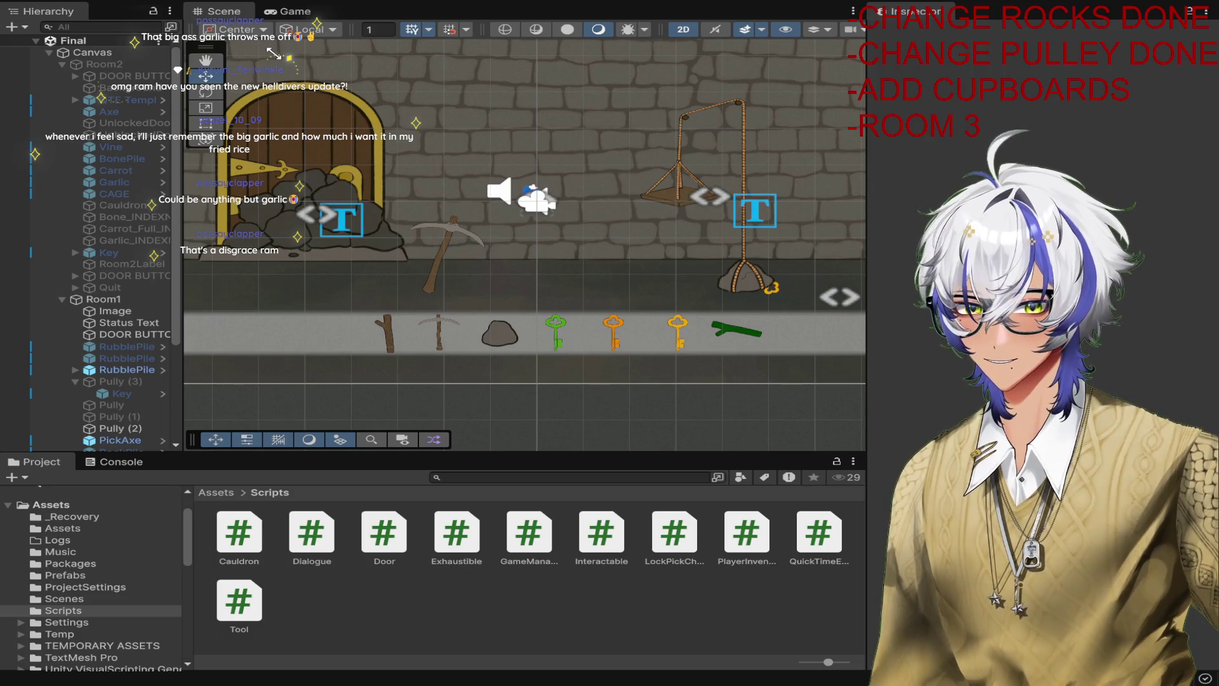
left_click(103, 299)
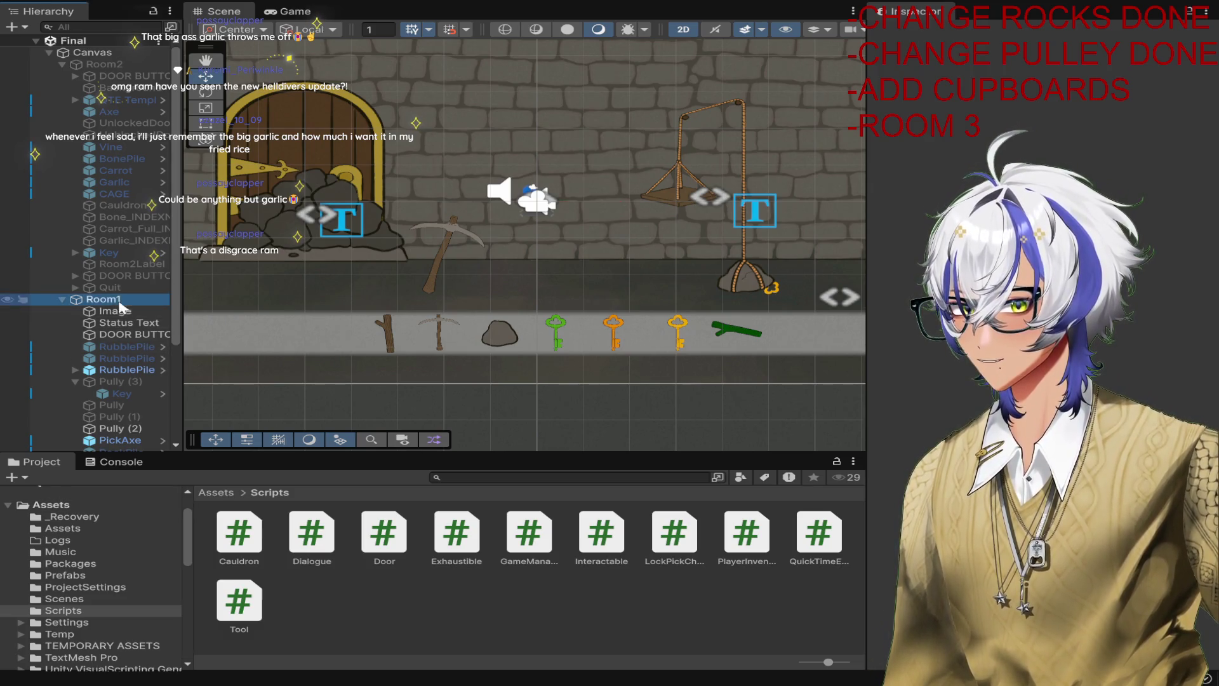
left_click(916, 34)
Activate Room2 so its purple room shows in the scene.
left_click(104, 64)
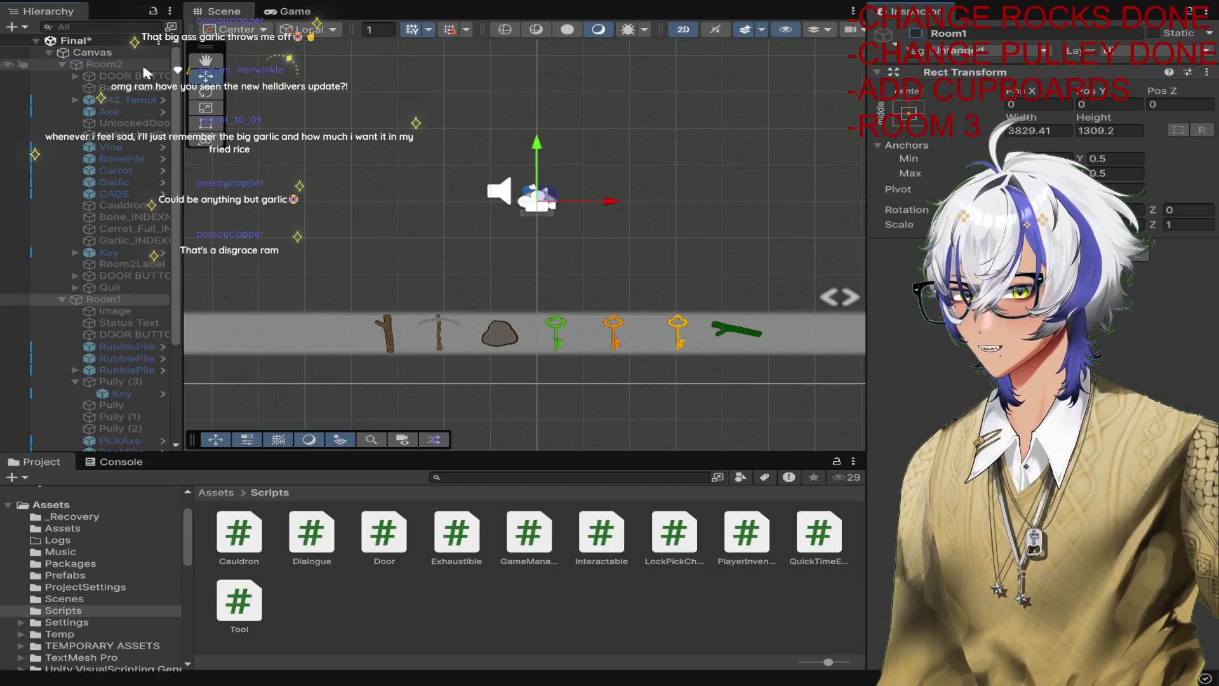
left_click(915, 33)
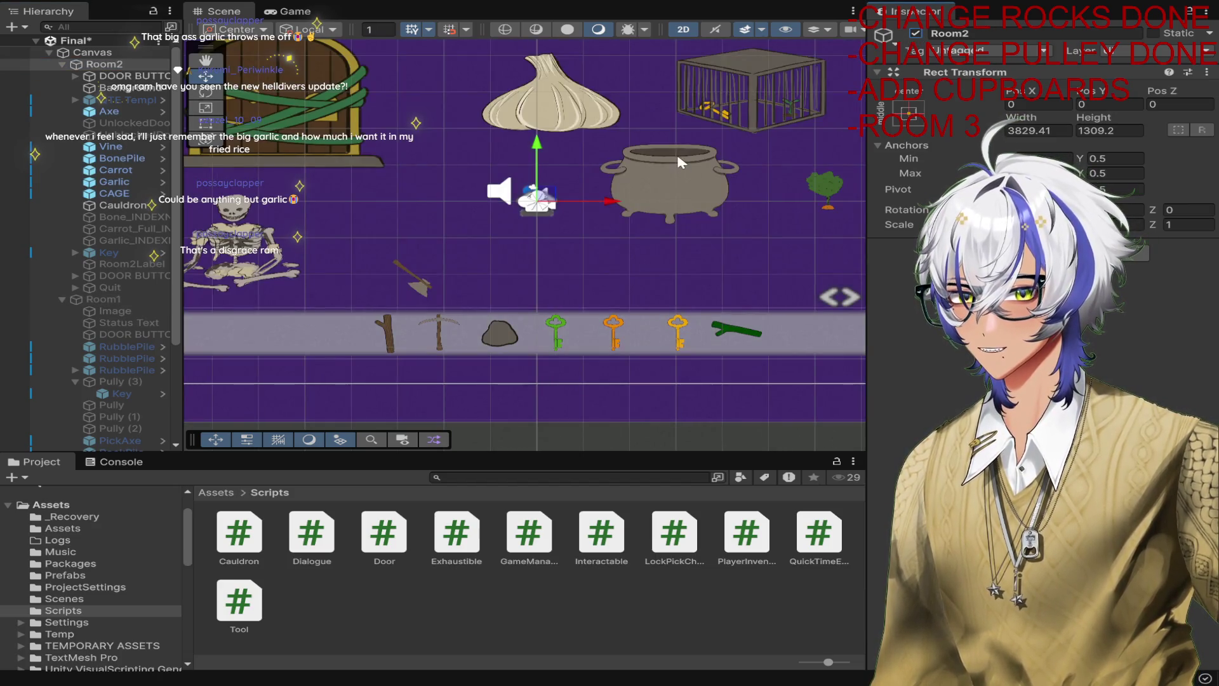
scroll(684, 164, "down", 2)
left_click(698, 191)
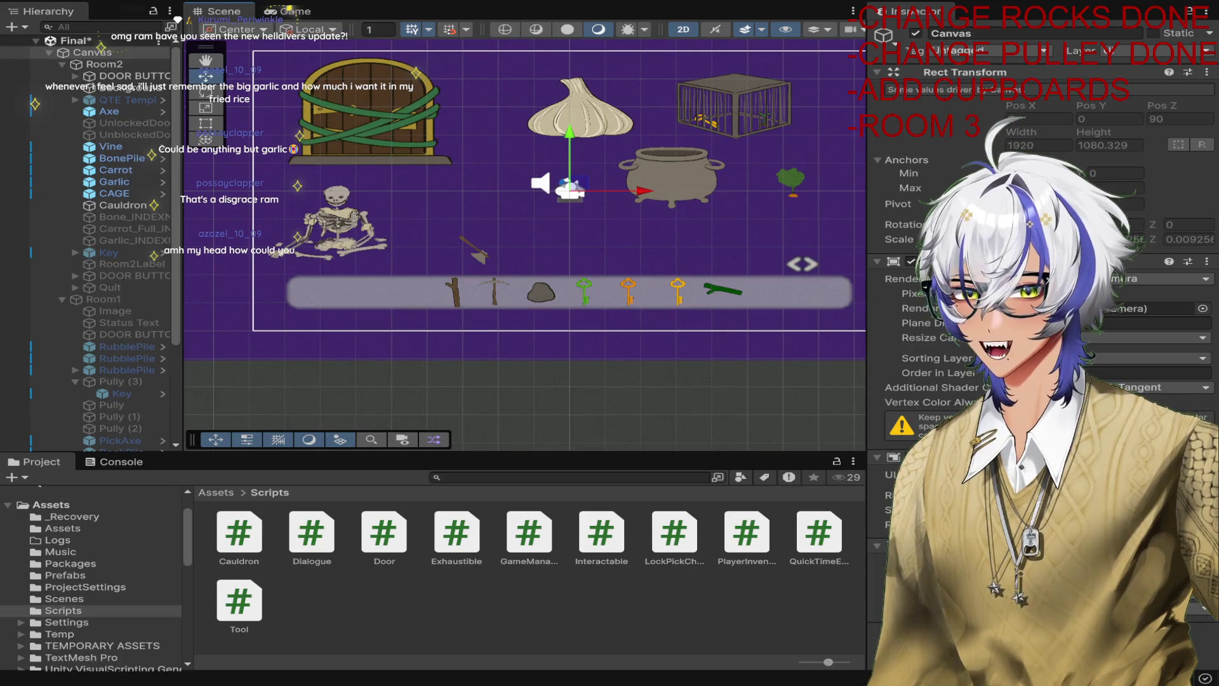
Select the Cauldron object and open its Cauldron.cs script from the Project panel.
left_click(123, 205)
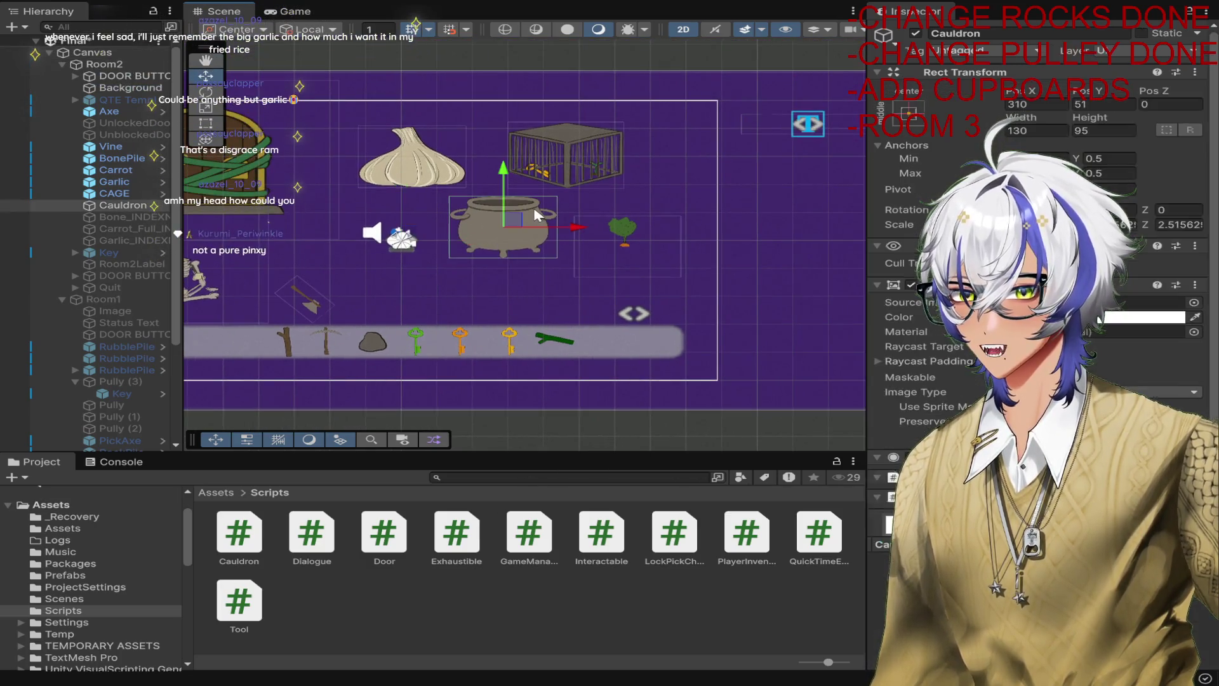
scroll(1042, 318, "down", 8)
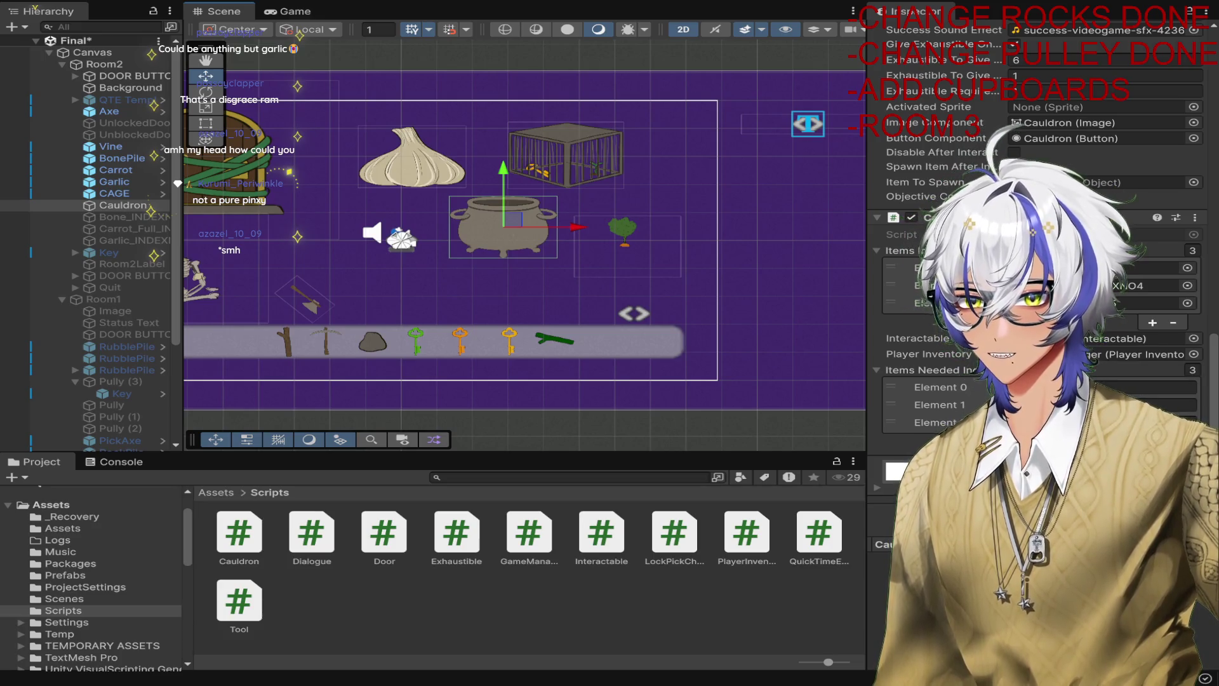
left_click(239, 533)
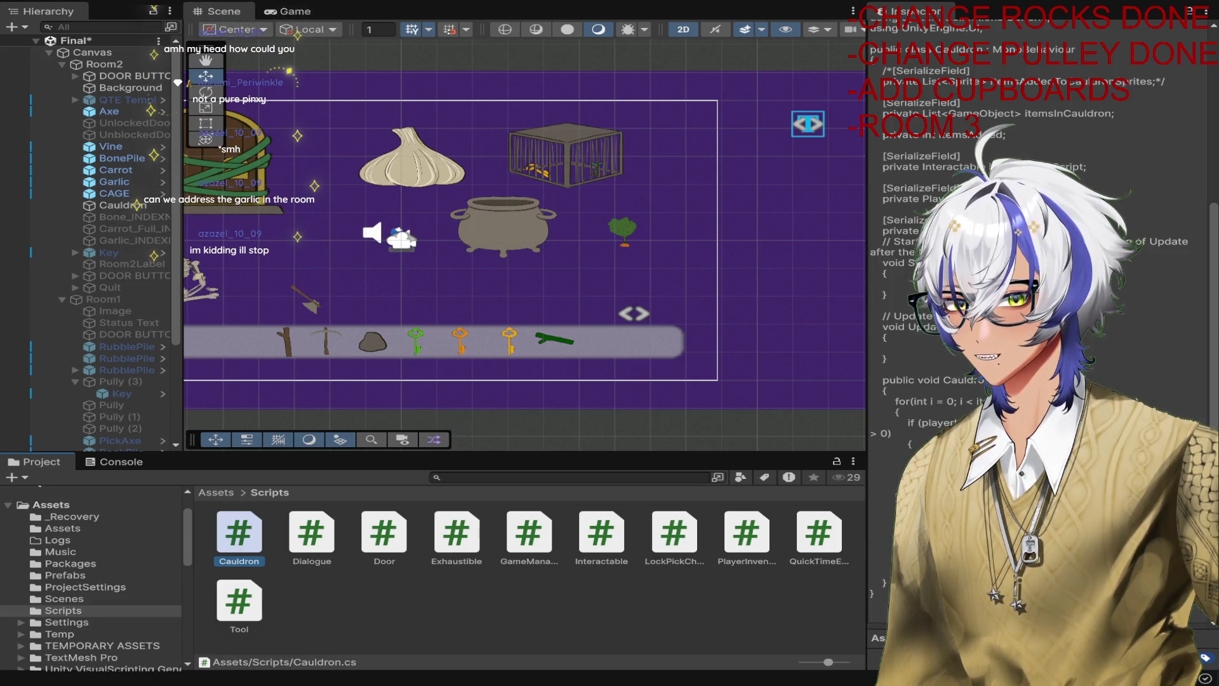
In Visual Studio, place the cursor after the CollectExhaustible(6,1) call in CauldronInteract.
key("alt+Tab")
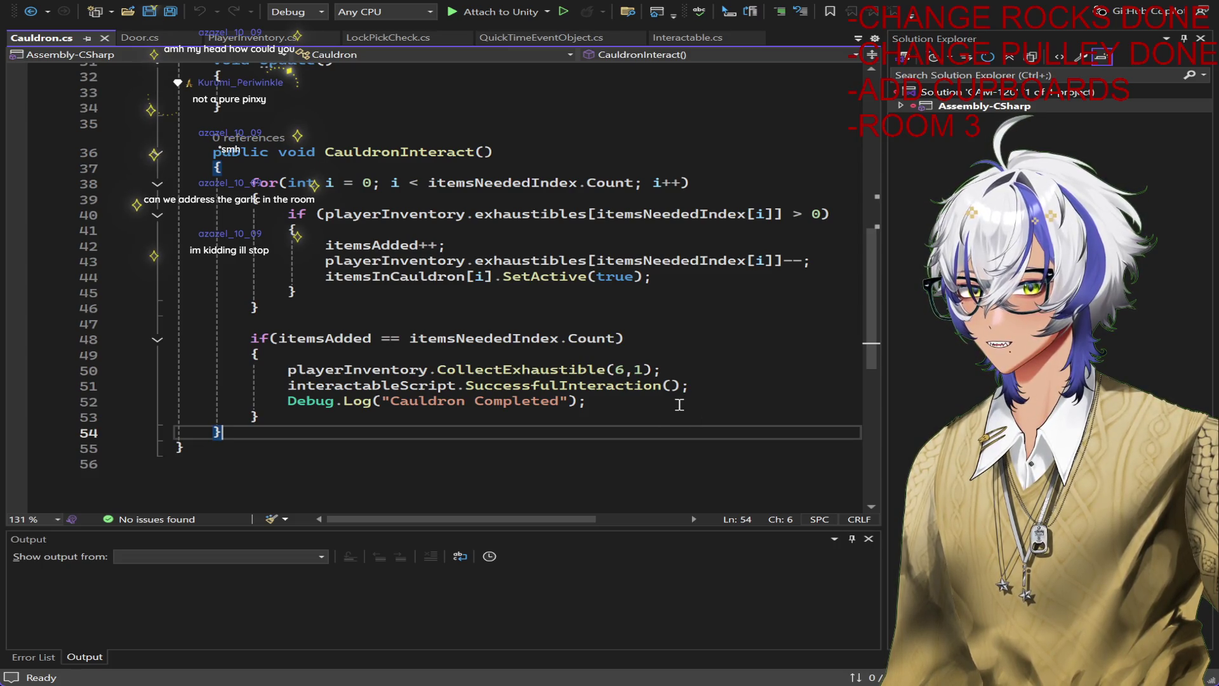
scroll(706, 403, "up", 2)
scroll(706, 419, "down", 1)
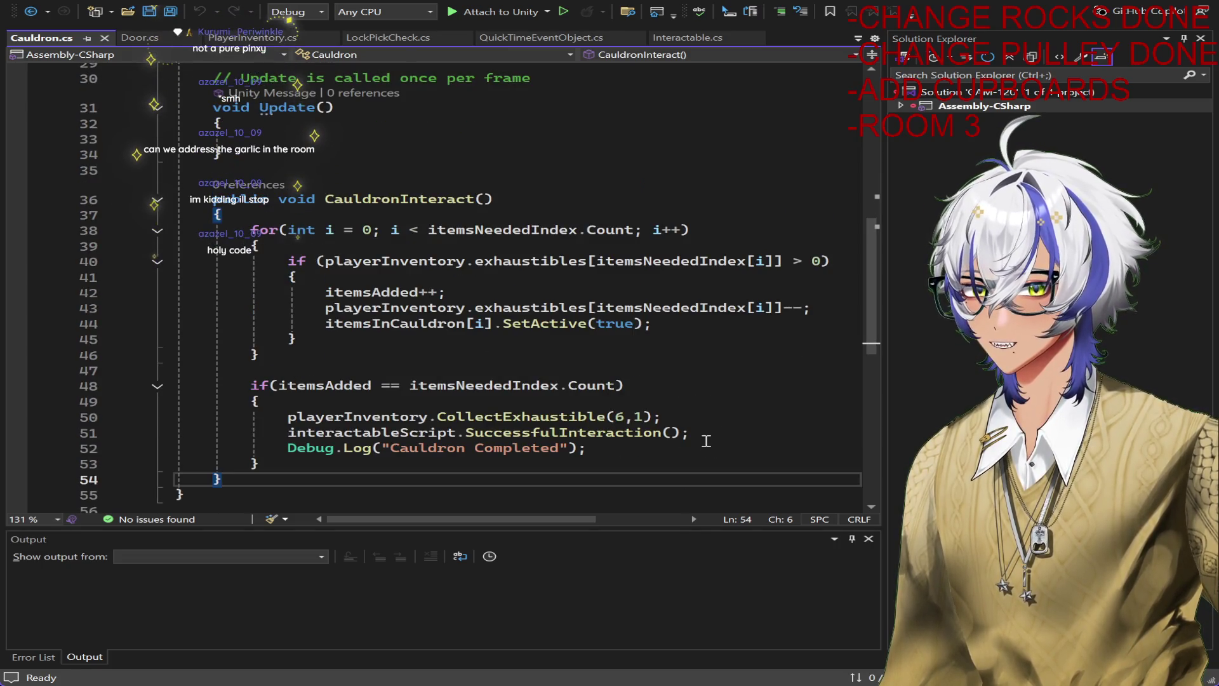
left_click(696, 416)
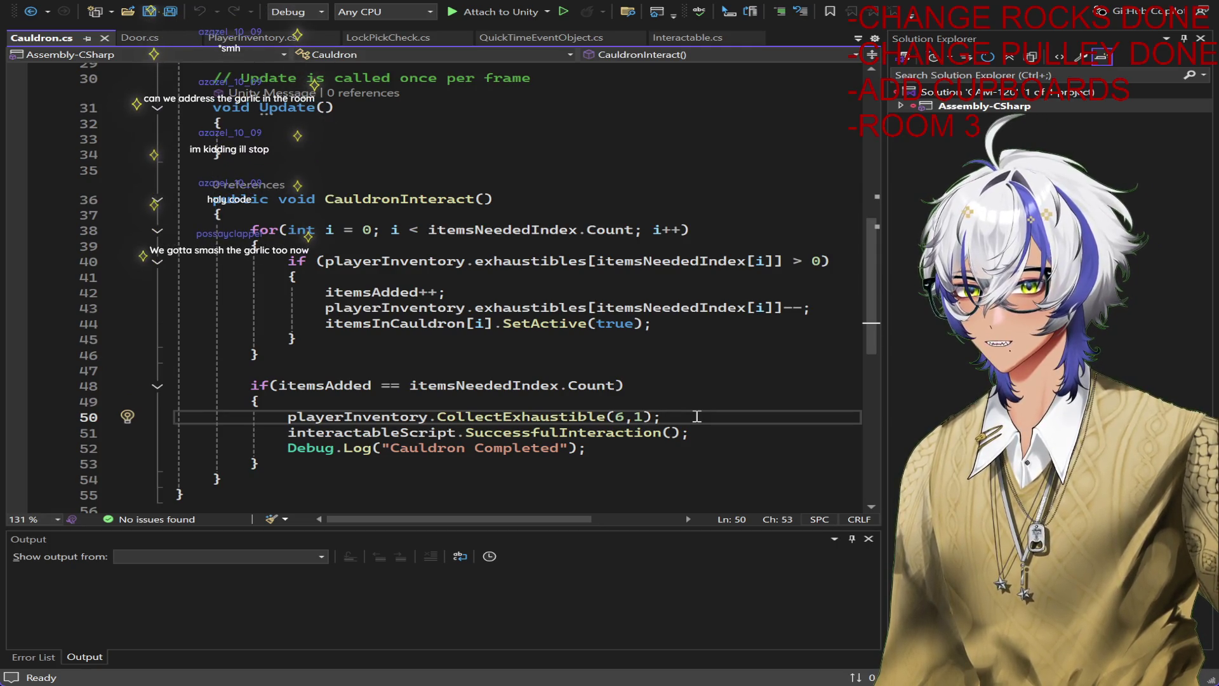
After line 50 of Cauldron.cs, write a for loop with counter j over itemsInCauldron.Count.
key("Return")
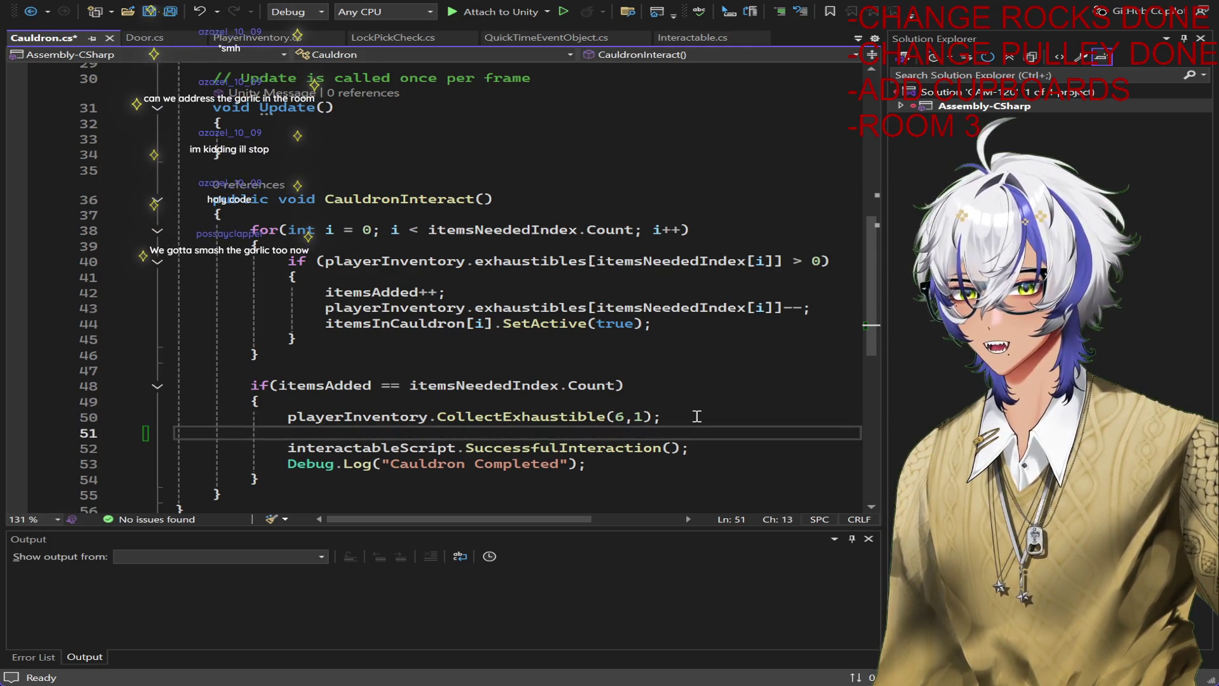
type("fori")
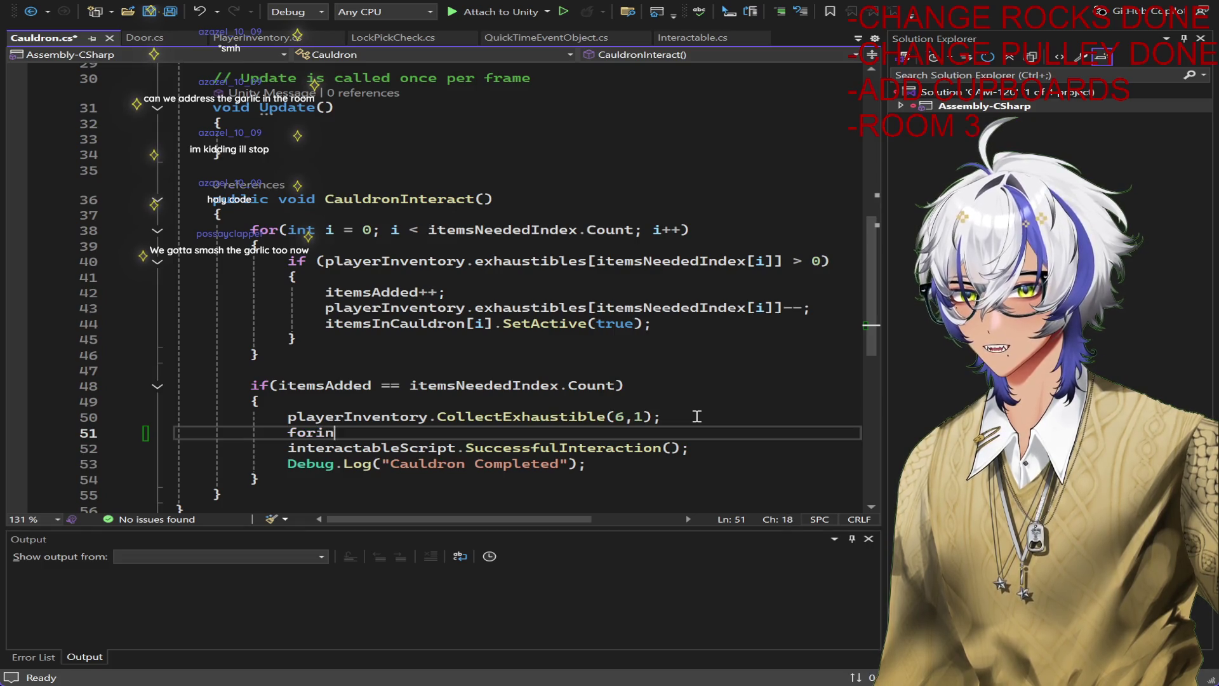
key("BackSpace")
type("(int")
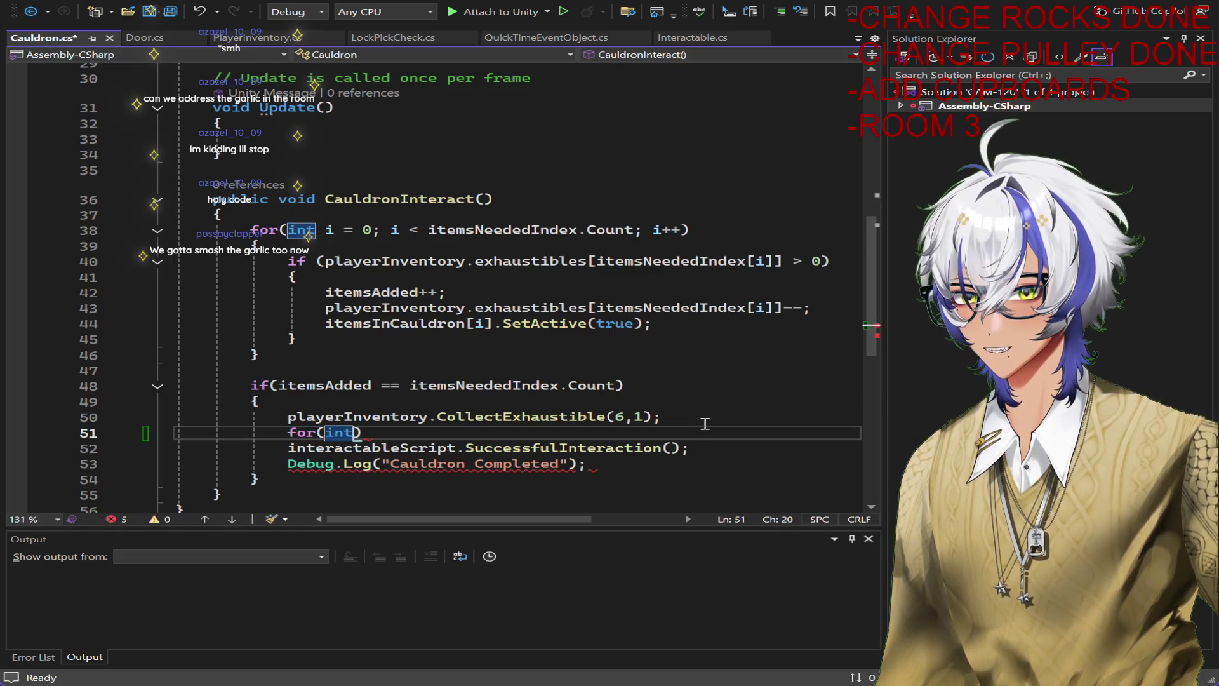
key("BackSpace")
key("BackSpace")
key("BackSpace")
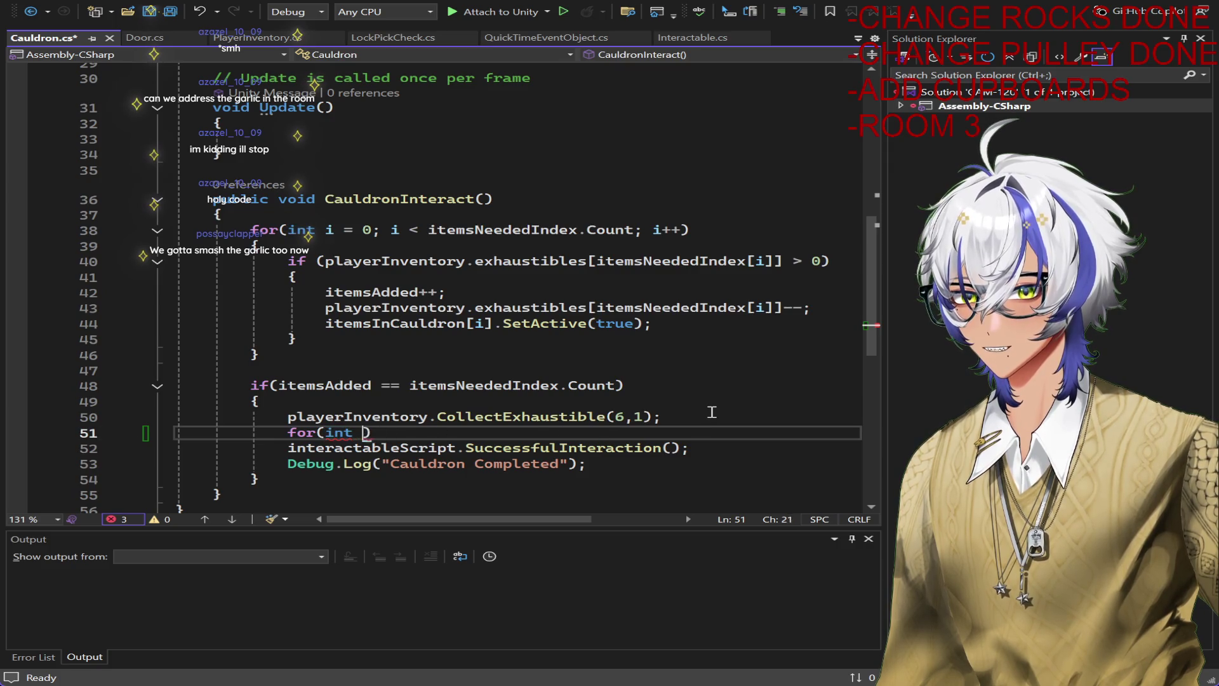
key("BackSpace")
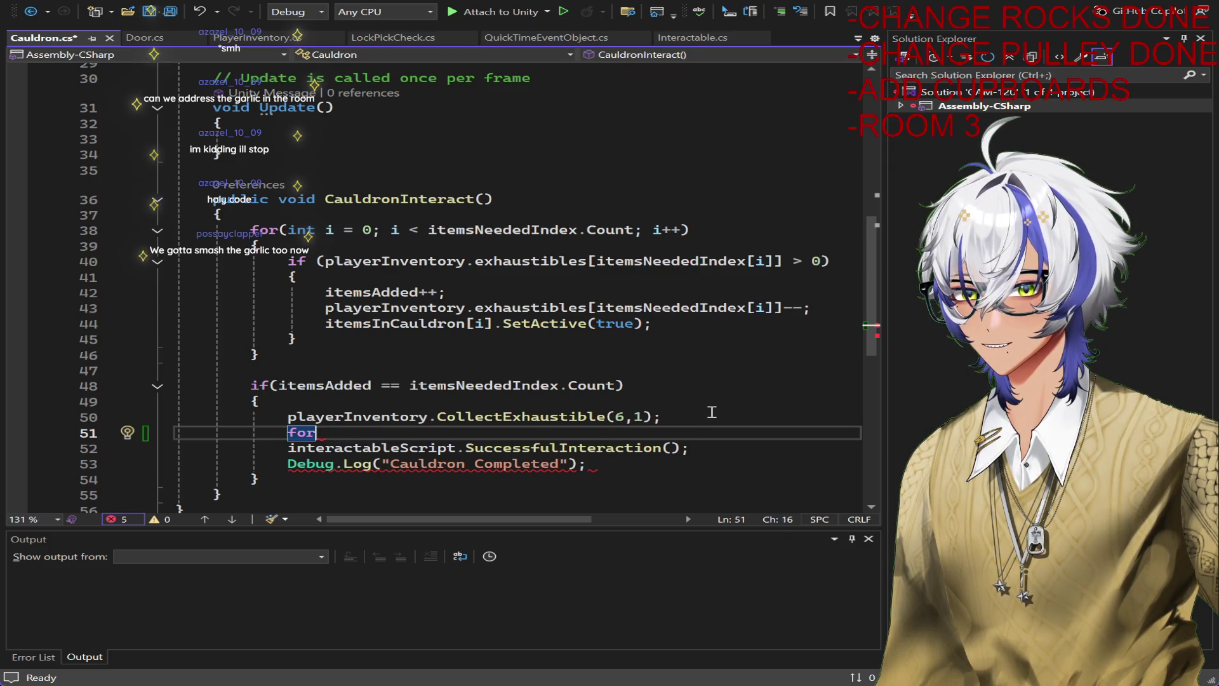
type("(int i")
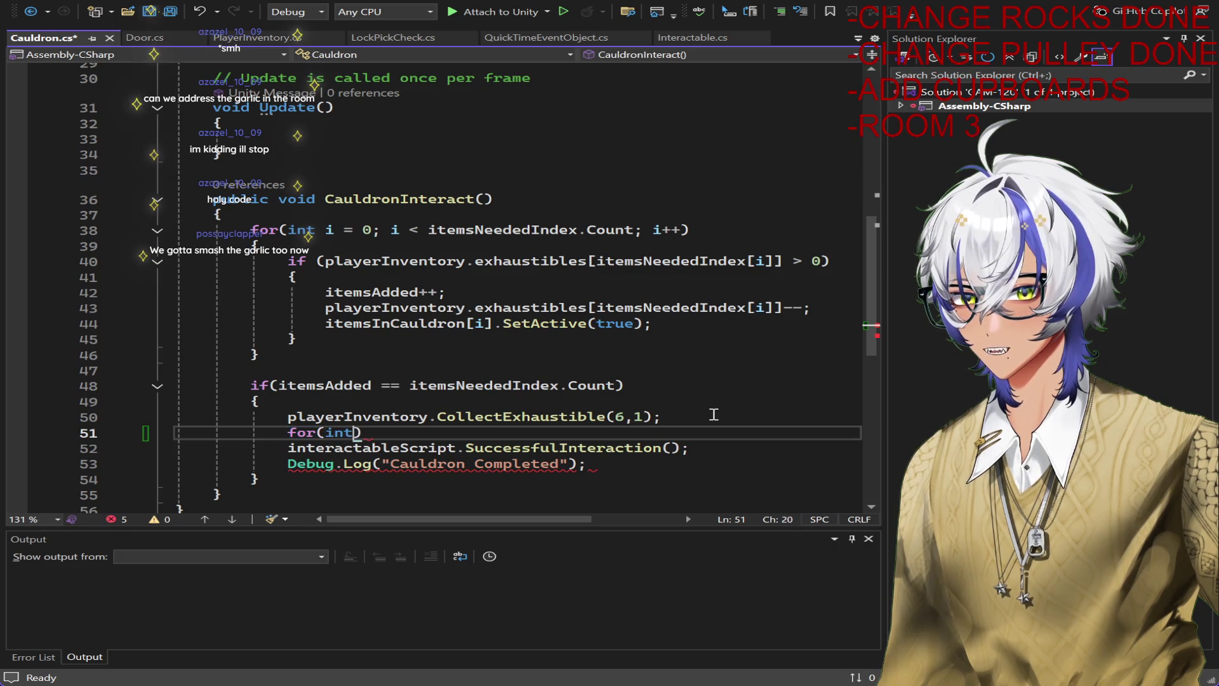
type(" = -")
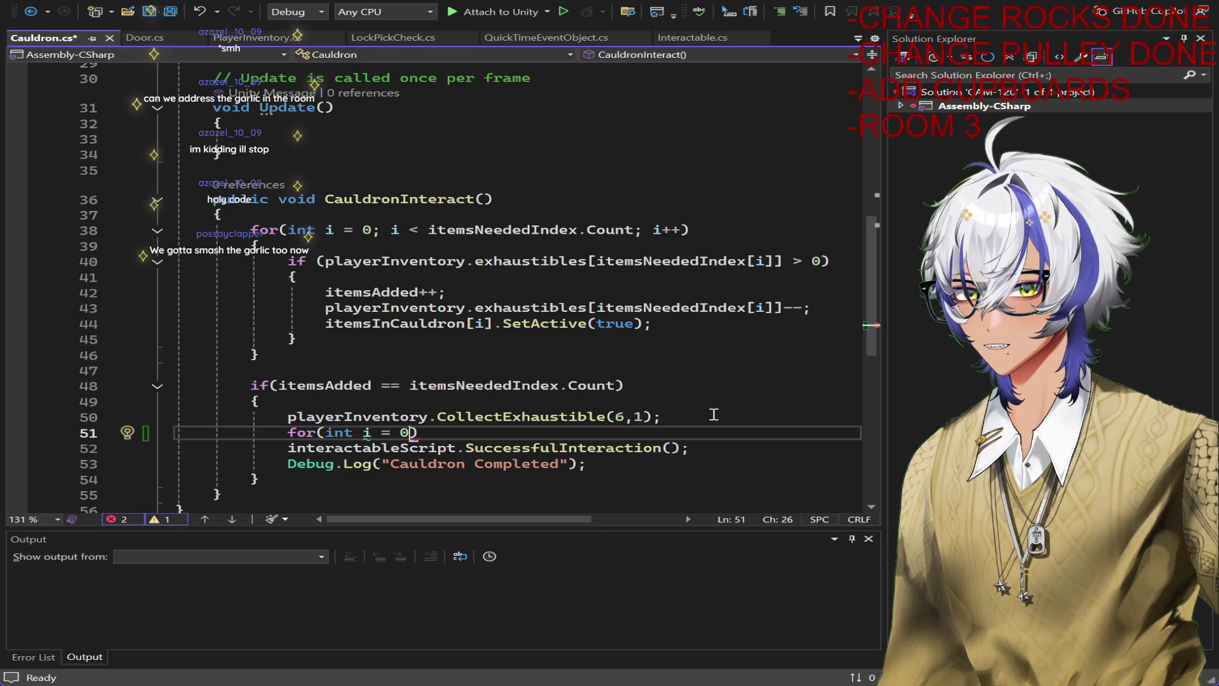
key("BackSpace")
key("BackSpace")
key("BackSpace")
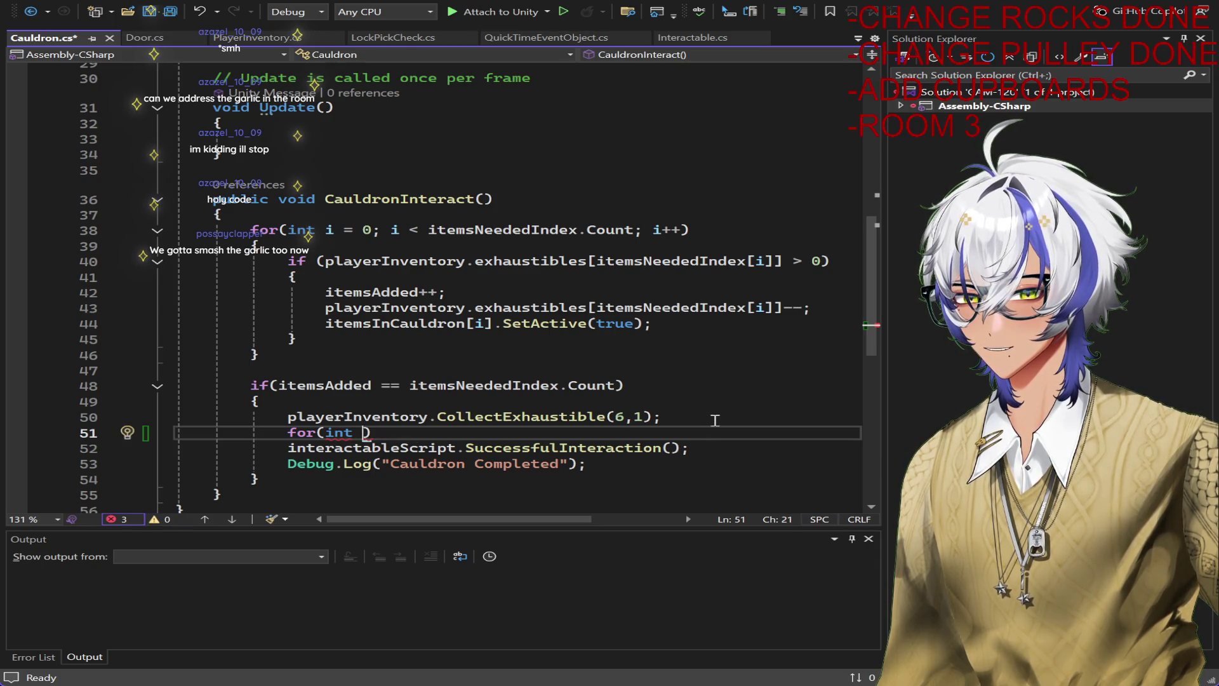
type("j")
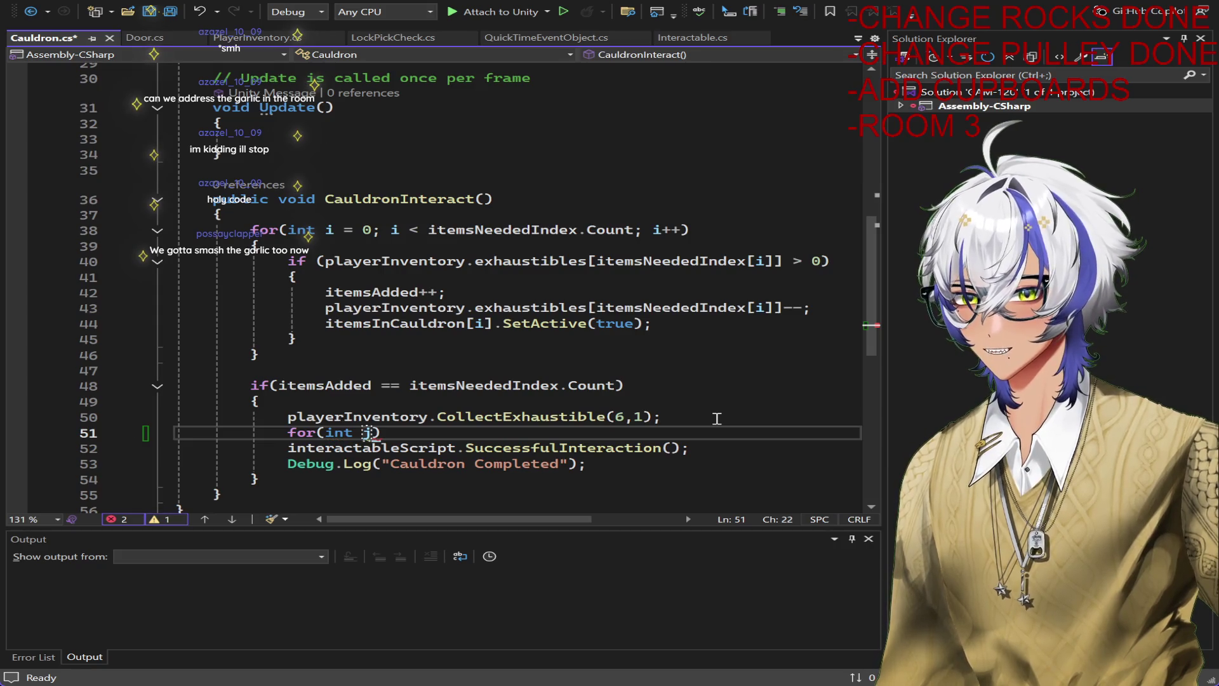
type(" = -")
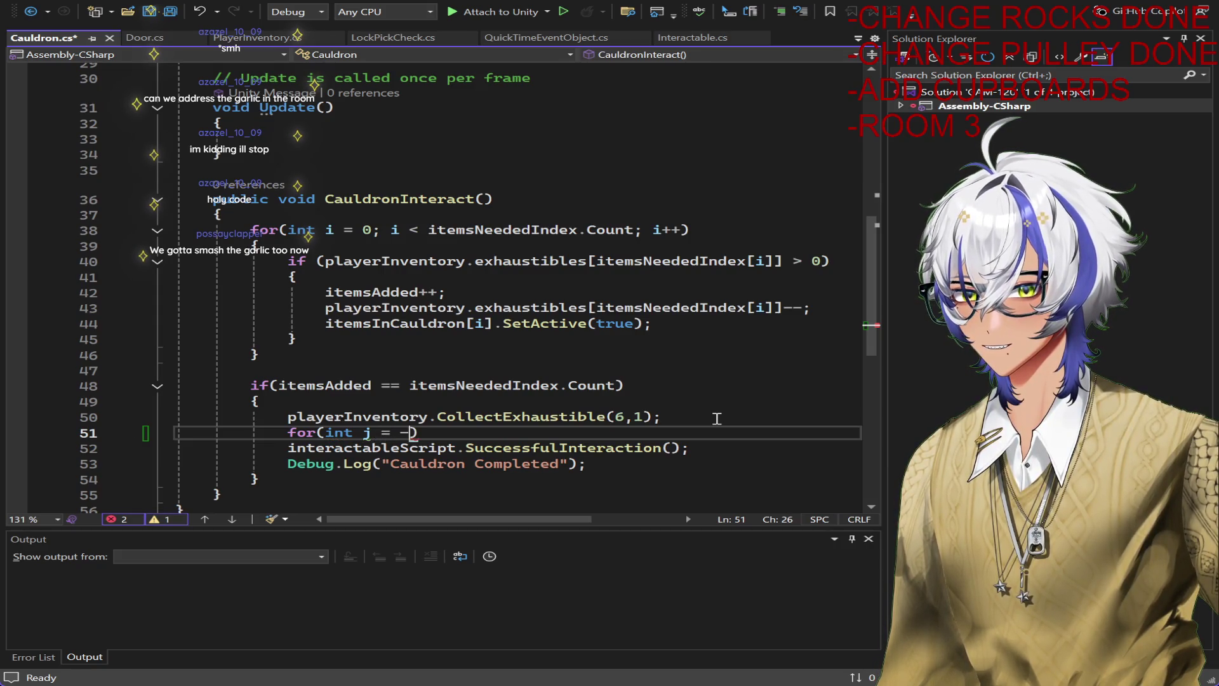
key("BackSpace")
key("BackSpace")
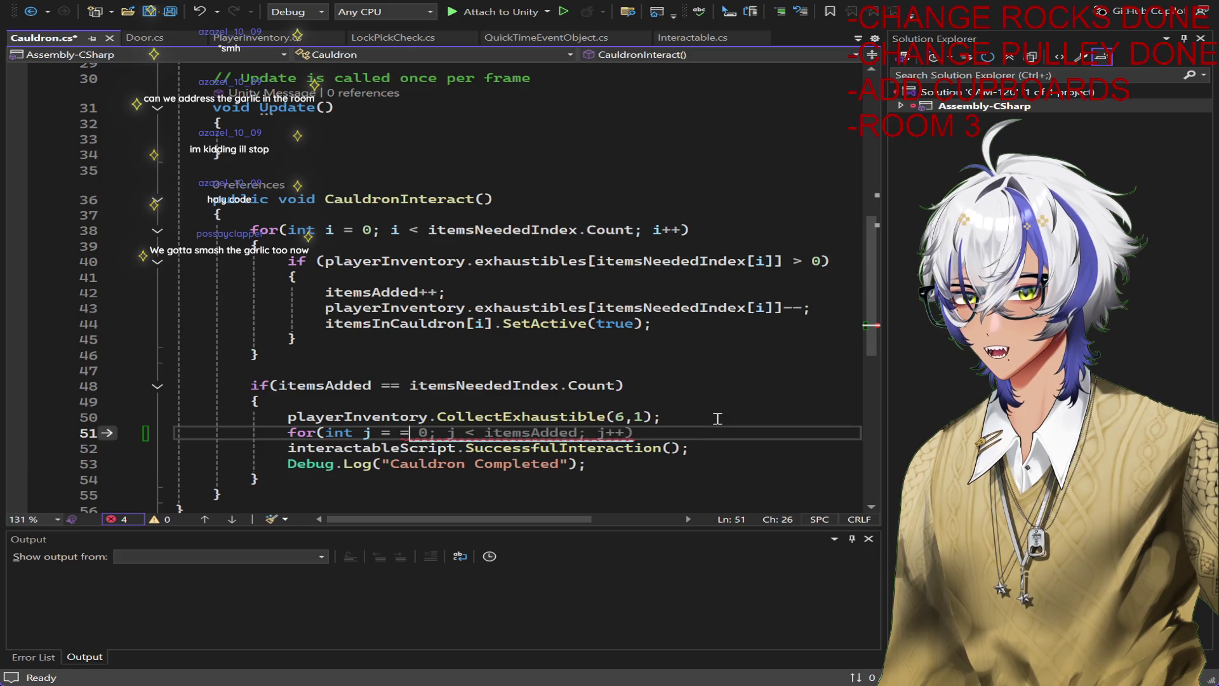
type("0")
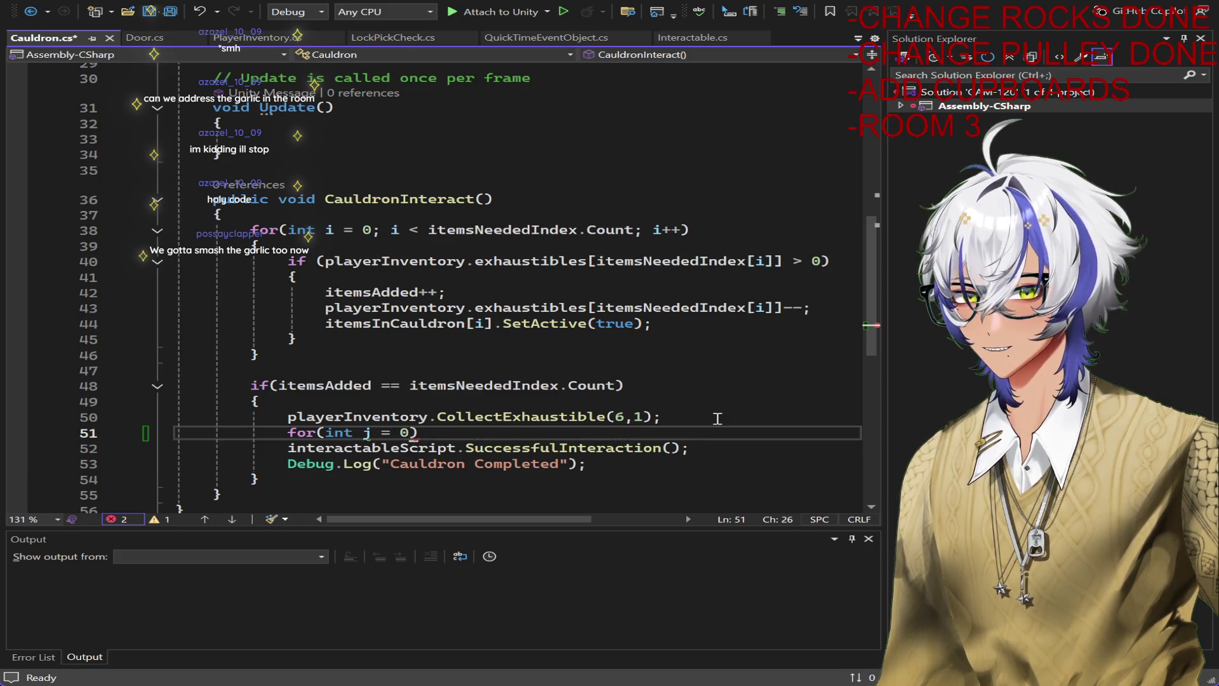
type("l")
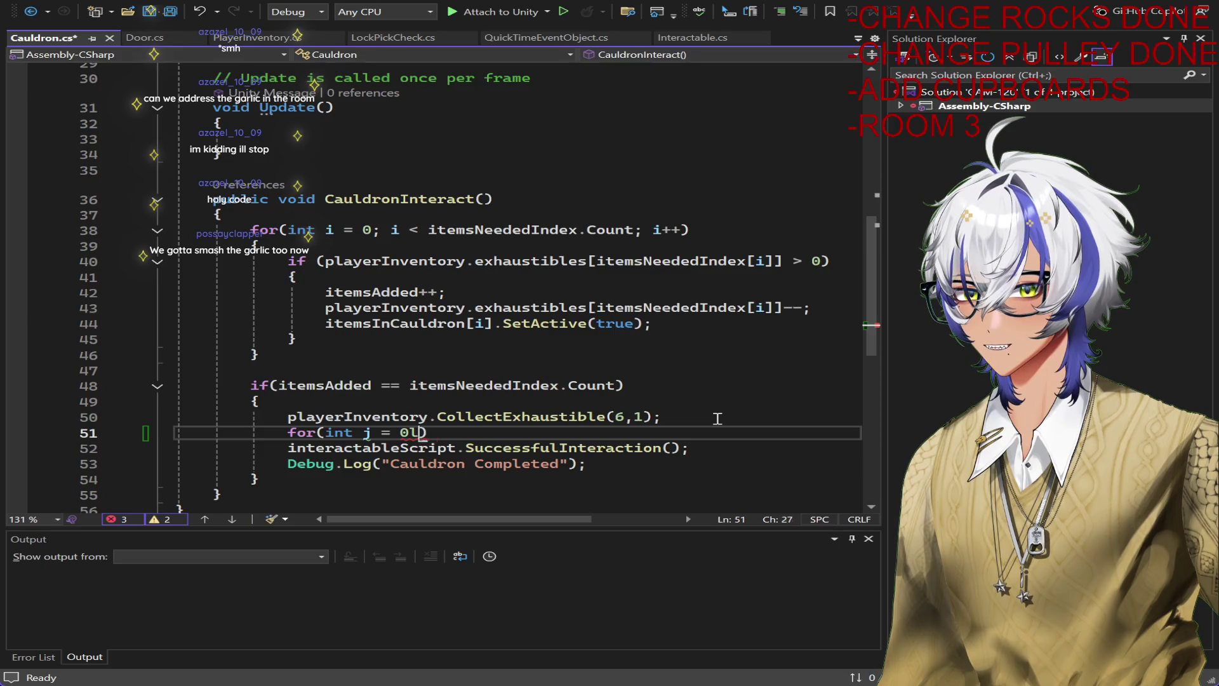
key("BackSpace")
type("; j")
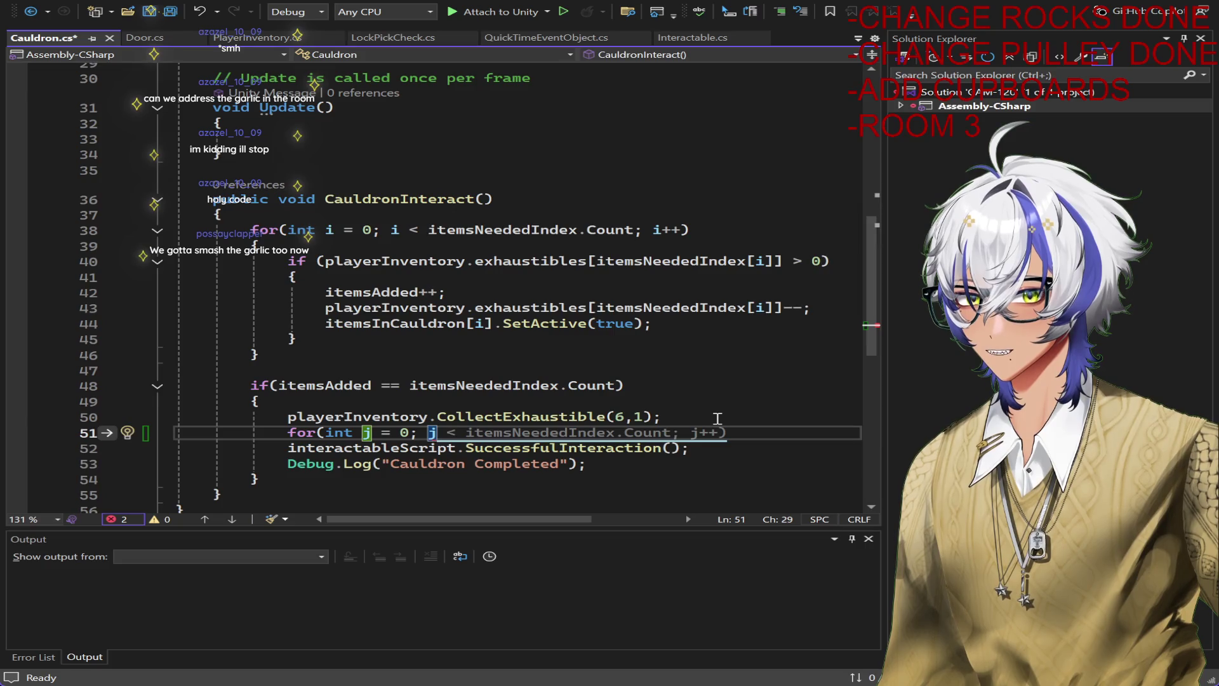
type("<")
type("itemsinca")
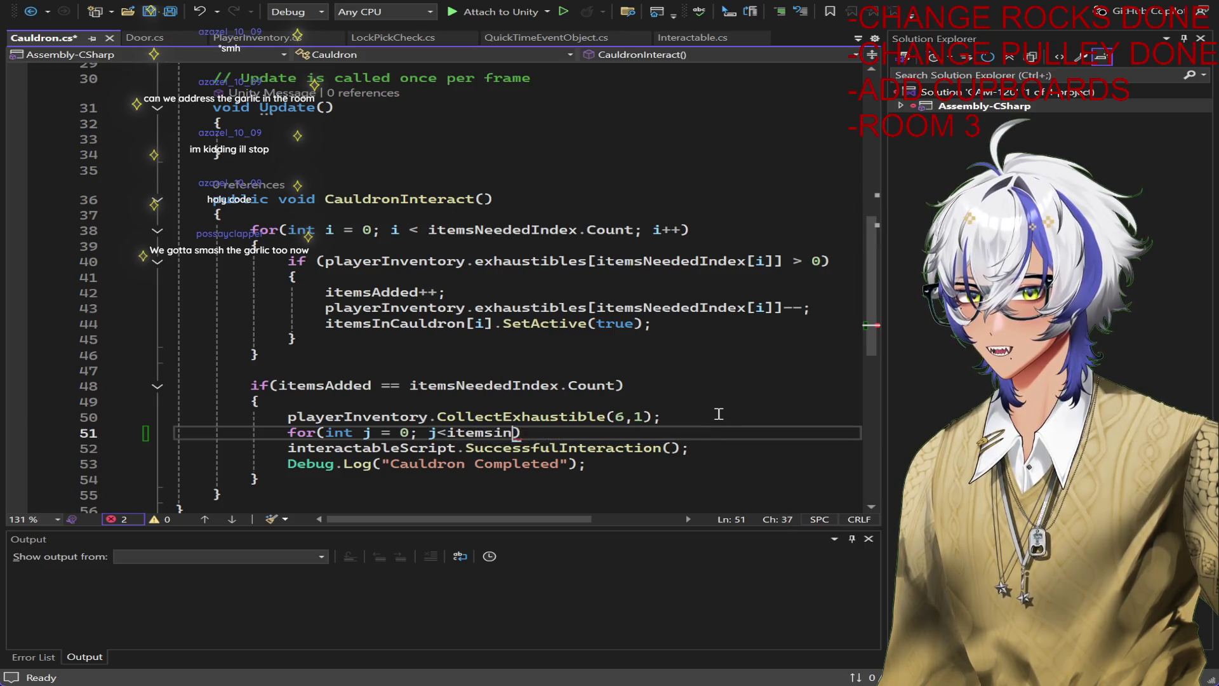
key("Tab")
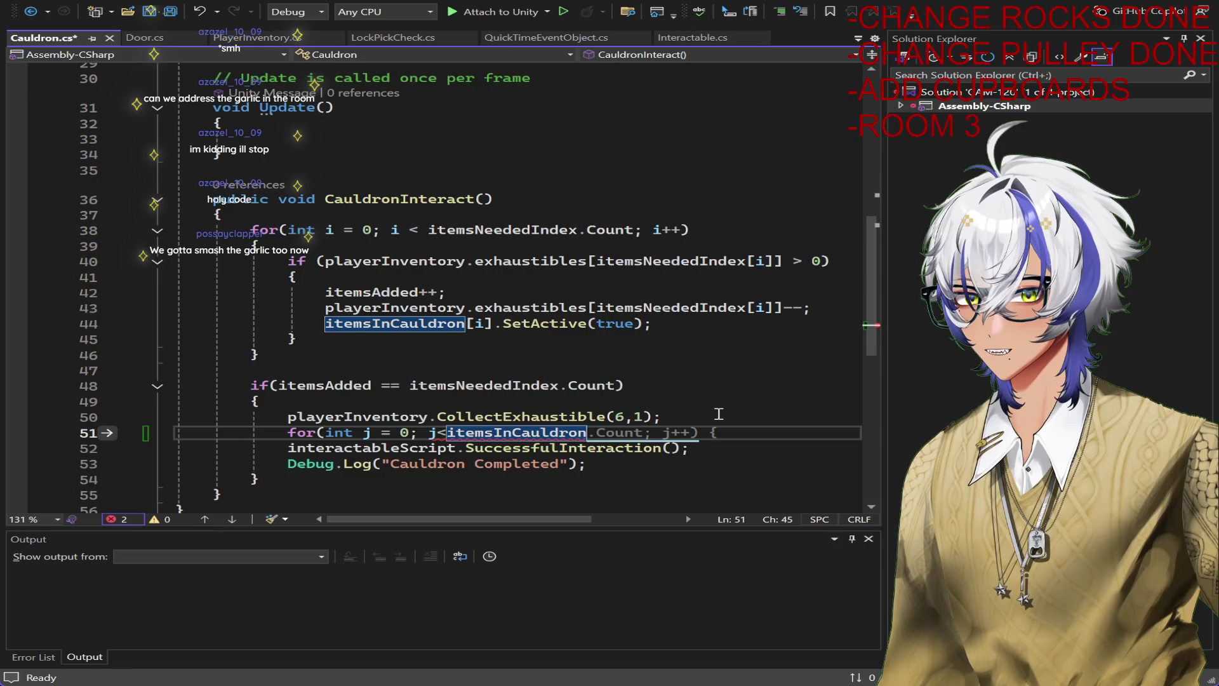
type(".Co")
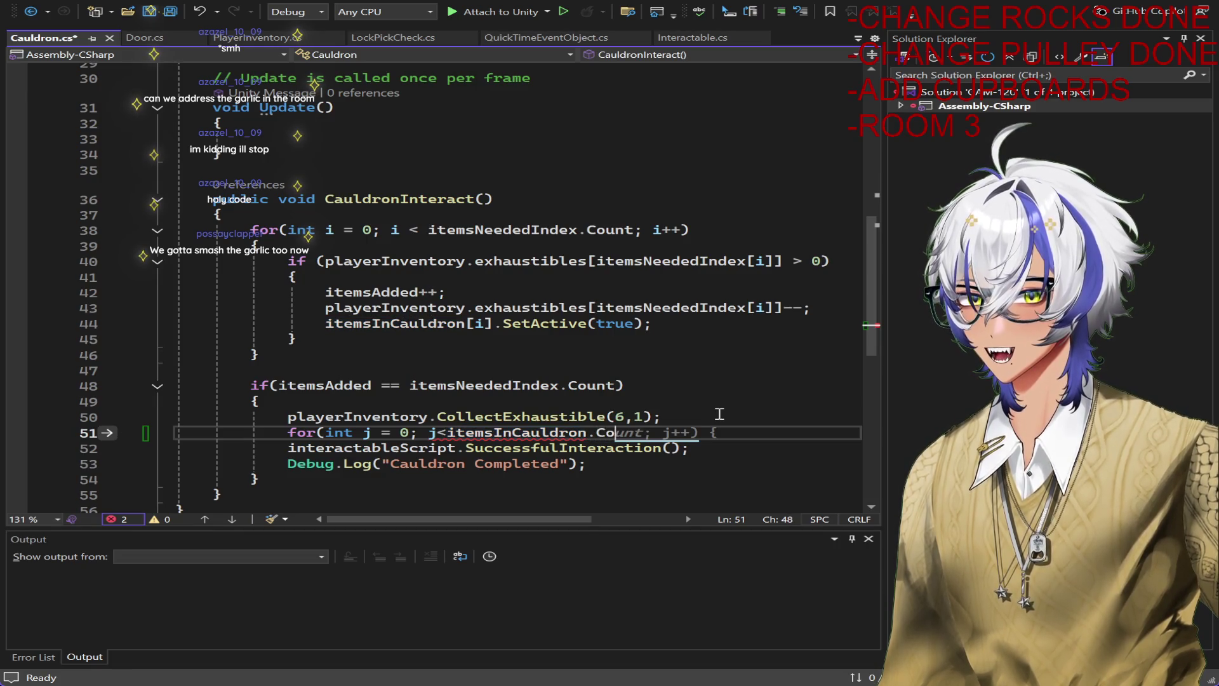
key("Tab")
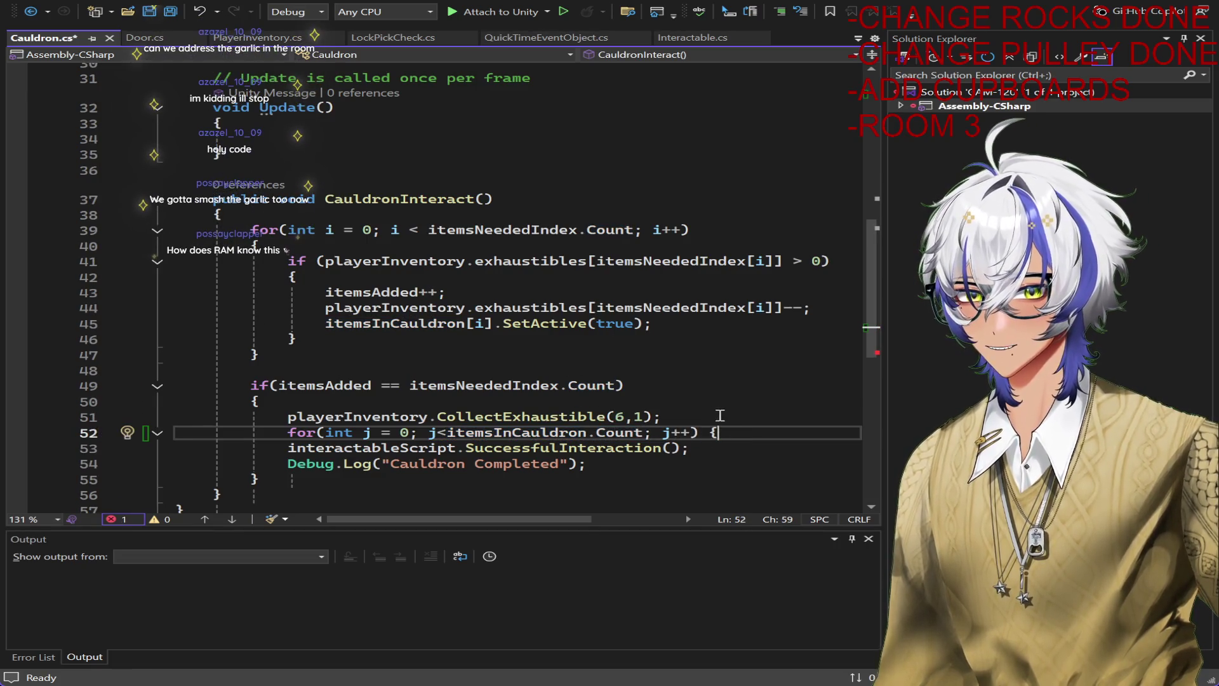
Put the loop's braces on their own lines, leaving an empty body, and save.
key("BackSpace")
key("Return")
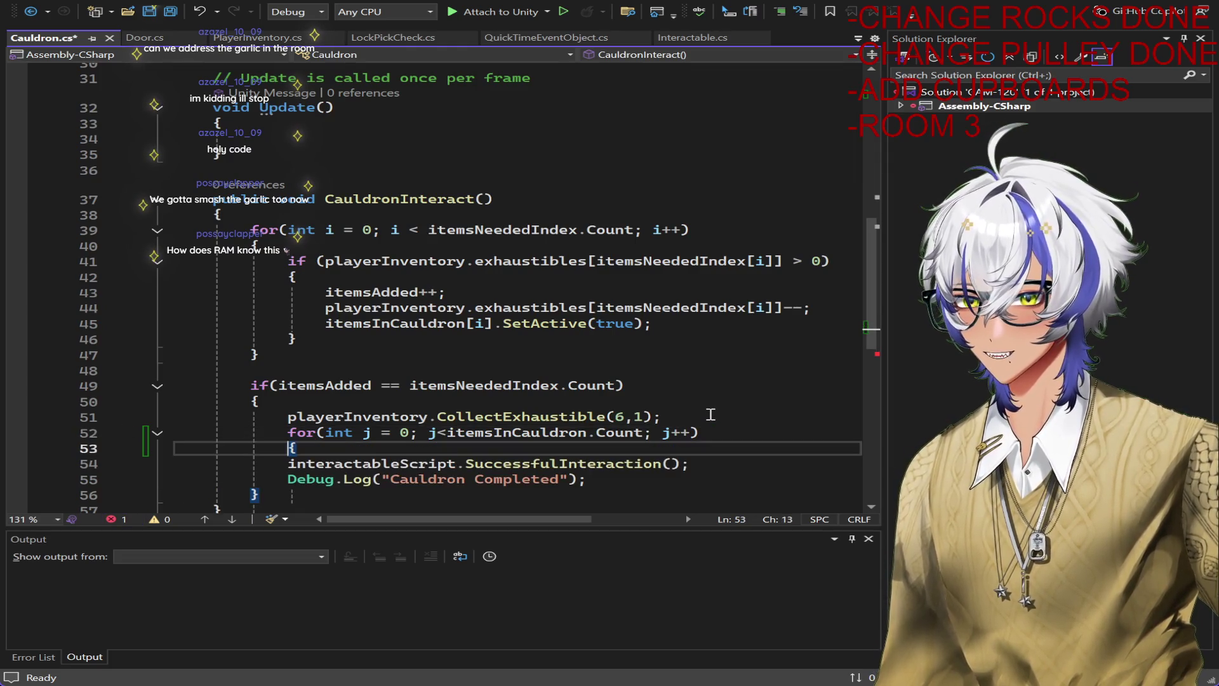
type("{")
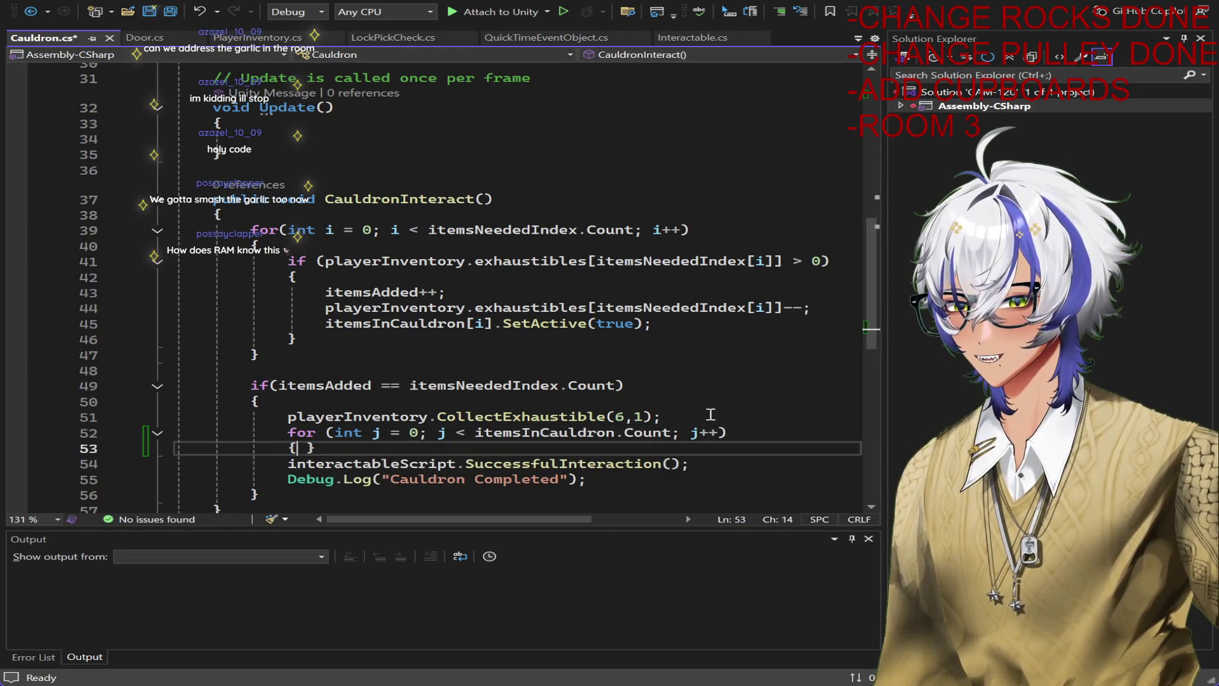
key("Return")
type("}")
key("Left")
key("Return")
key("ctrl+s")
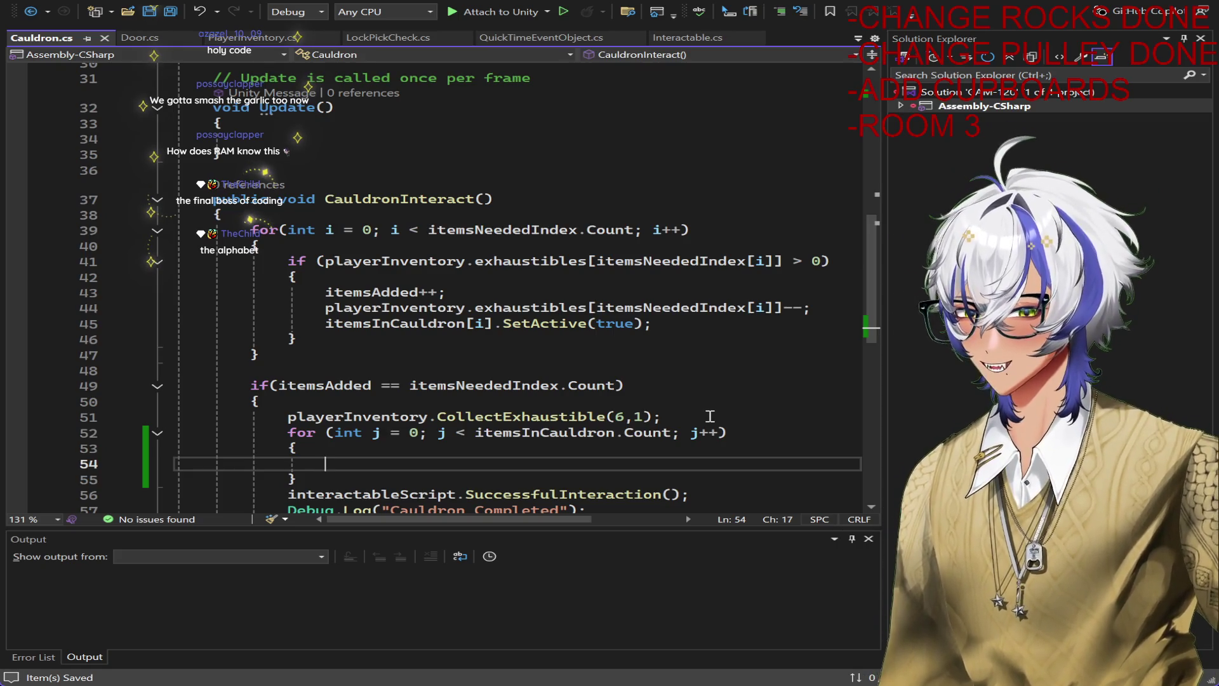
scroll(668, 398, "down", 3)
scroll(667, 398, "up", 2)
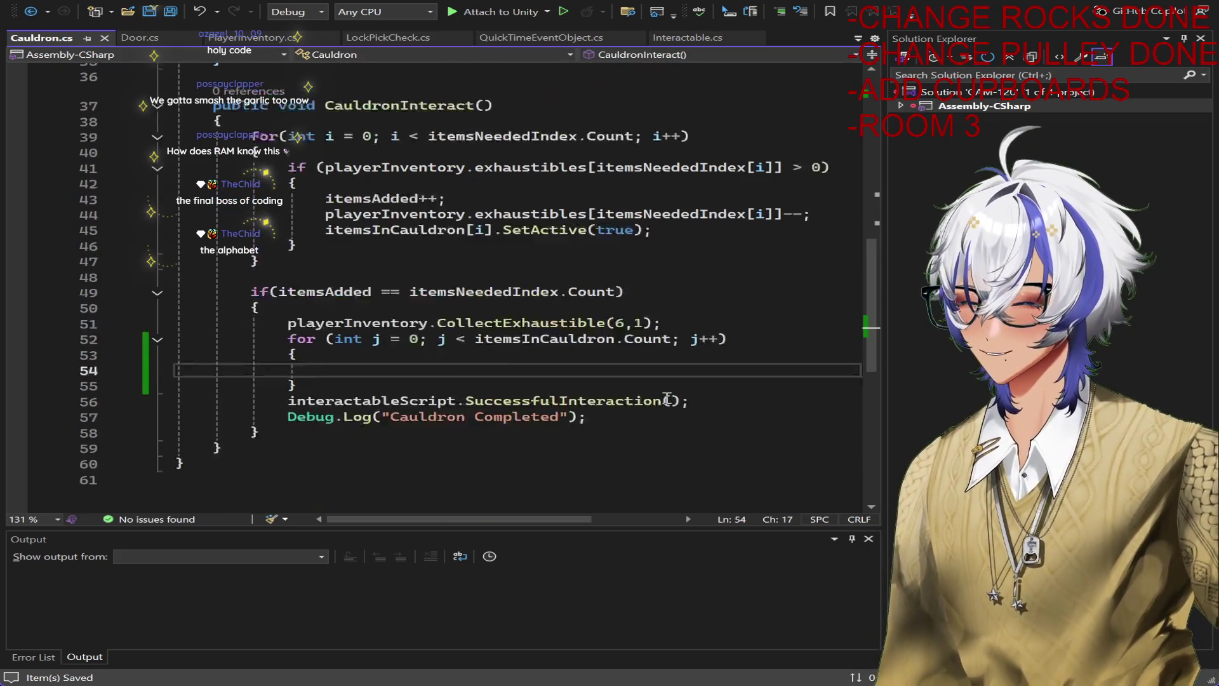
Fill the loop body with itemsInCauldron[j].SetActive(false), save, and return to Unity.
type("itemsInCauldron")
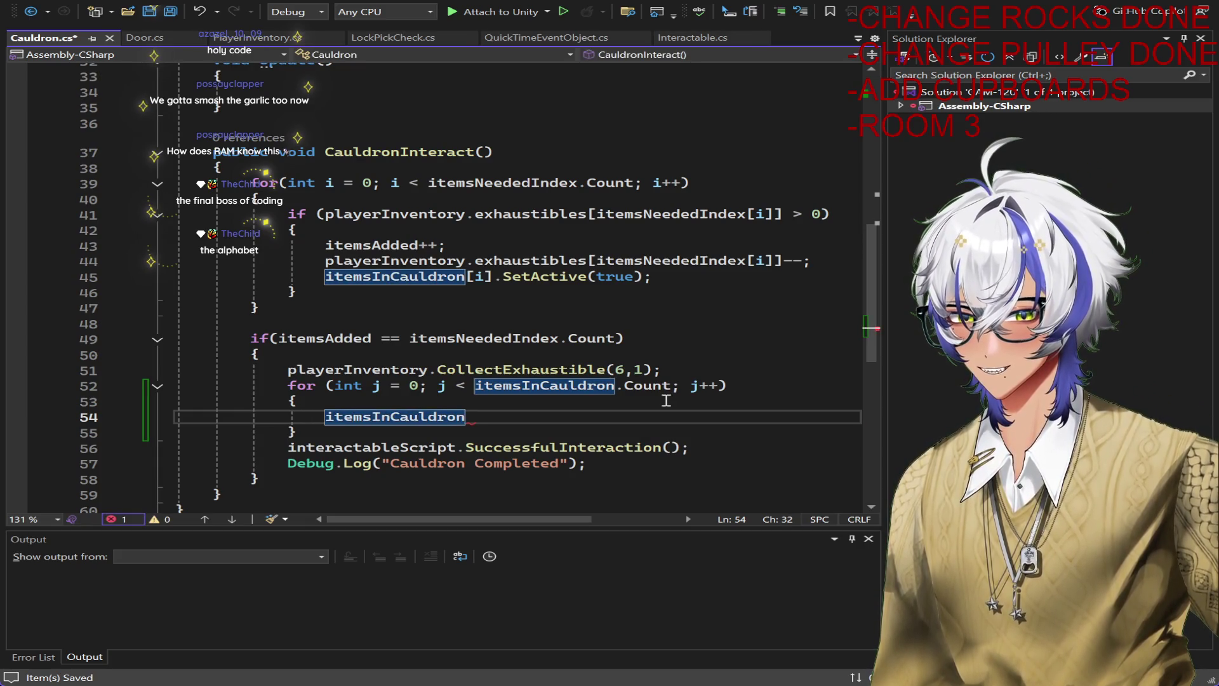
type(".")
key("BackSpace")
type("[")
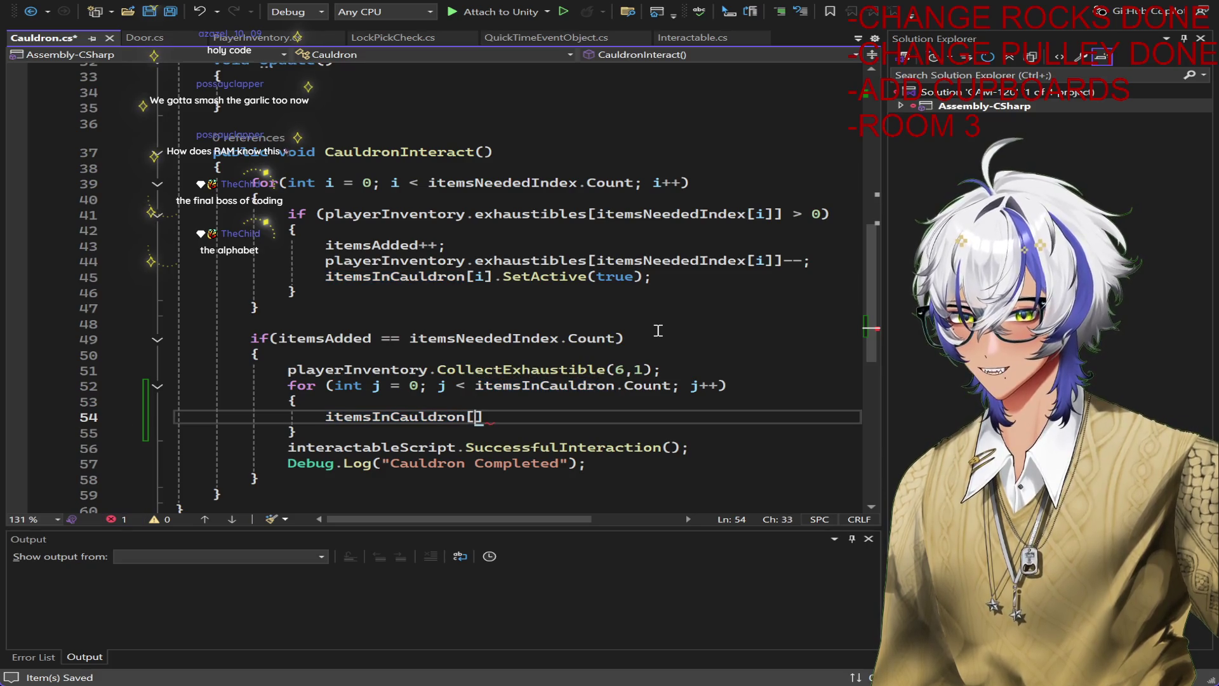
type("j].ser")
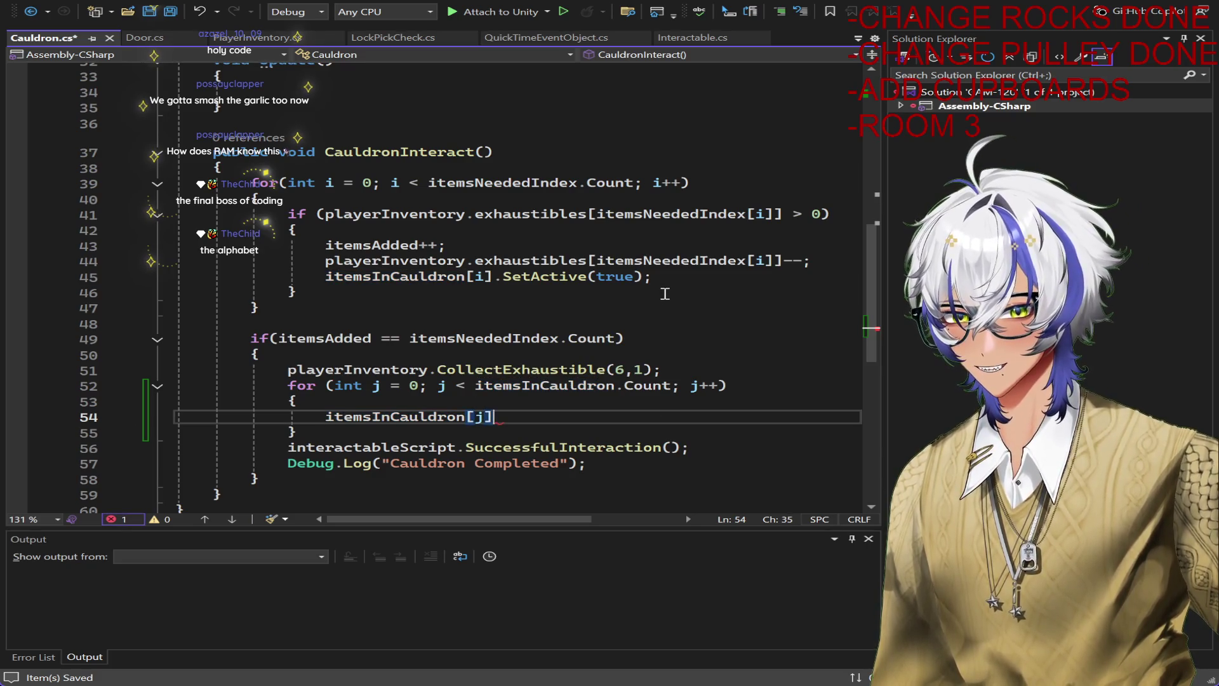
key("Tab")
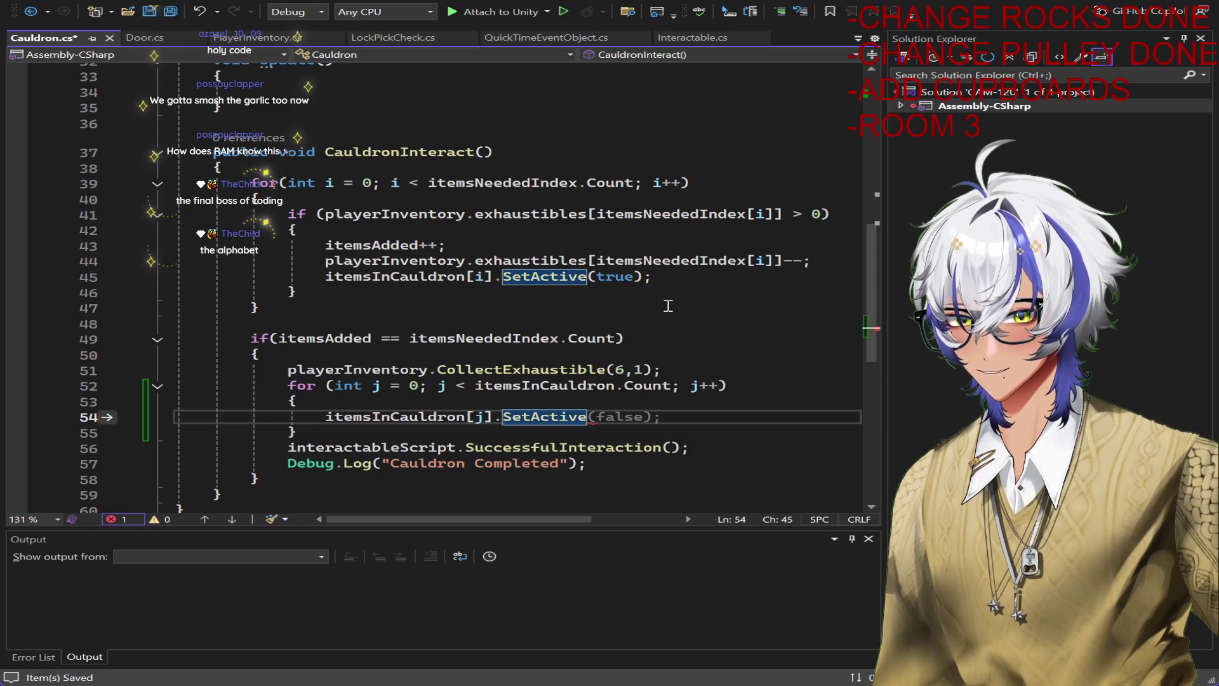
key("BackSpace")
type("(false);")
key("ctrl+s")
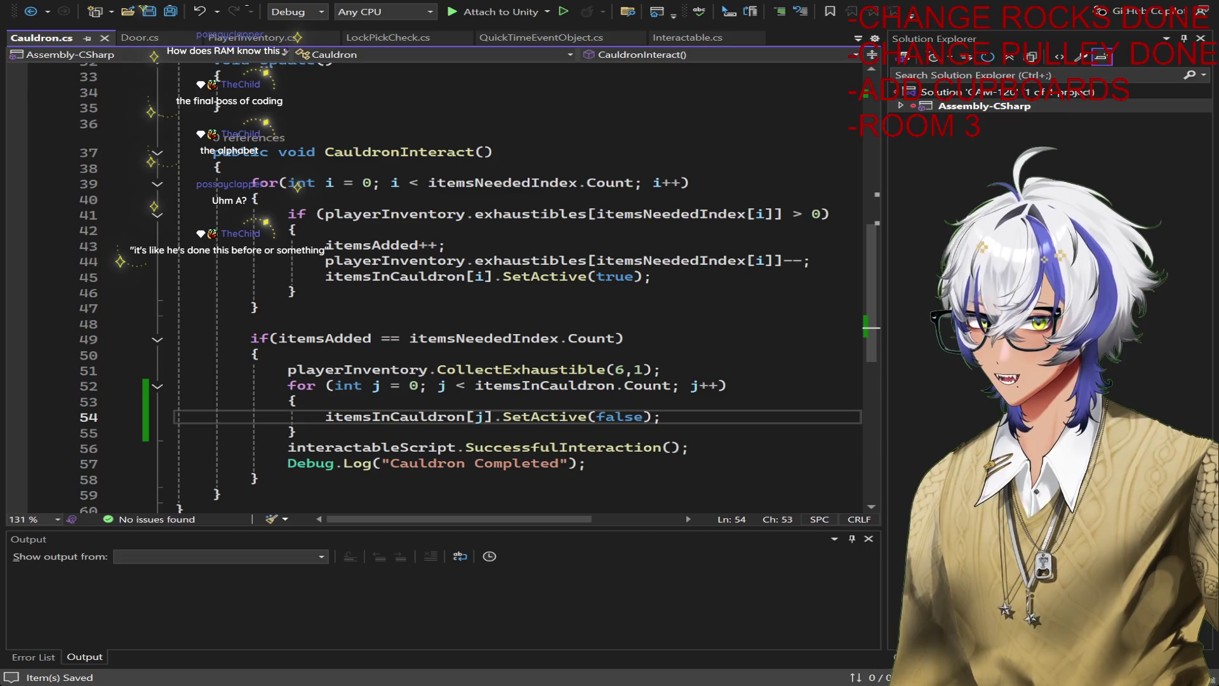
key("alt+Tab")
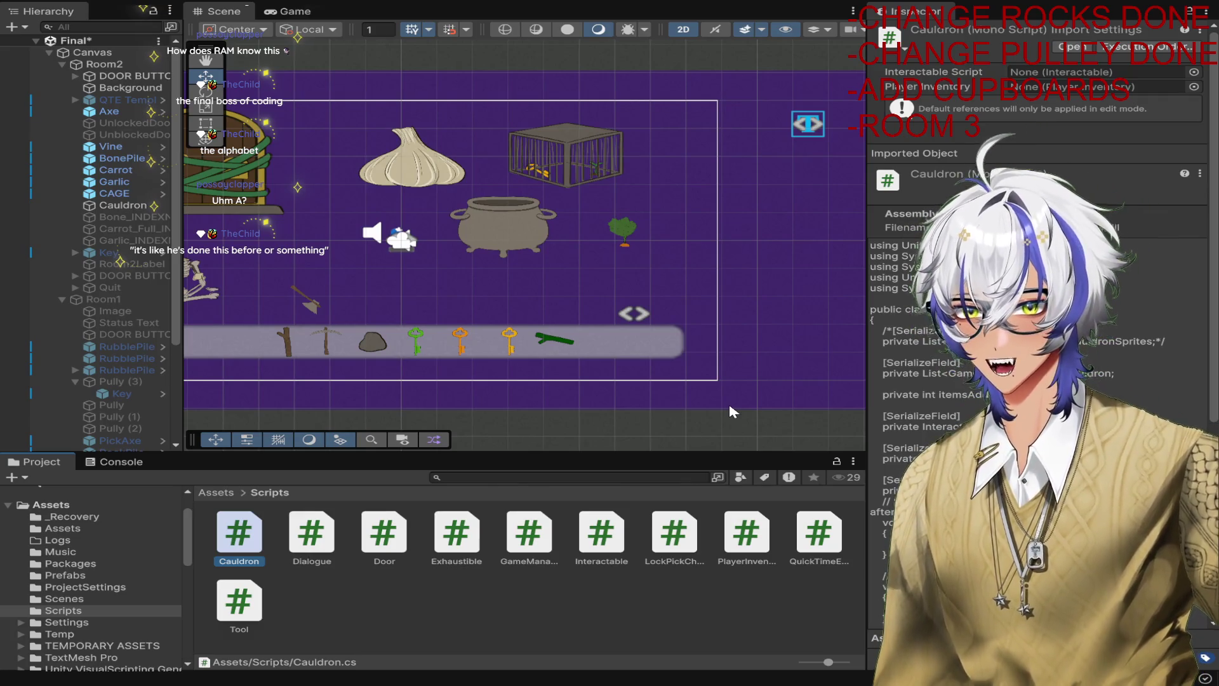
Move the Key entry in the Hierarchy directly under CAGE.
left_click(591, 150)
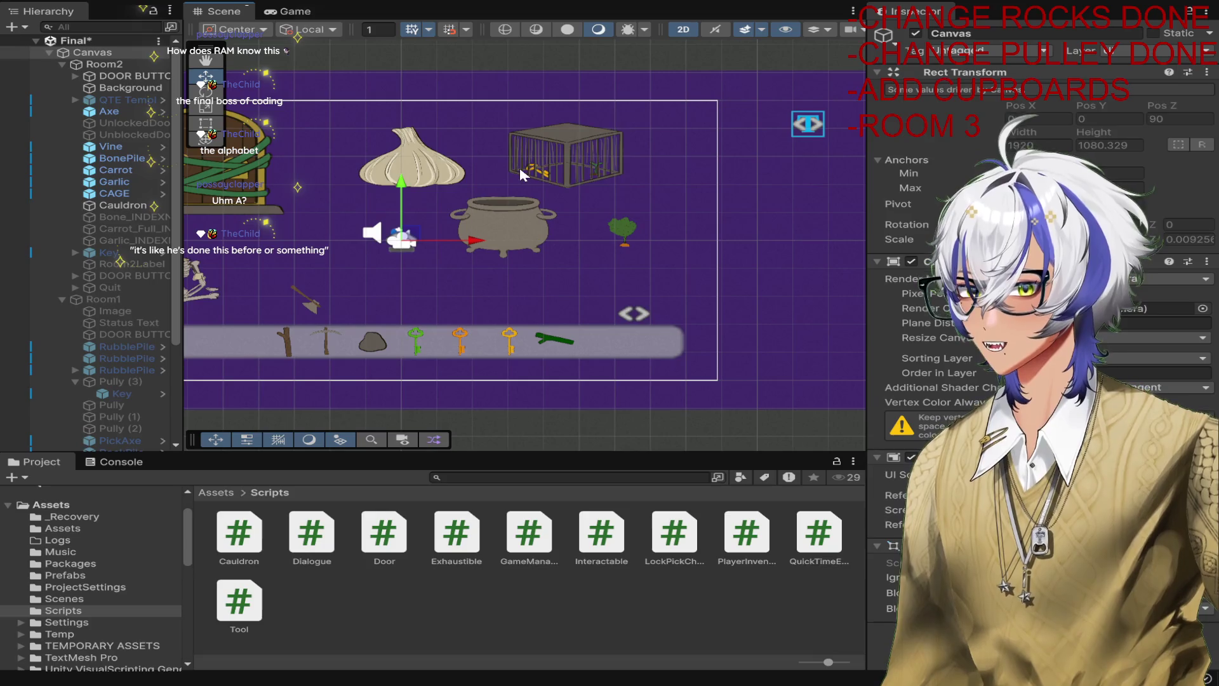
left_click(523, 175)
key("f")
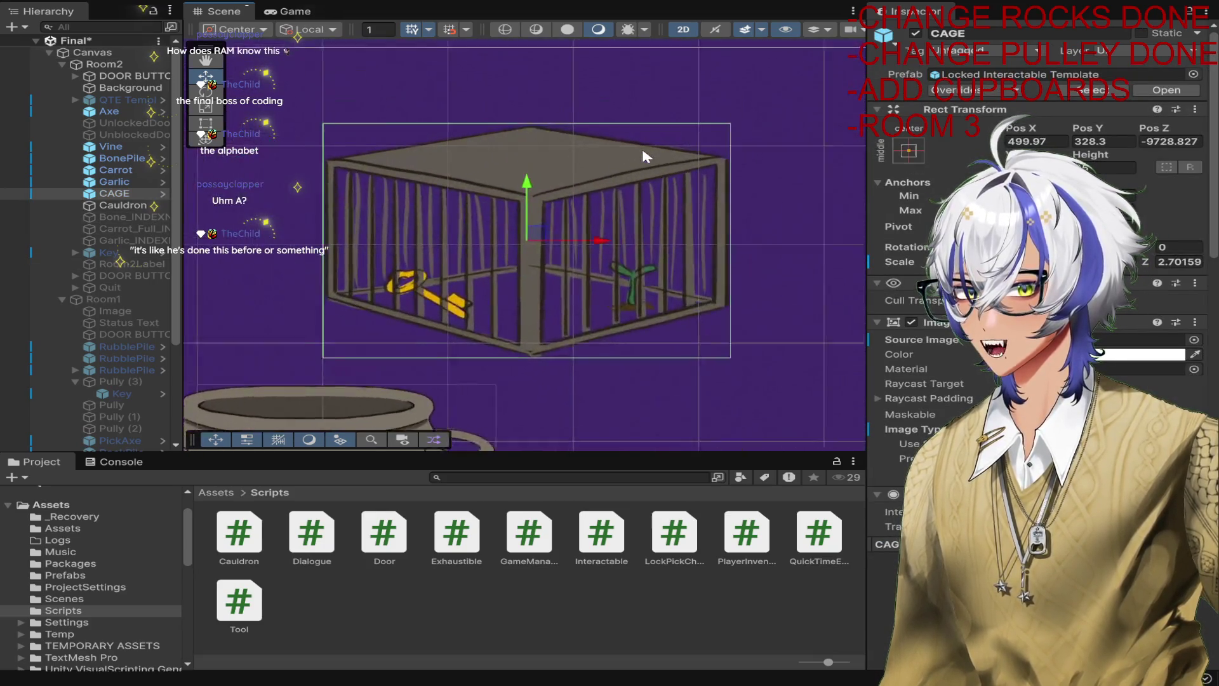
scroll(876, 311, "down", 10)
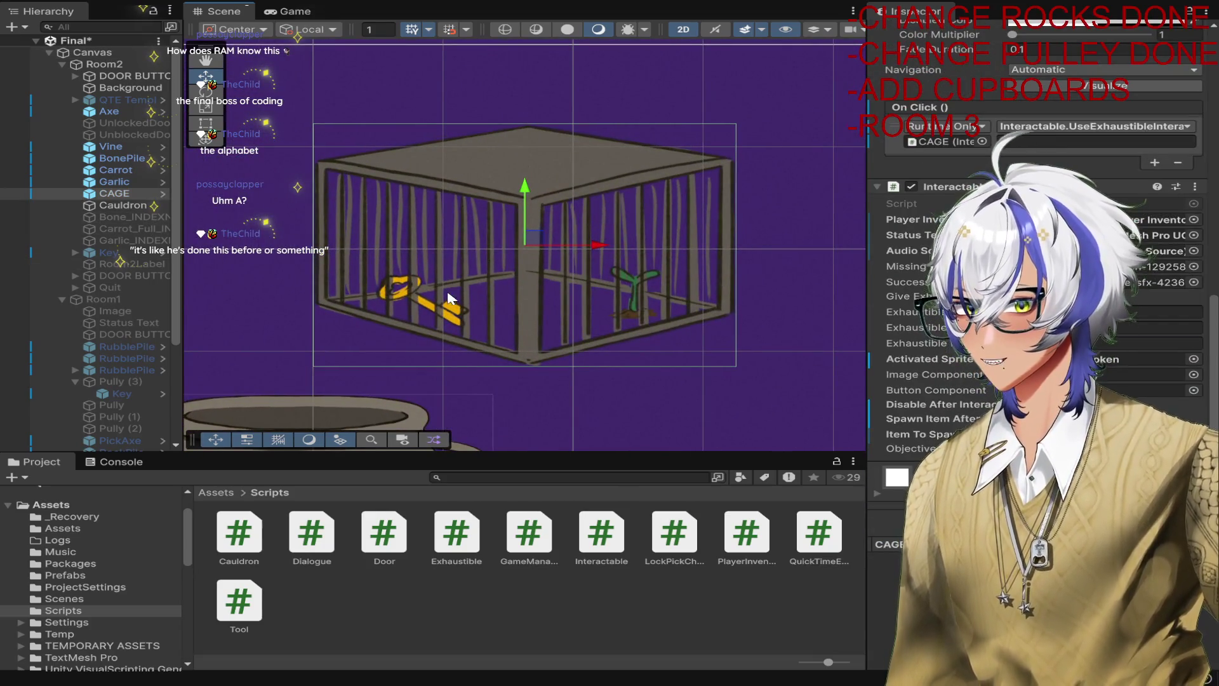
left_click(110, 252)
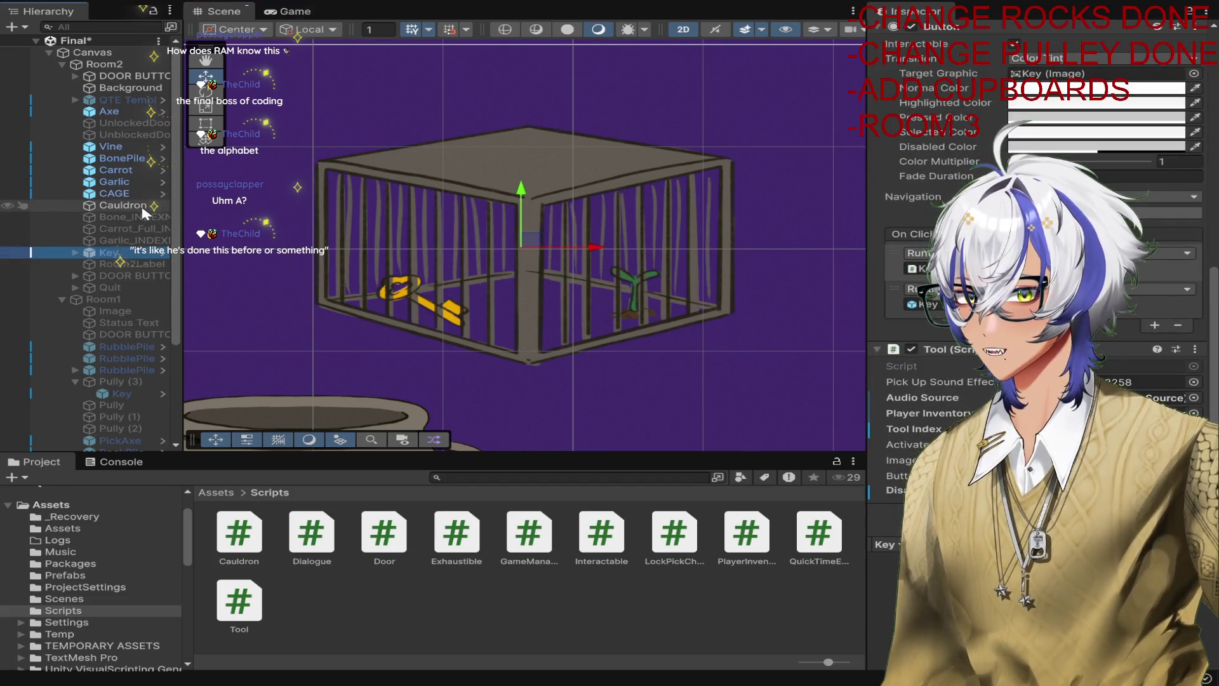
left_click(124, 193, "ctrl")
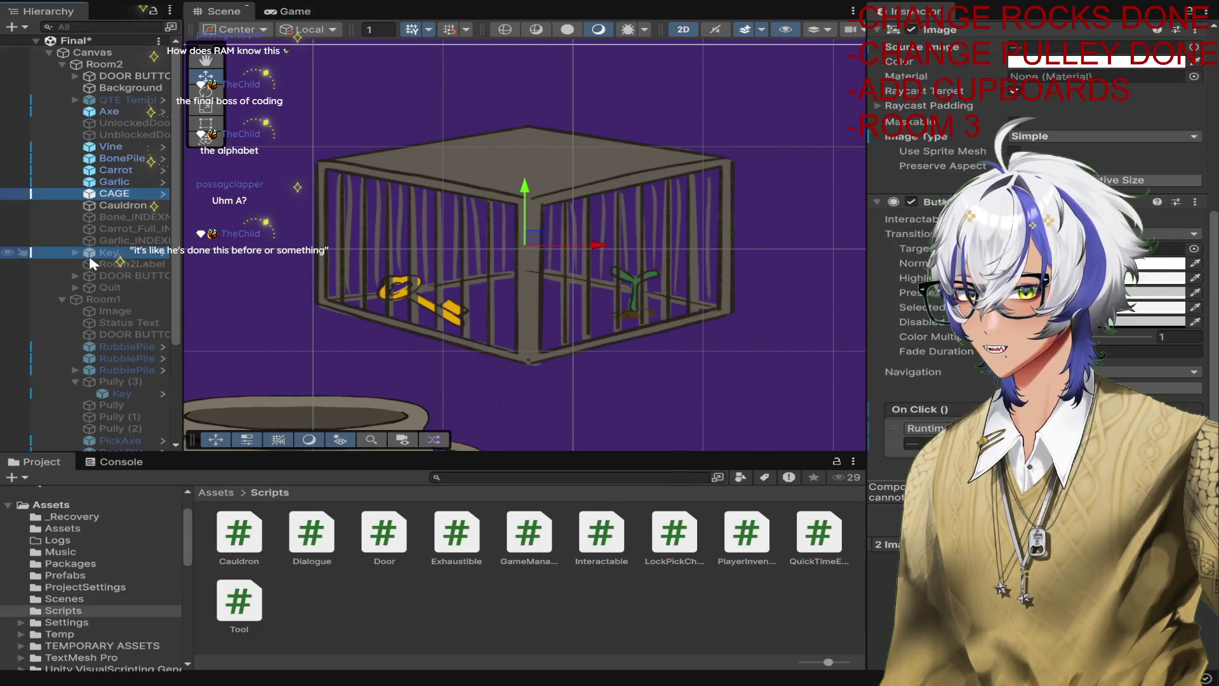
left_click_drag(108, 259, 117, 204)
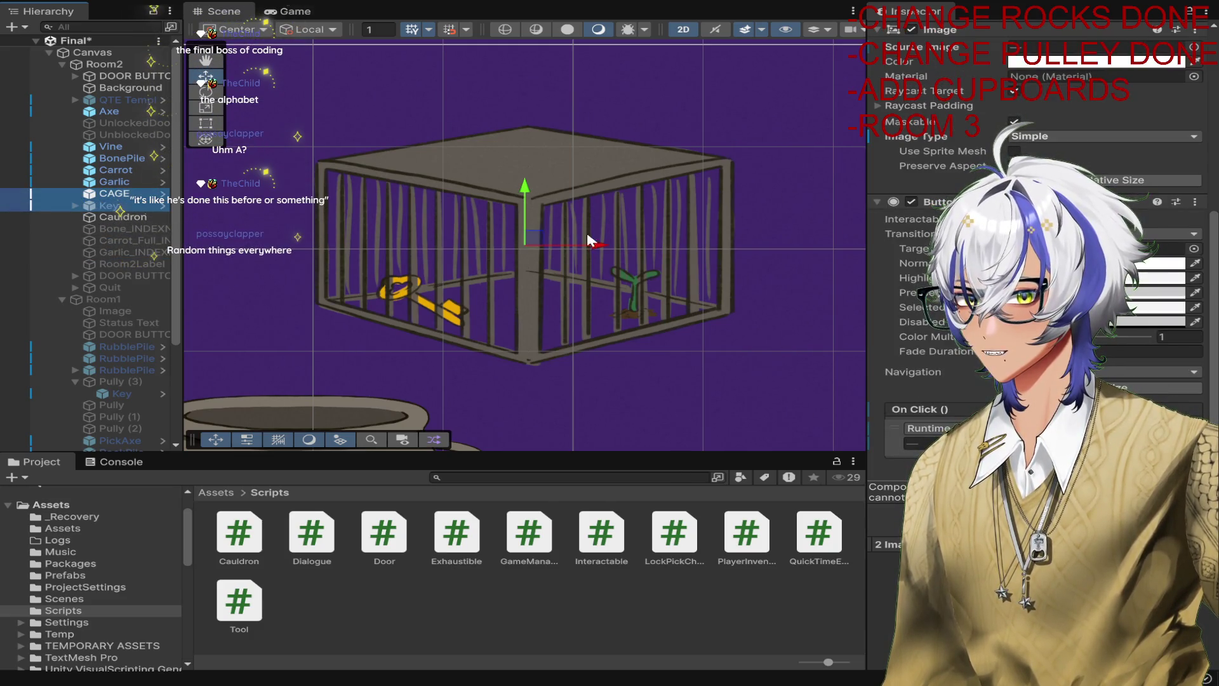
Slide the cage further right and the garlic up-left in the Scene view.
scroll(626, 248, "down", 2)
scroll(635, 248, "down", 3)
left_click_drag(649, 245, 752, 245)
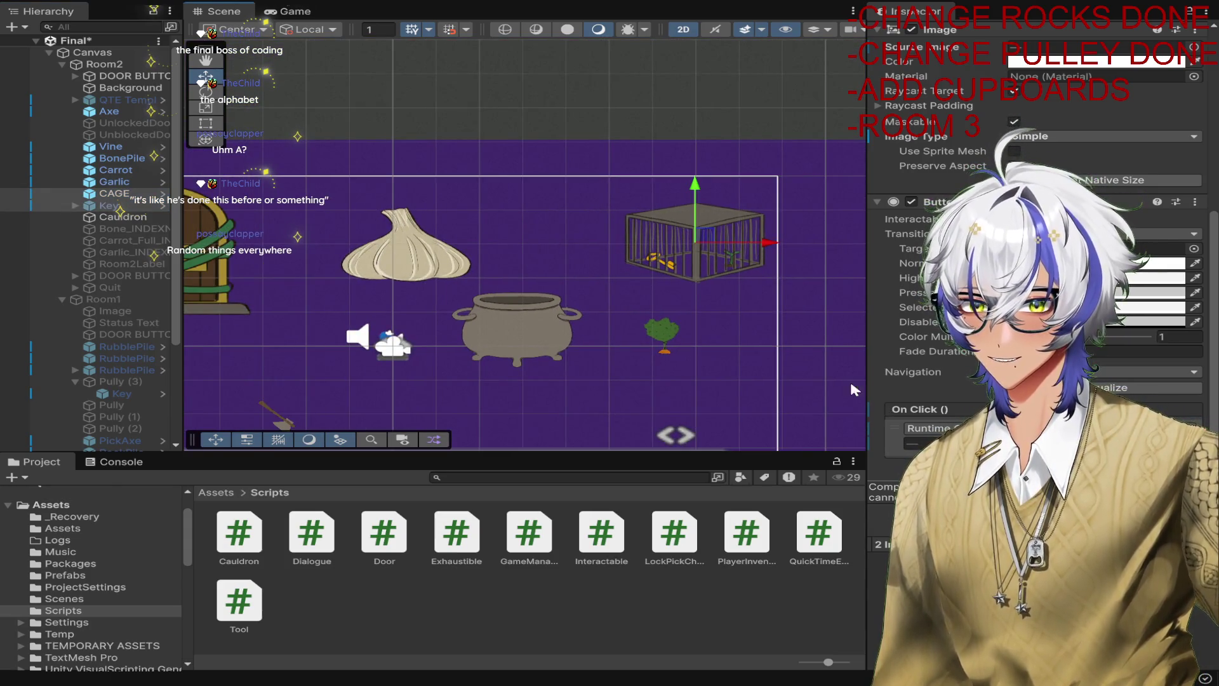
left_click(402, 250)
left_click_drag(428, 240, 370, 227)
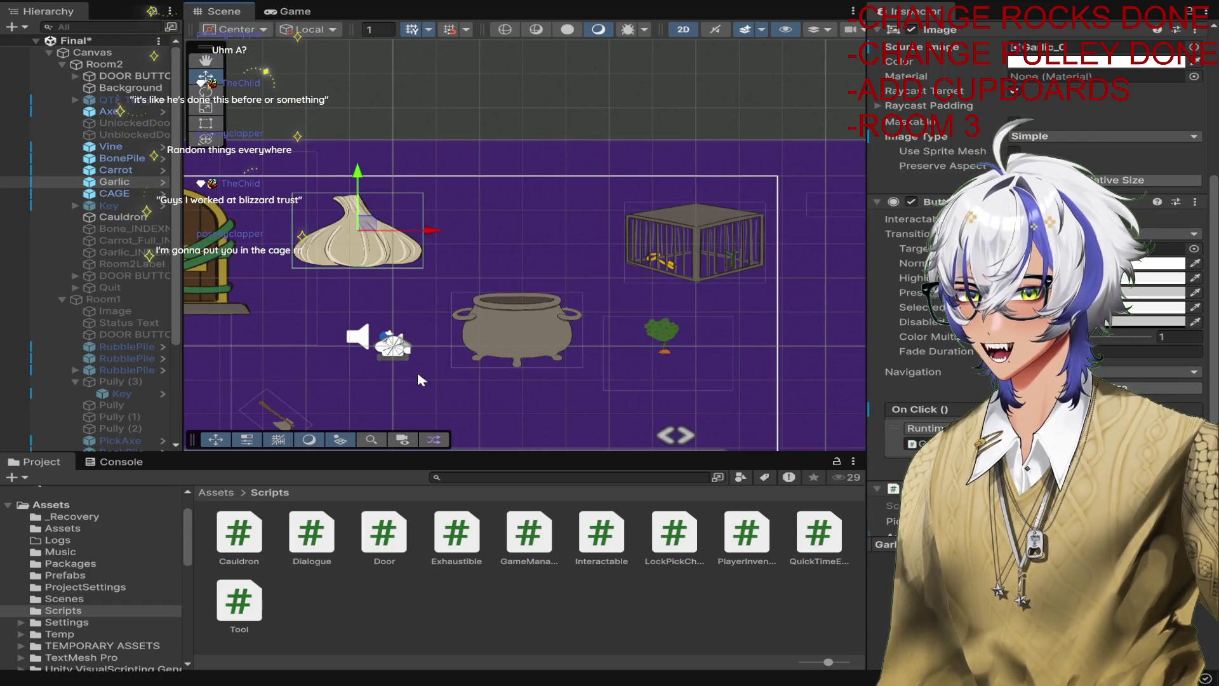
scroll(503, 337, "up", 1)
scroll(659, 353, "up", 1)
scroll(659, 353, "down", 2)
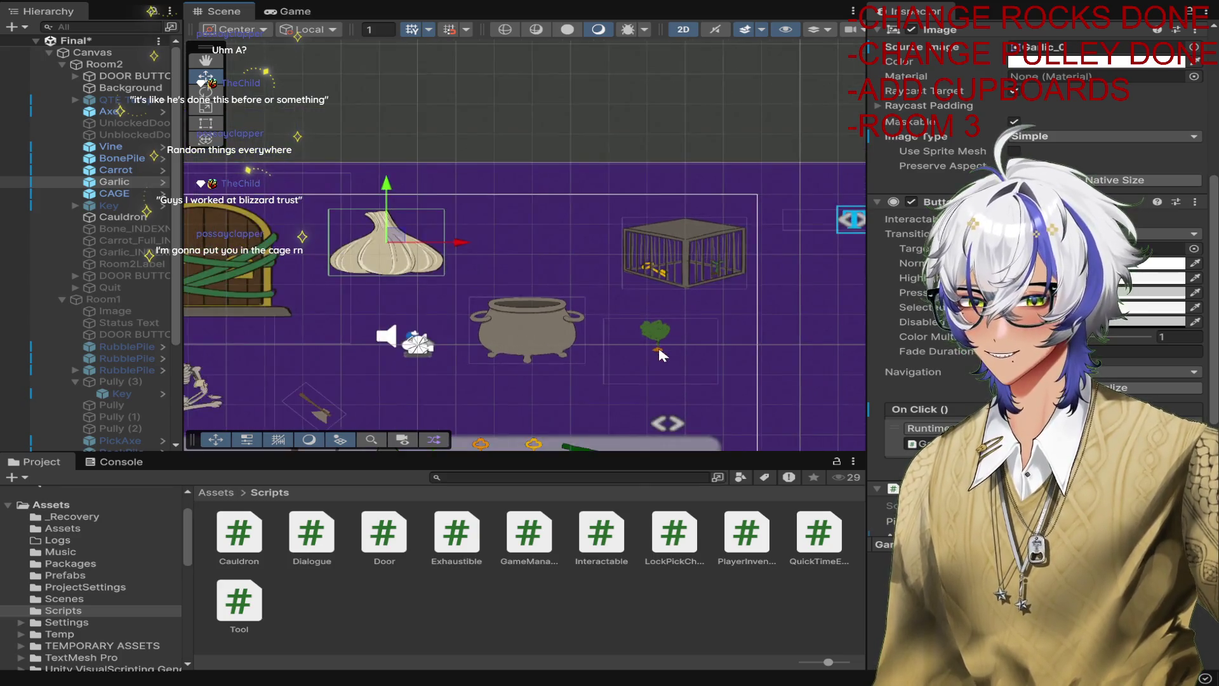
left_click(586, 239)
left_click(586, 239)
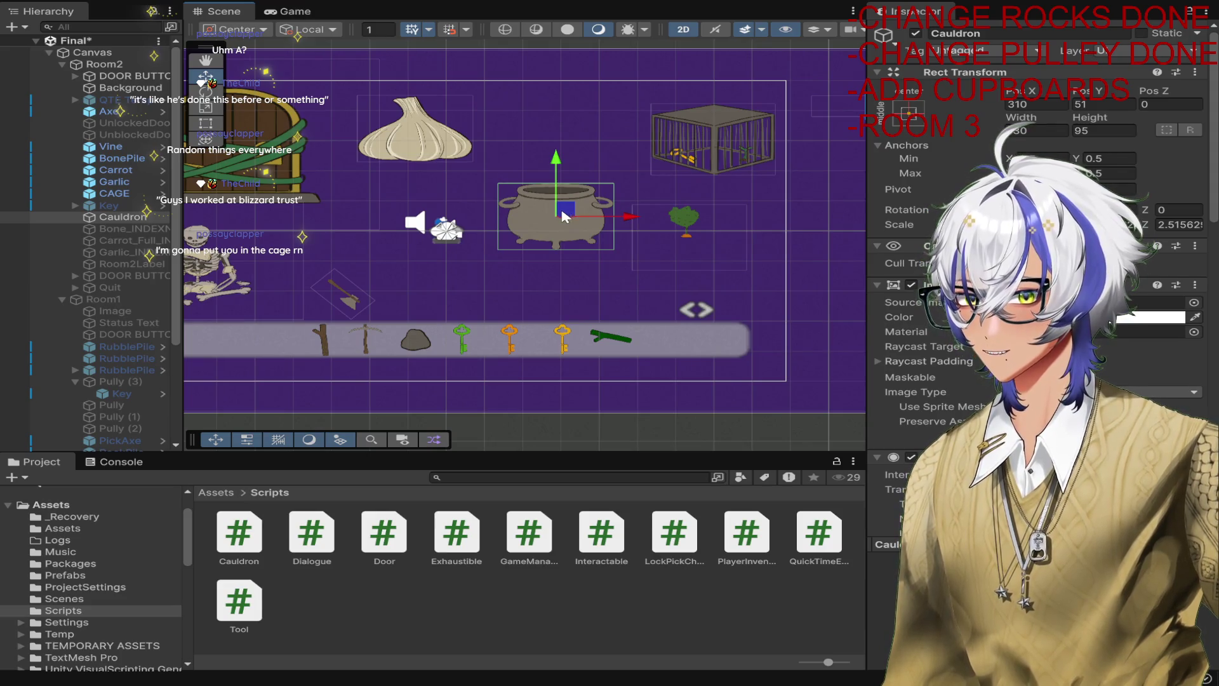
Parent the bone, carrot and garlic items under Cauldron in the Hierarchy.
left_click(132, 252)
left_click(134, 229, "shift")
left_click_drag(136, 237, 124, 217)
left_click(124, 217)
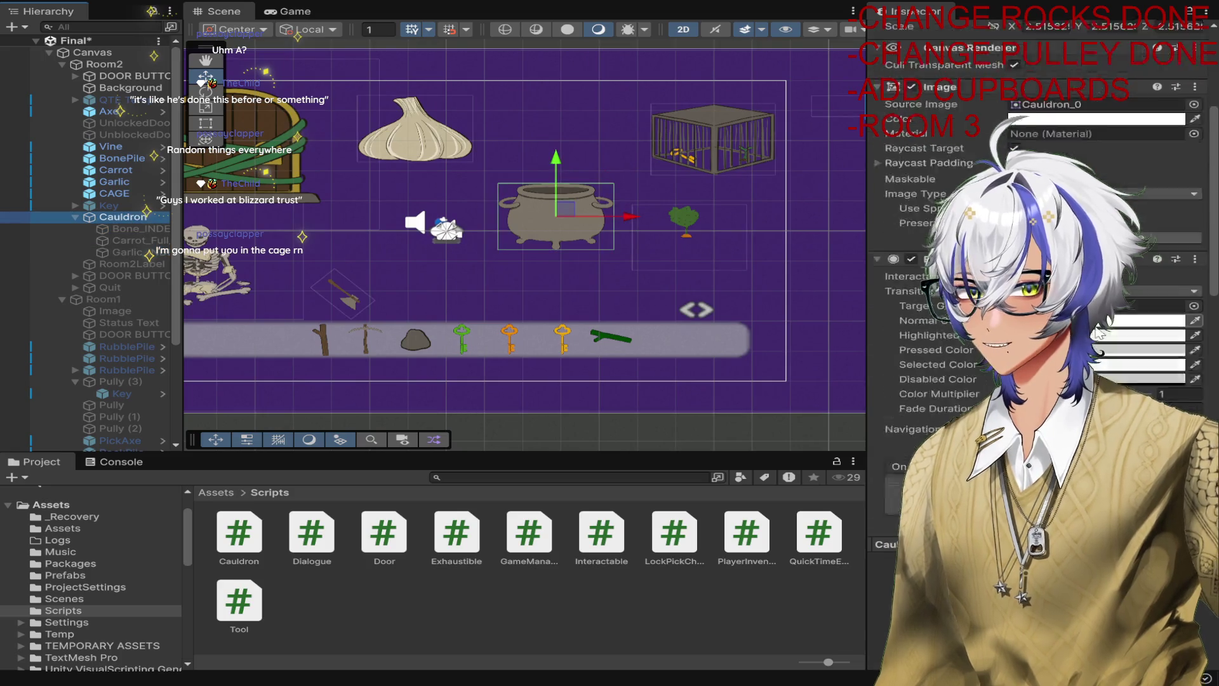
scroll(1096, 332, "down", 10)
Move the cauldron down-left, collapse its children, and show the Prefabs folder.
left_click_drag(575, 216, 553, 277)
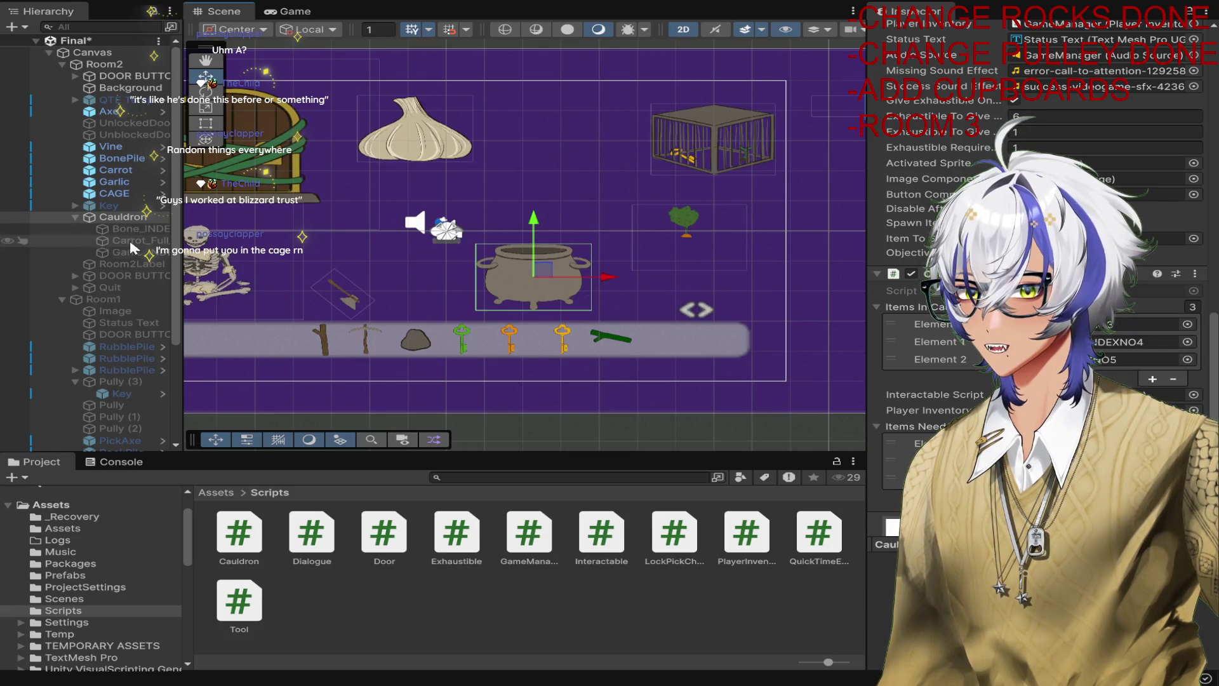
left_click(138, 252)
left_click(127, 228, "shift")
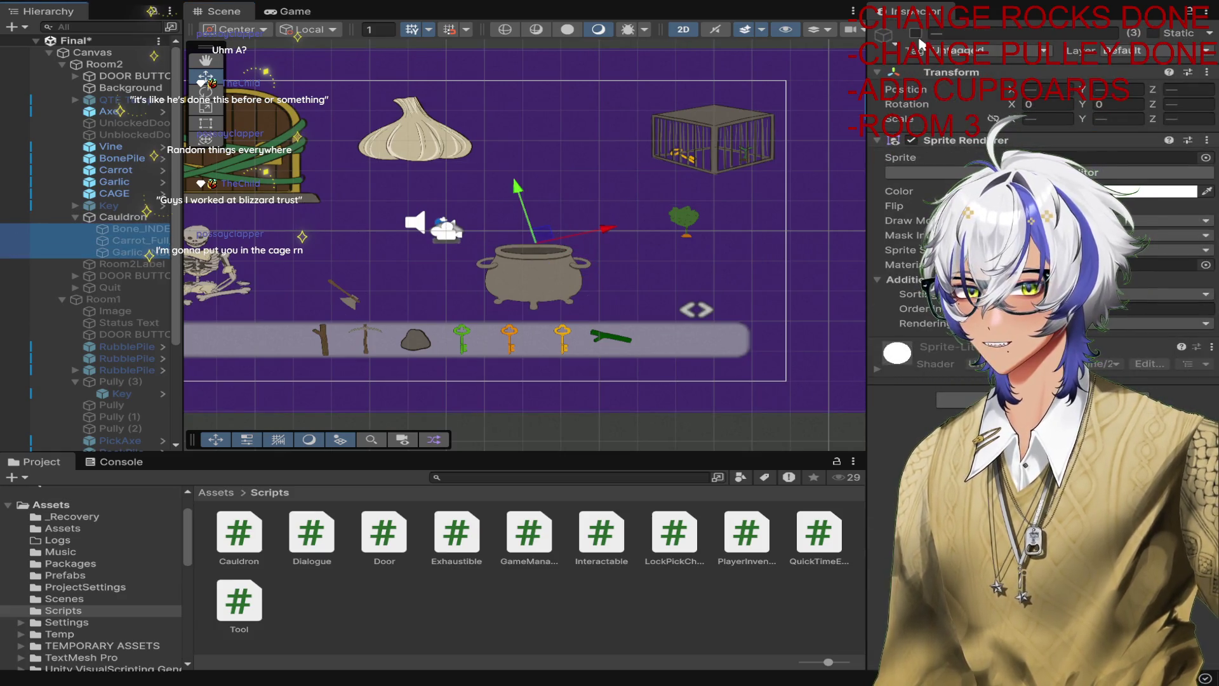
left_click(87, 216)
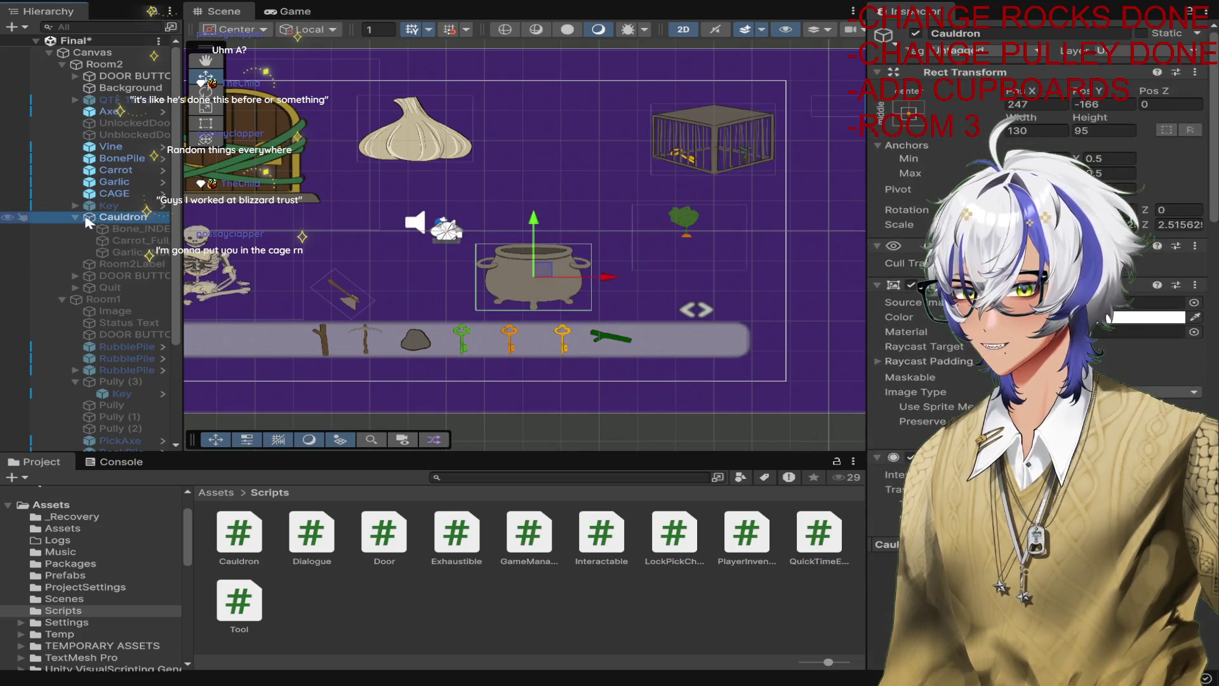
left_click(76, 217)
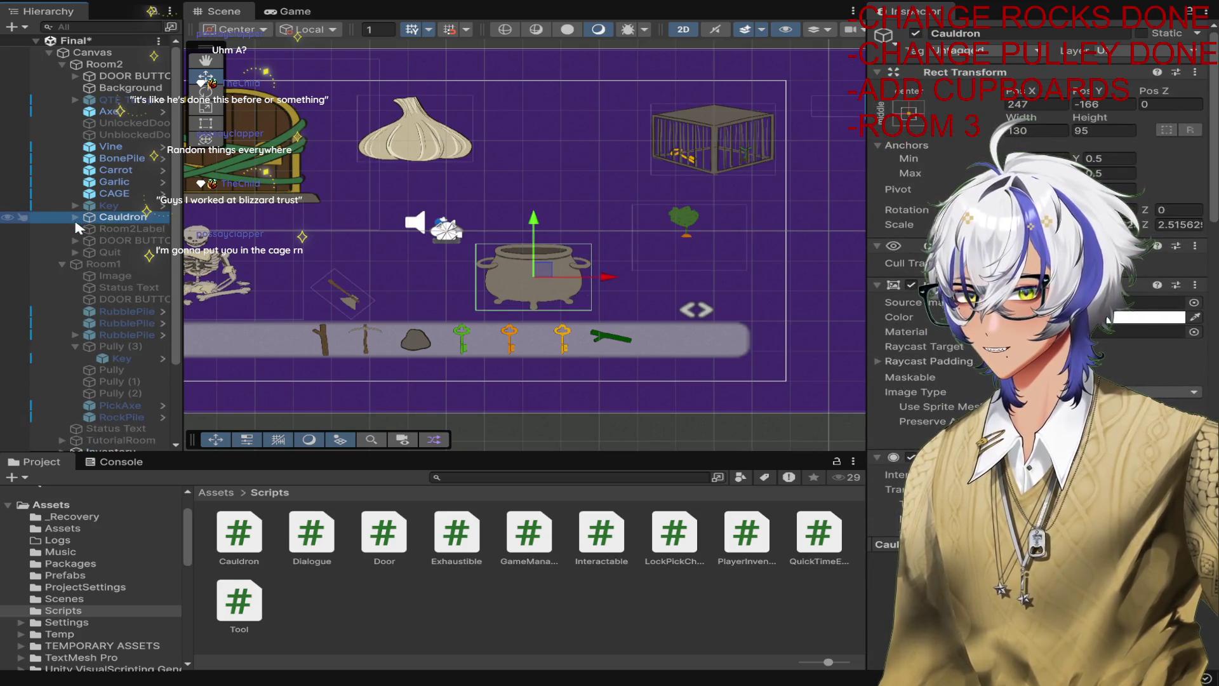
left_click(64, 575)
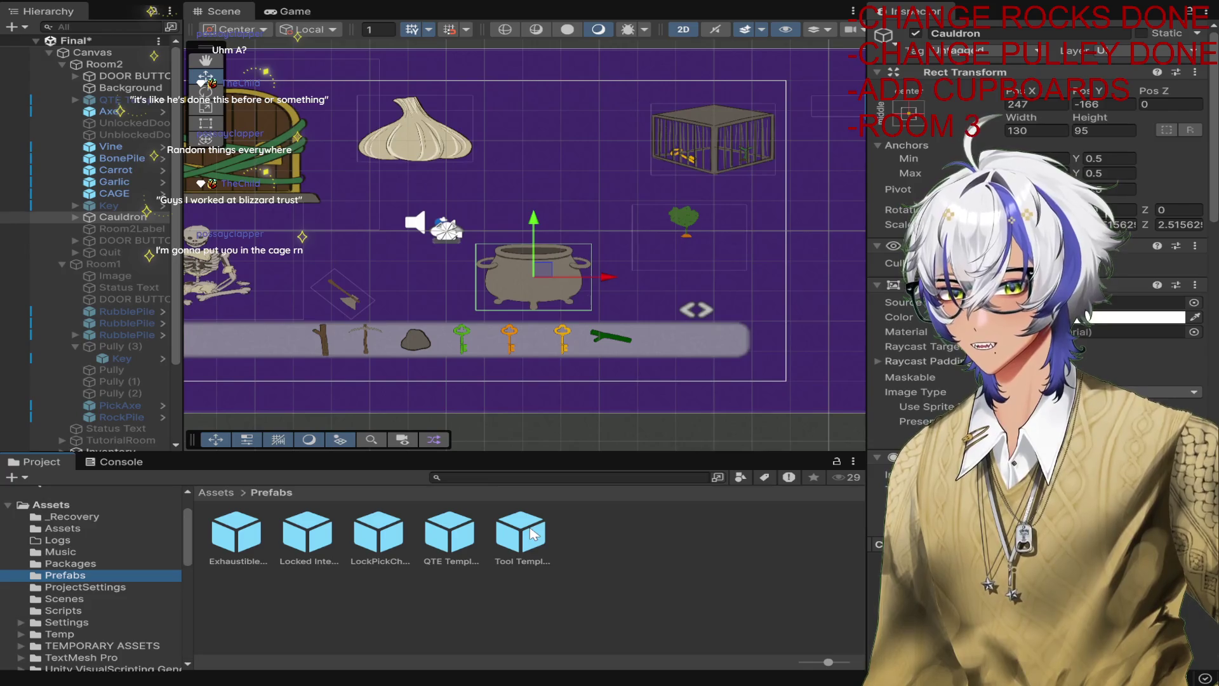
Try placing a Tool Template instance in the scene, then delete it.
mouse_move(531, 533)
left_mouse_down()
mouse_move(596, 221)
mouse_move(569, 214)
left_mouse_up()
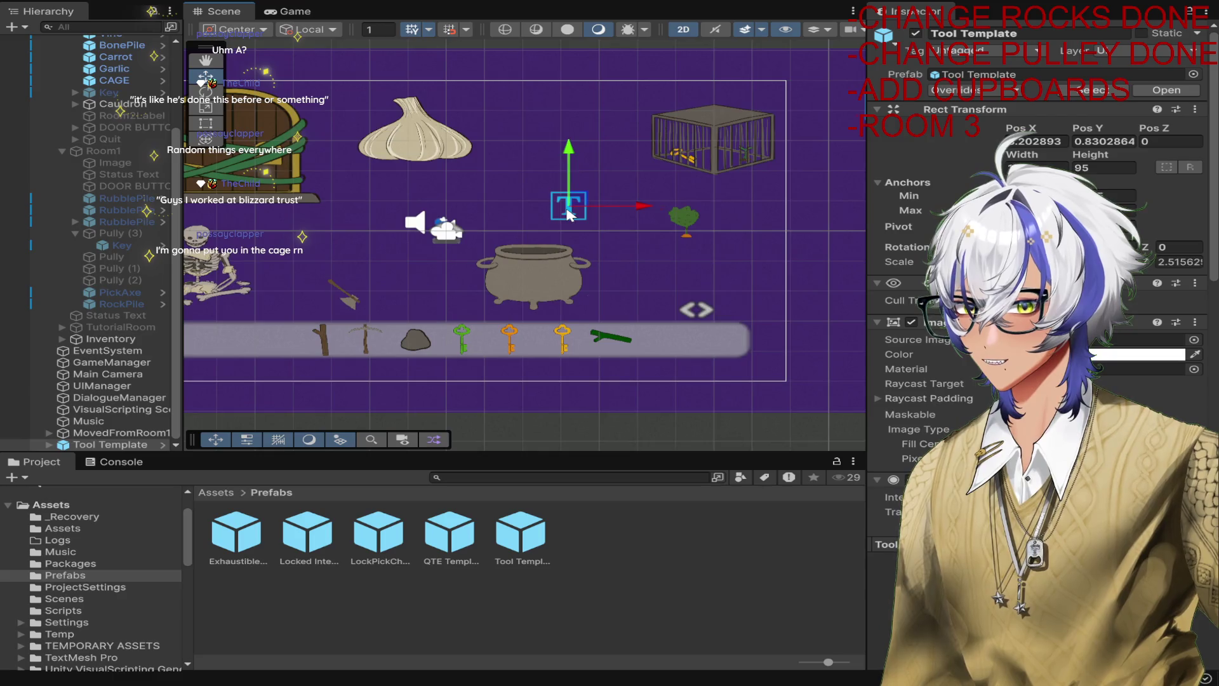
key("f")
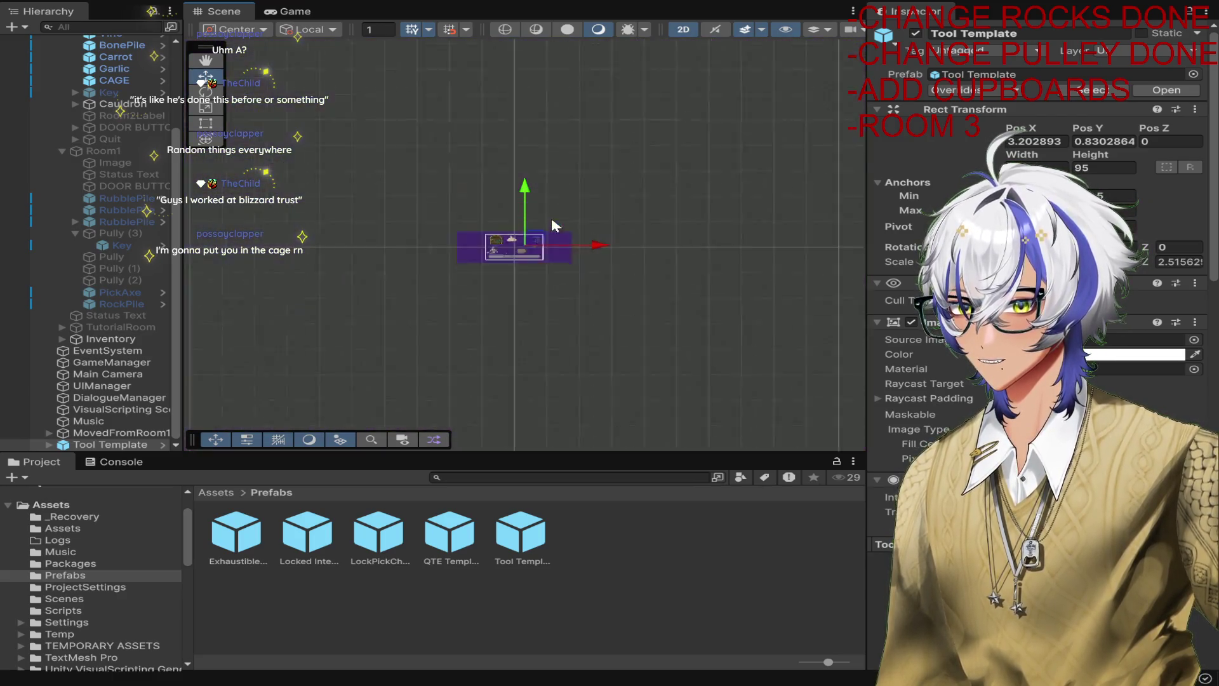
mouse_move(134, 444)
left_mouse_down()
mouse_move(180, 133)
mouse_move(139, 116)
left_mouse_up()
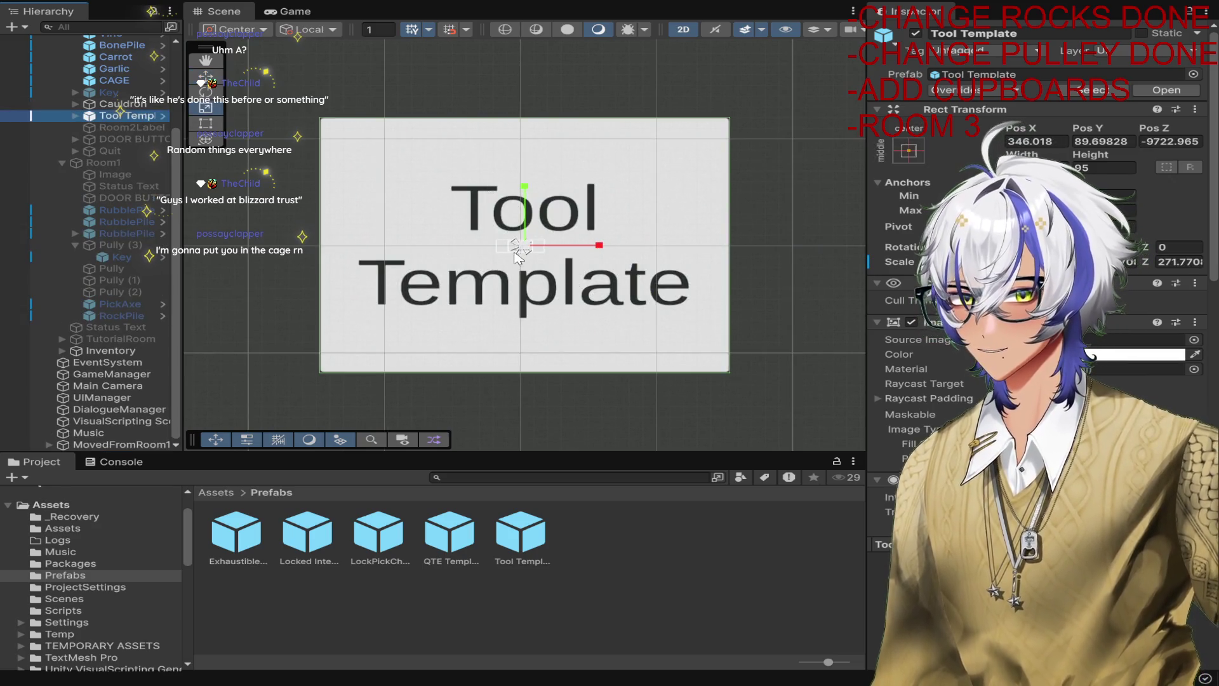
scroll(518, 254, "up", 5)
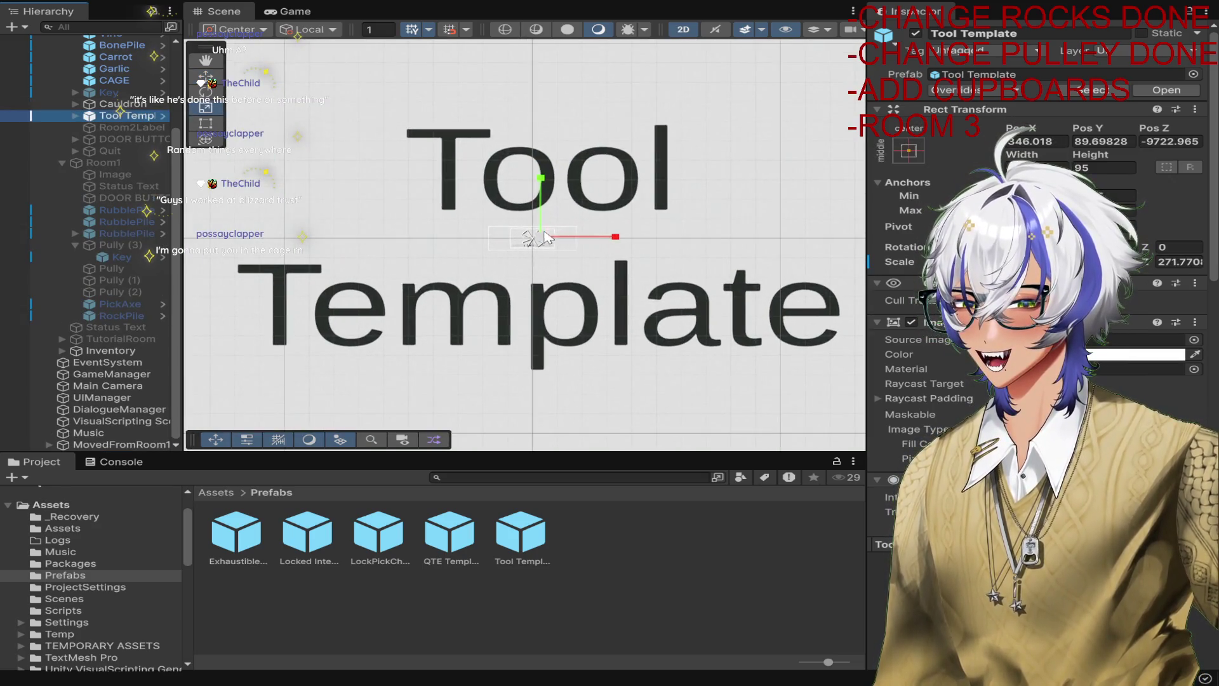
scroll(546, 239, "up", 10)
scroll(559, 235, "up", 3)
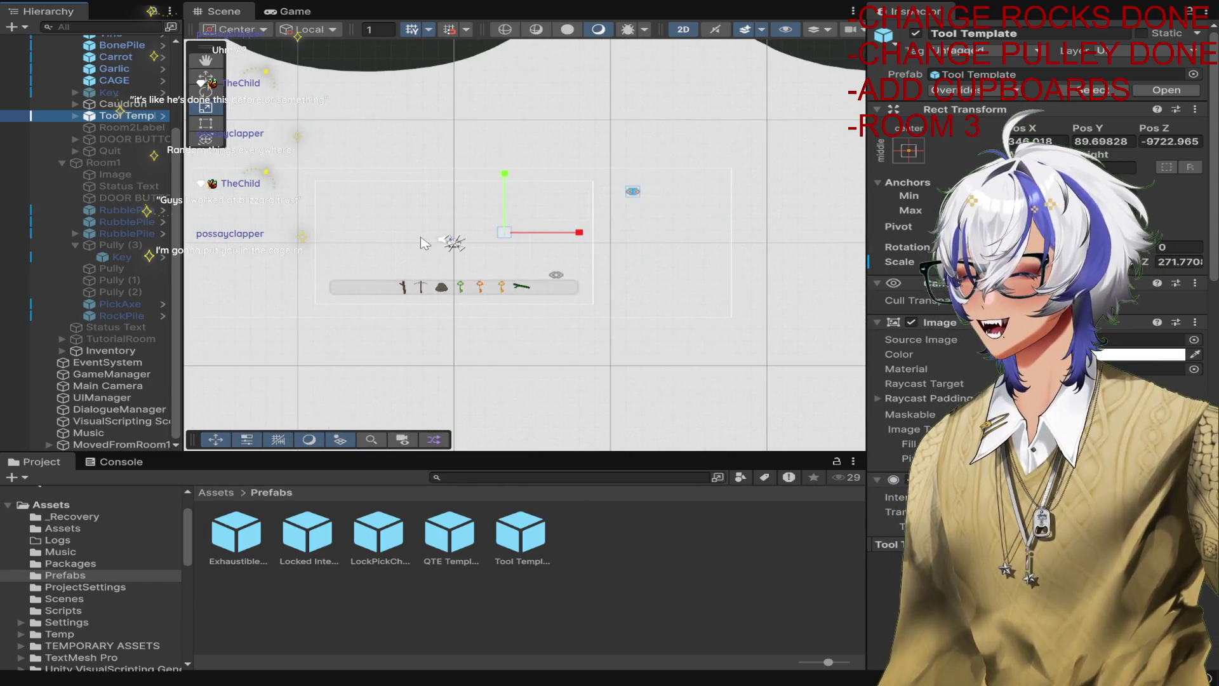
mouse_move(464, 271)
left_mouse_down()
mouse_move(515, 235)
mouse_move(489, 258)
left_mouse_up()
key("w")
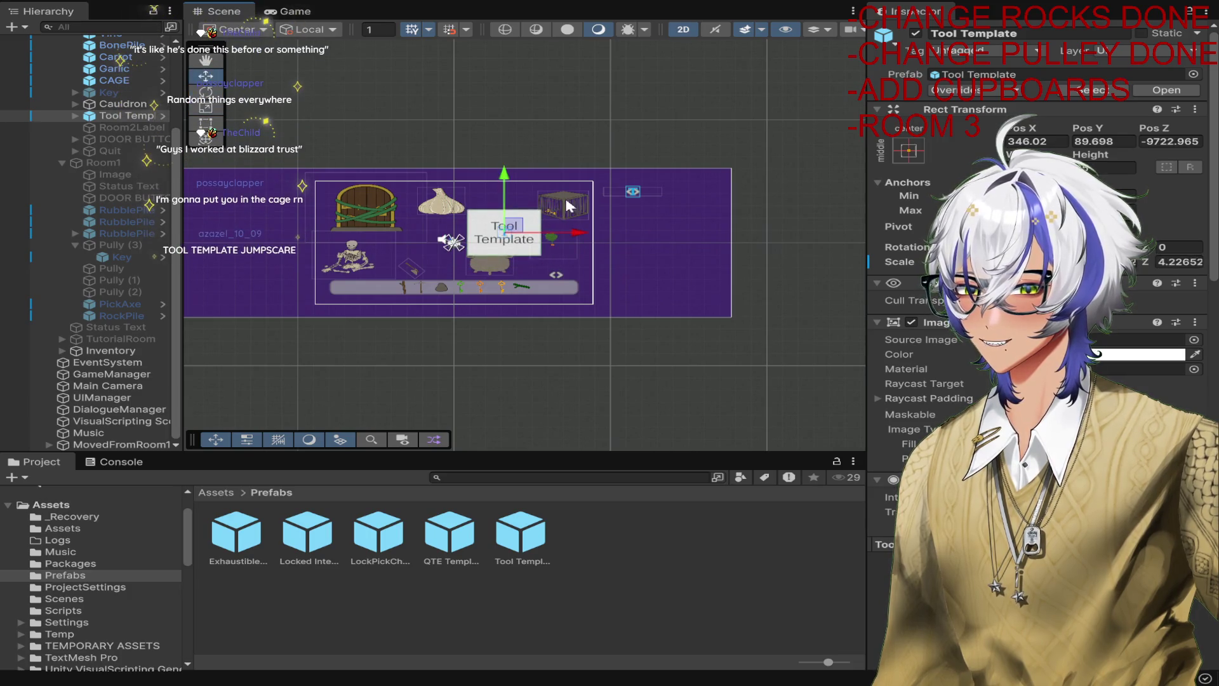
left_click(562, 200)
scroll(1041, 286, "down", 10)
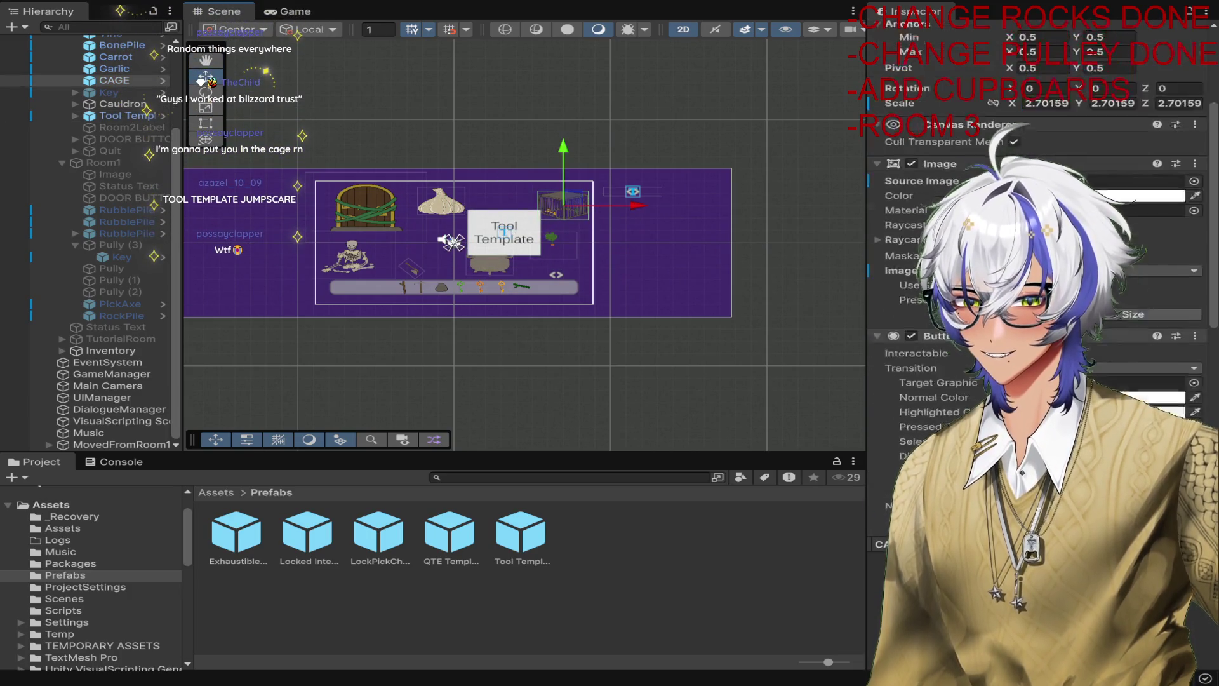
left_click(523, 228)
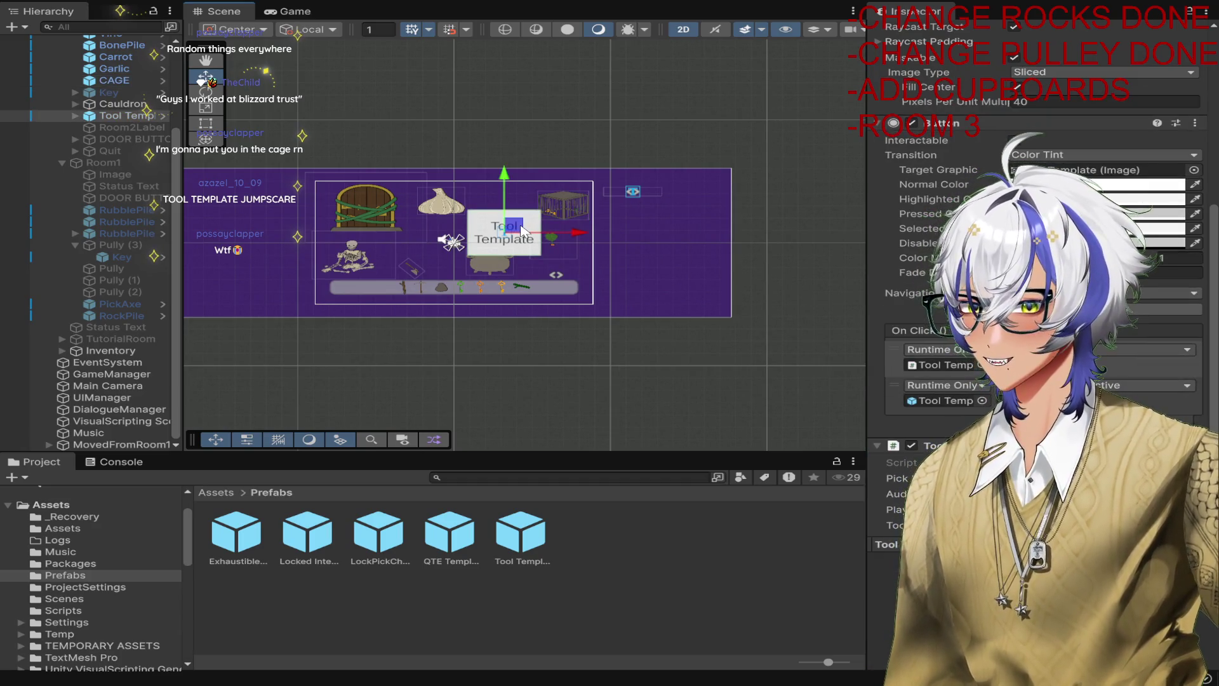
key("Delete")
Add an Exhaustible Template under Cauldron, scaled down and placed above the pot.
left_click_drag(257, 548, 516, 243)
left_click_drag(114, 446, 118, 114)
key("r")
mouse_move(516, 244)
left_mouse_down()
mouse_move(492, 283)
mouse_move(521, 238)
mouse_move(446, 210)
left_mouse_up()
key("f")
key("w")
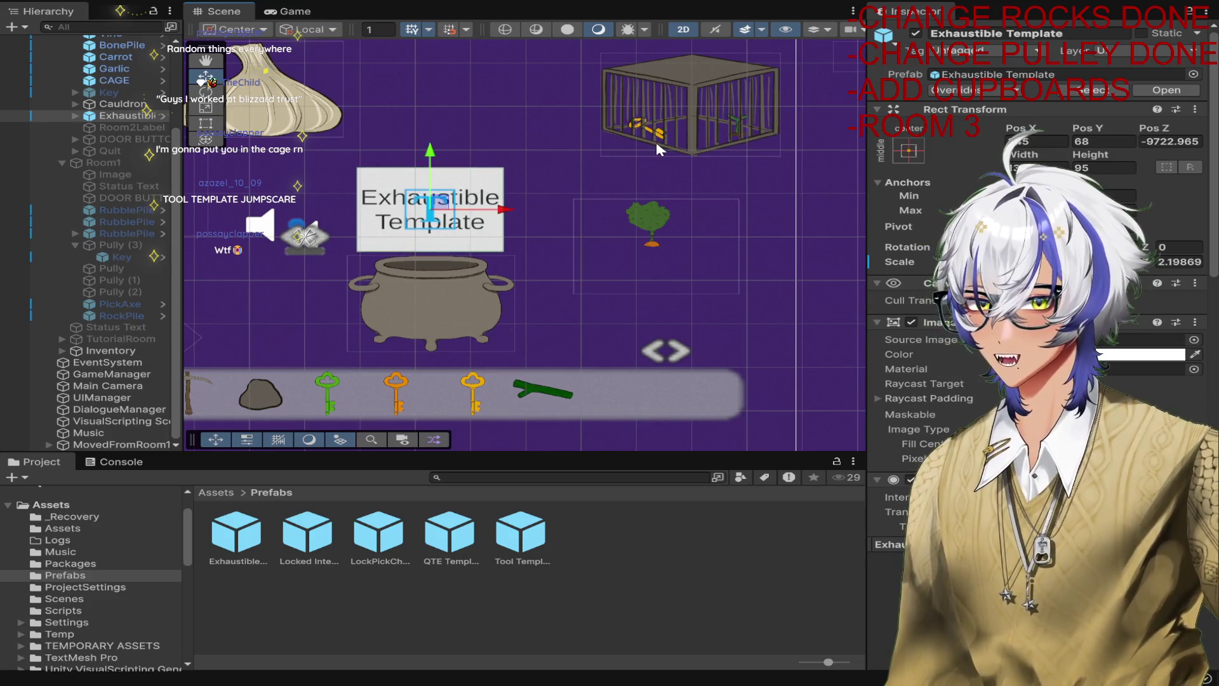
Assign GameManager to the Exhaustible Template's Audio Source and Player Inventory fields.
scroll(902, 190, "down", 10)
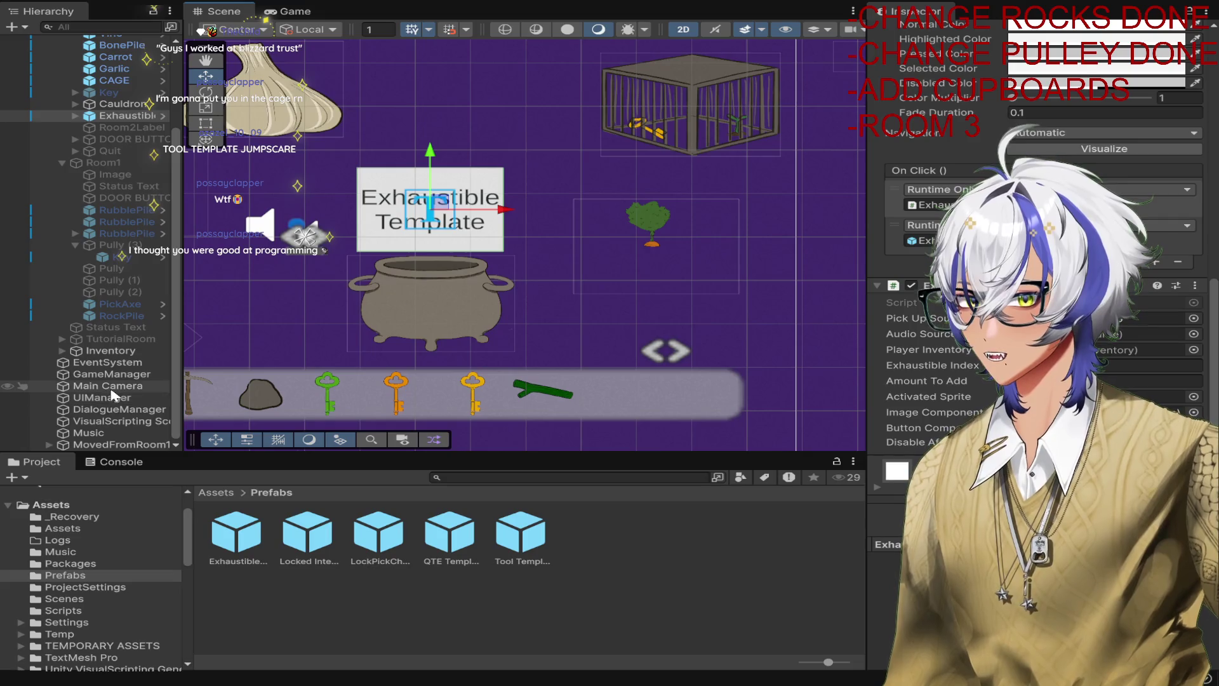
left_click_drag(99, 375, 1143, 334)
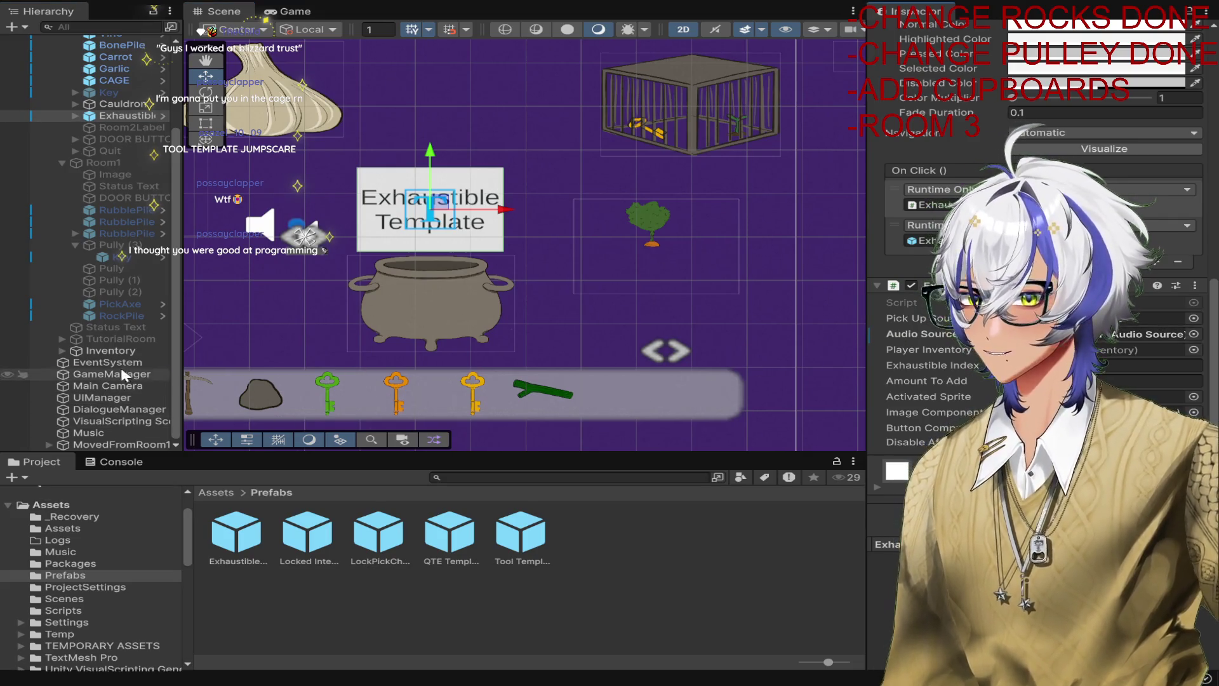
left_click_drag(117, 381, 1100, 351)
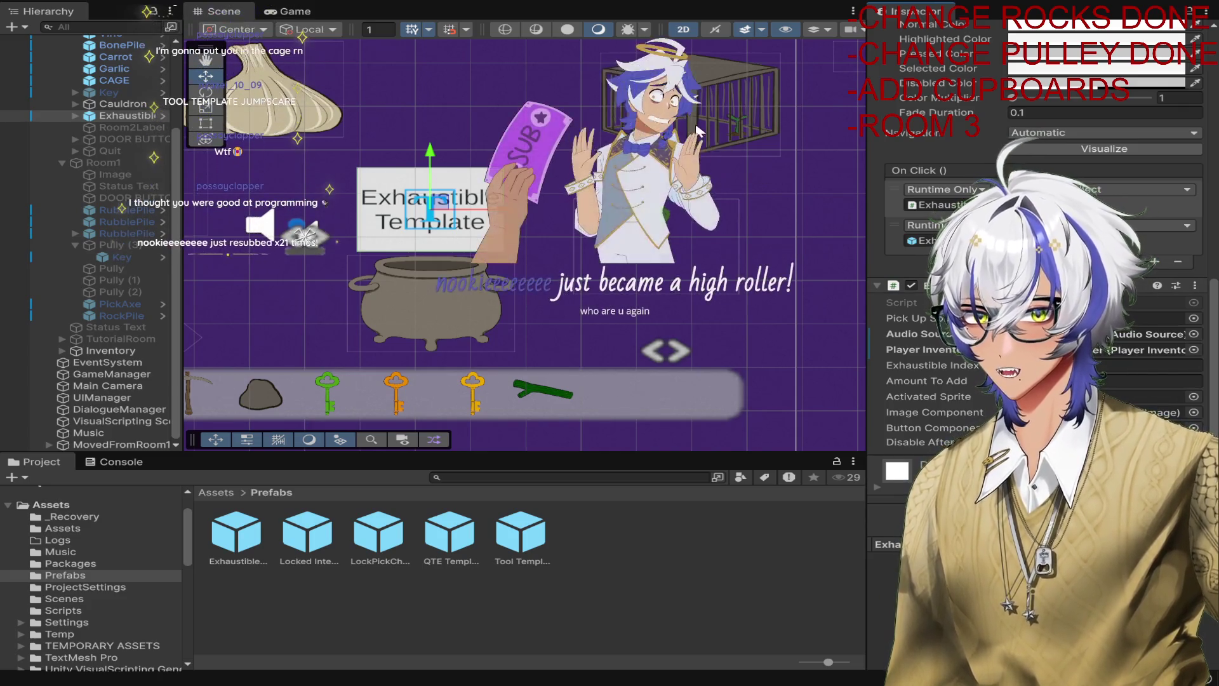
left_click(698, 132)
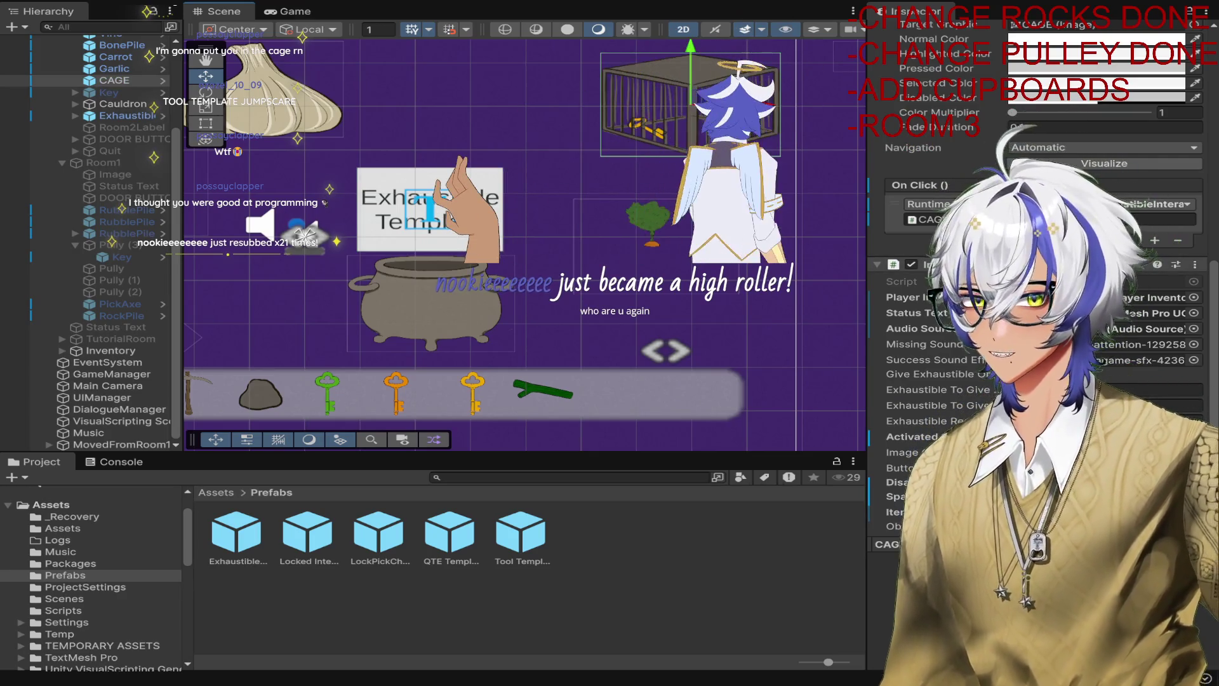
left_click(431, 210)
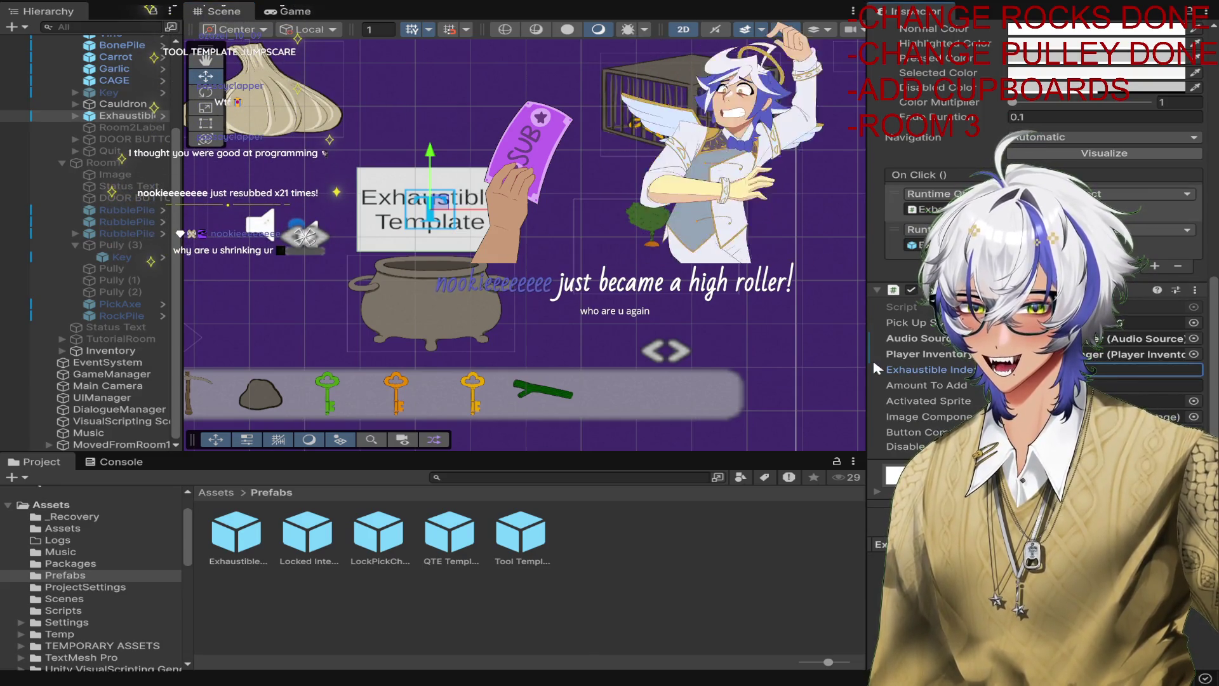
Remove the second On Click response and toggle Disable After.
left_click(874, 364)
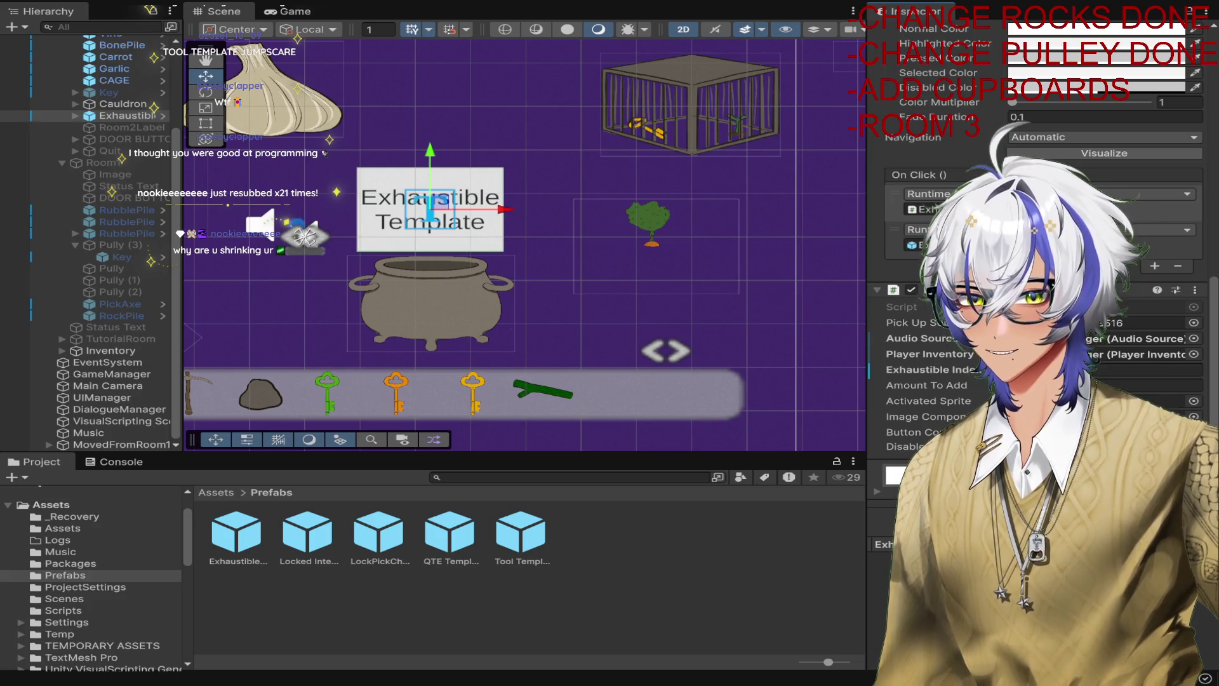
left_click(1178, 266)
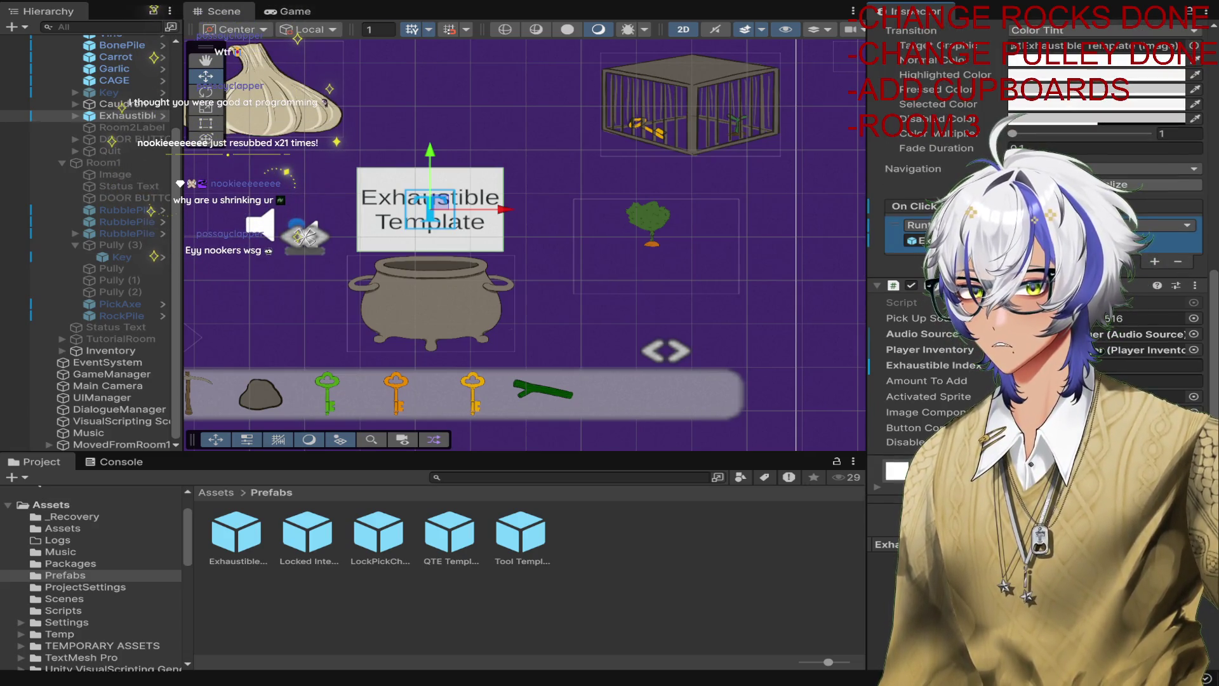
left_click(1014, 442)
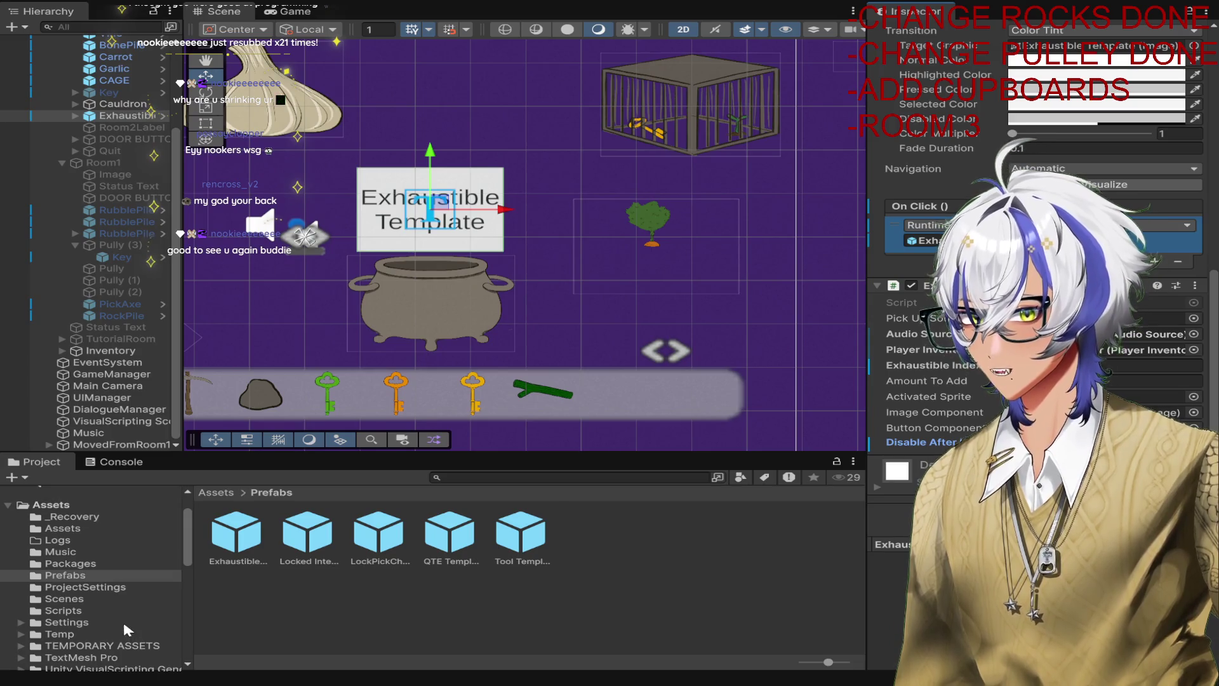
scroll(108, 609, "down", 3)
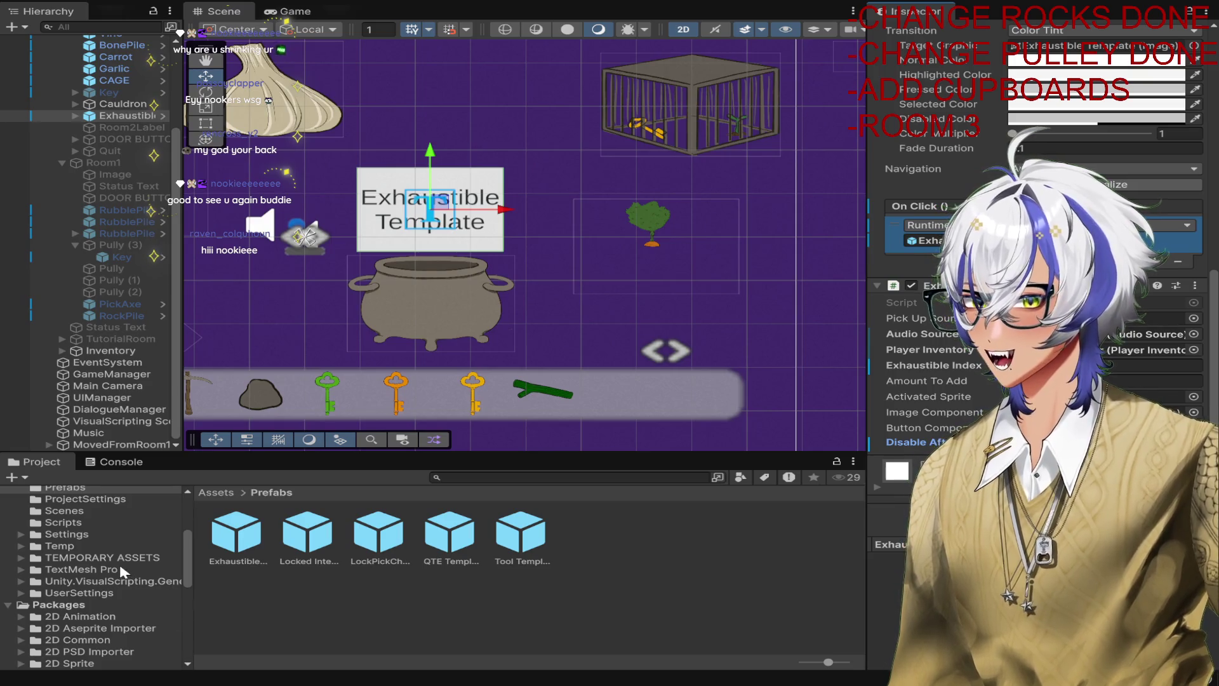
Open Assets > TEMPORARY ASSETS in the Project window and reselect Exhaustible Template.
scroll(120, 589, "up", 3)
left_click(63, 504)
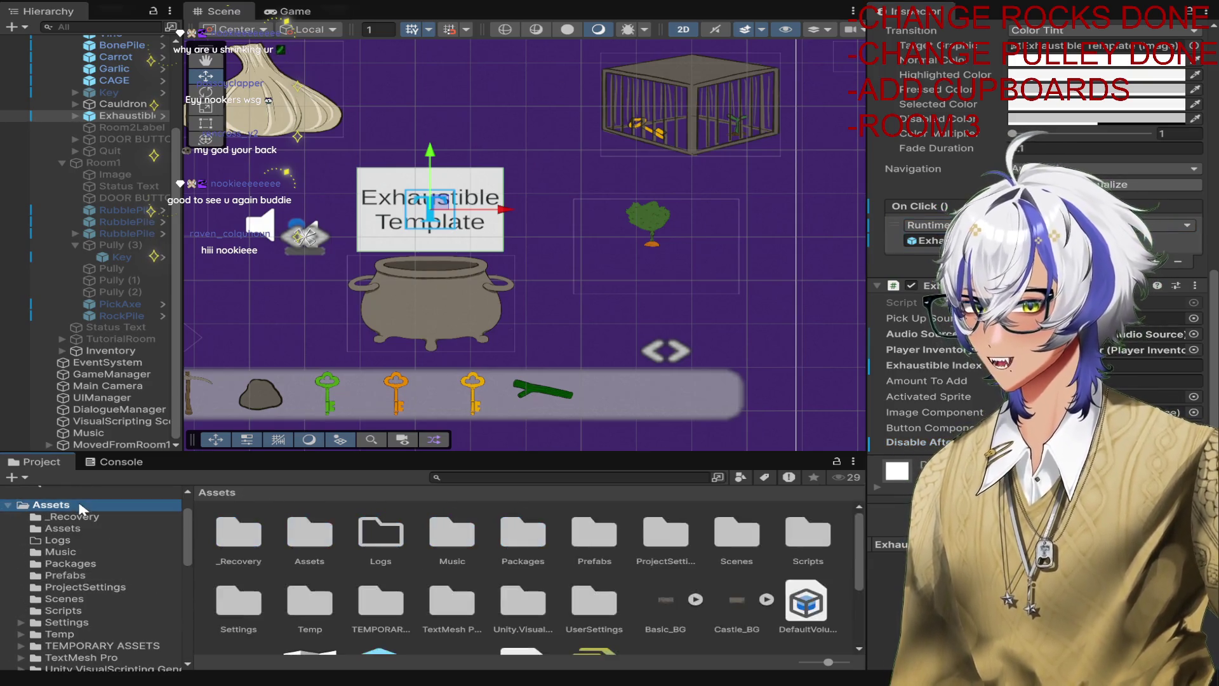
scroll(635, 539, "down", 1)
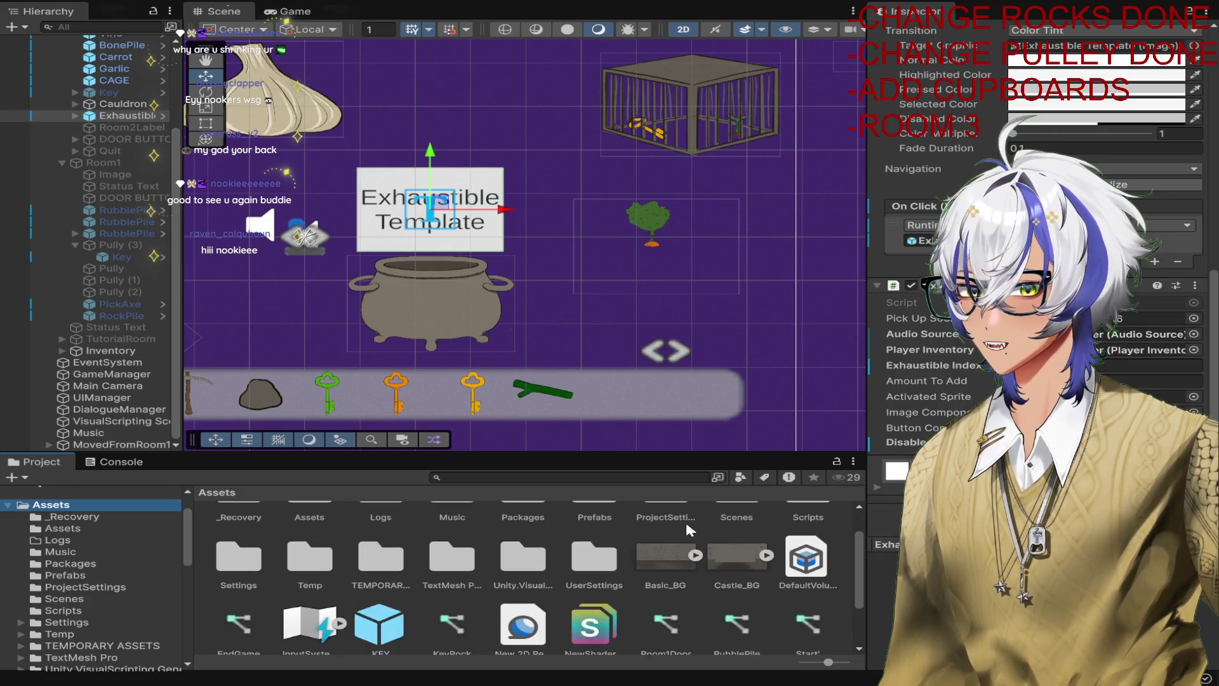
left_click(392, 566)
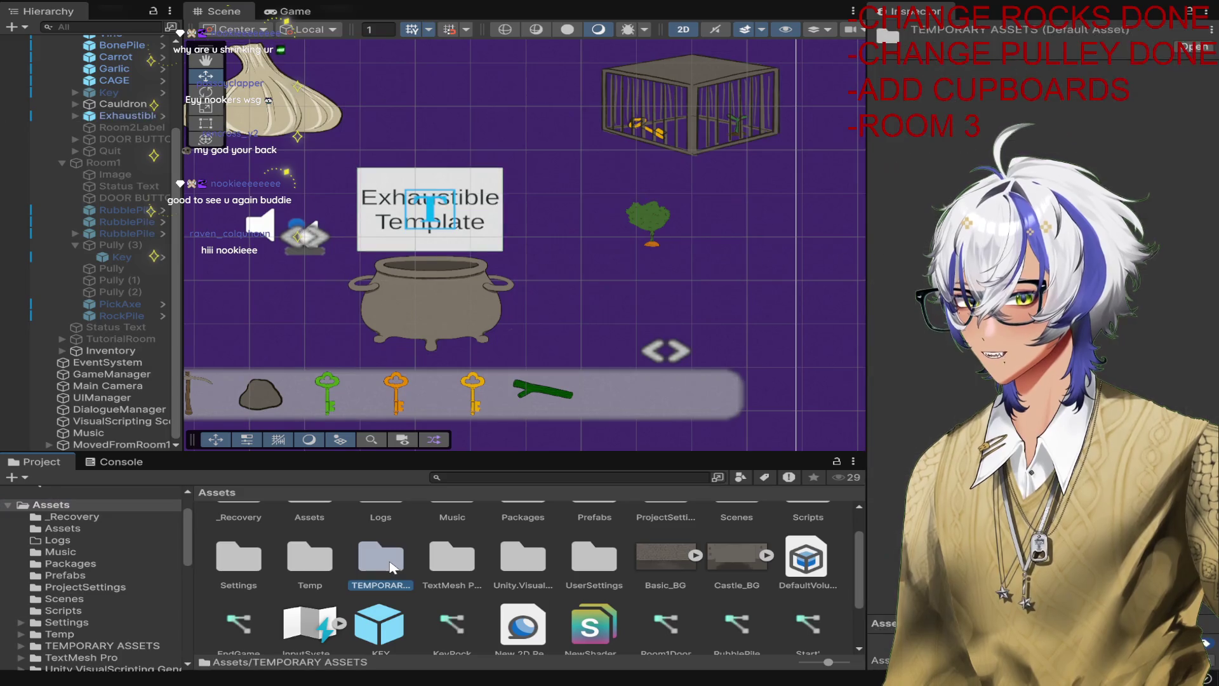
double_click(388, 566)
scroll(579, 501, "up", 1)
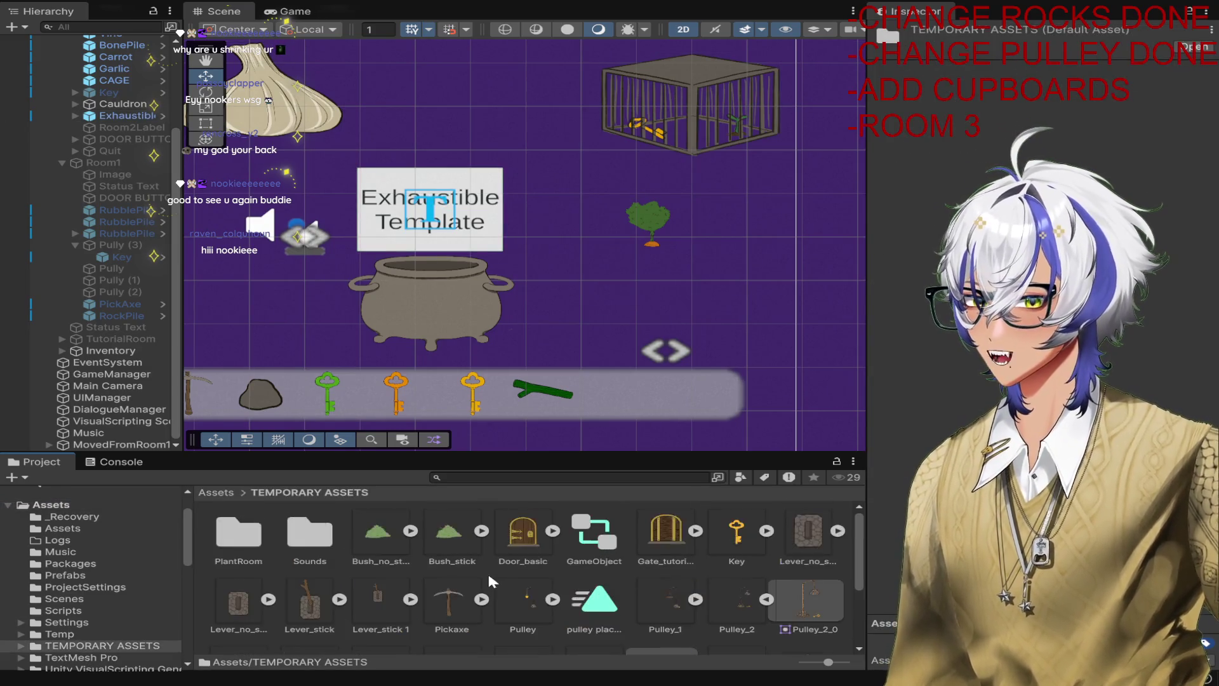
left_click(429, 210)
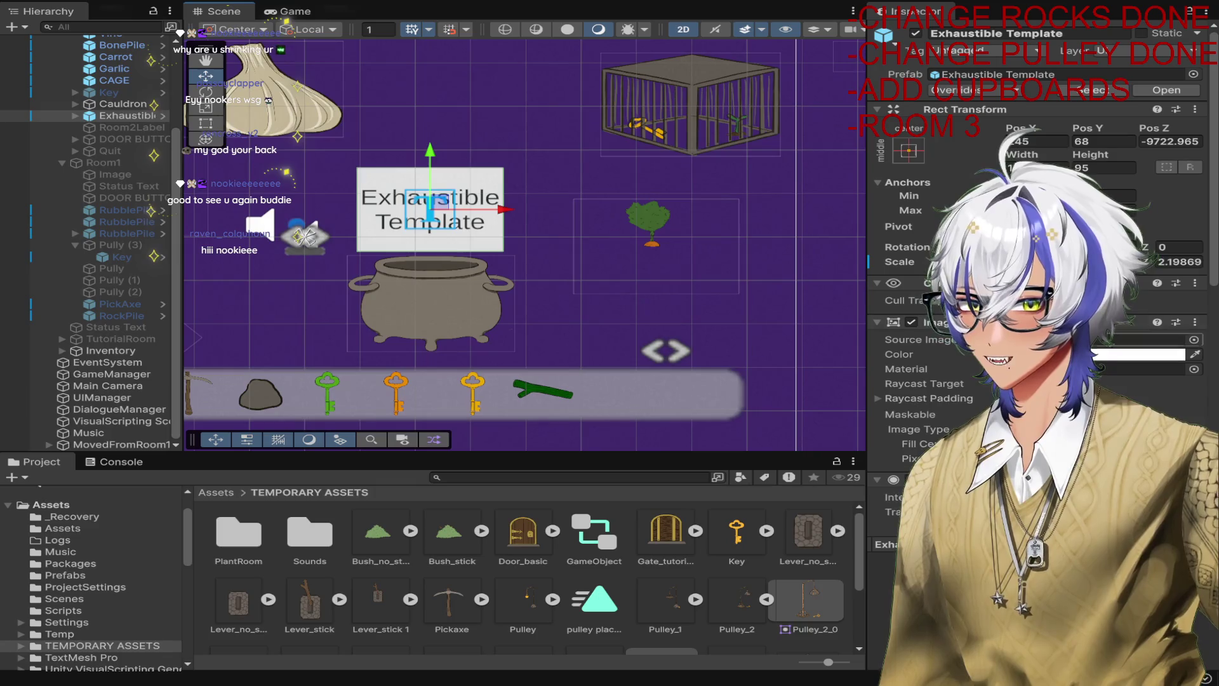
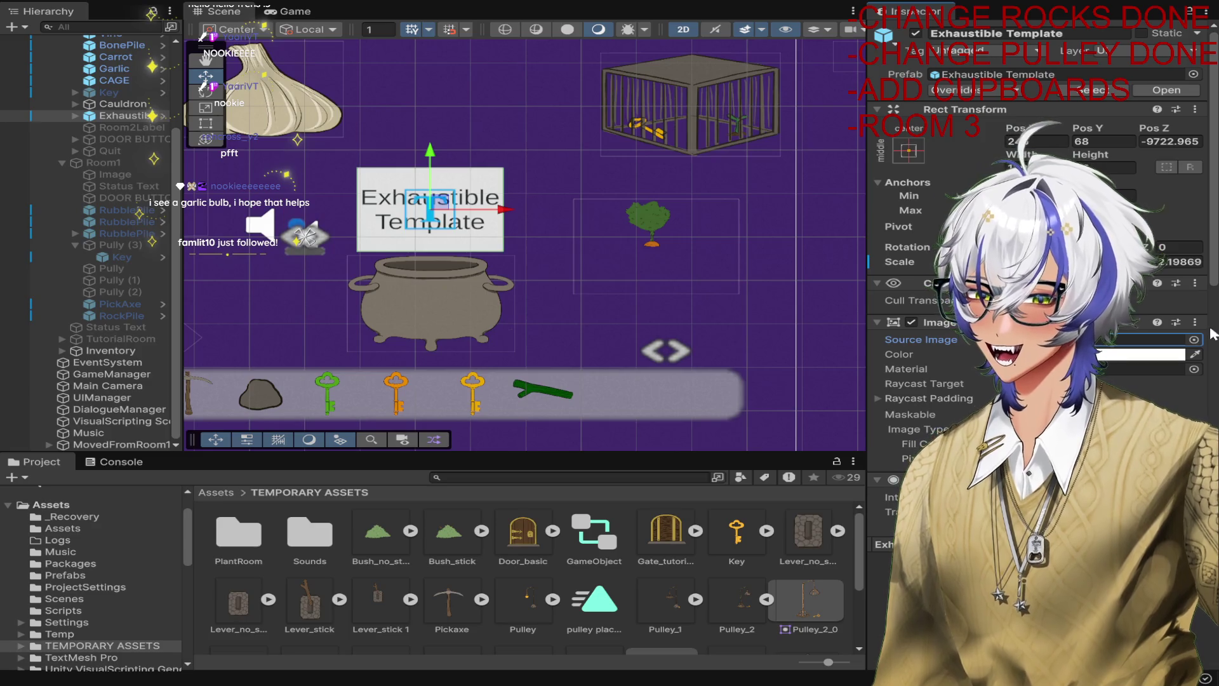
Delete the Text (TMP) label child from the Exhaustible Template potion.
left_click(1193, 341)
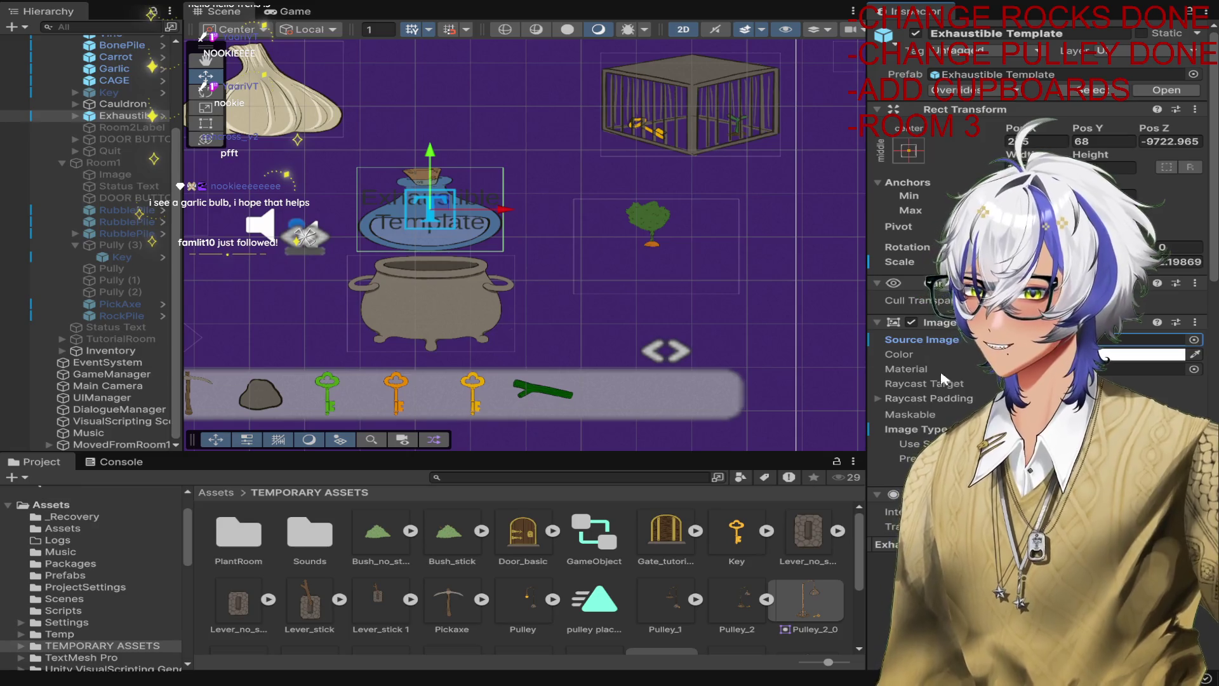
scroll(432, 206, "up", 3)
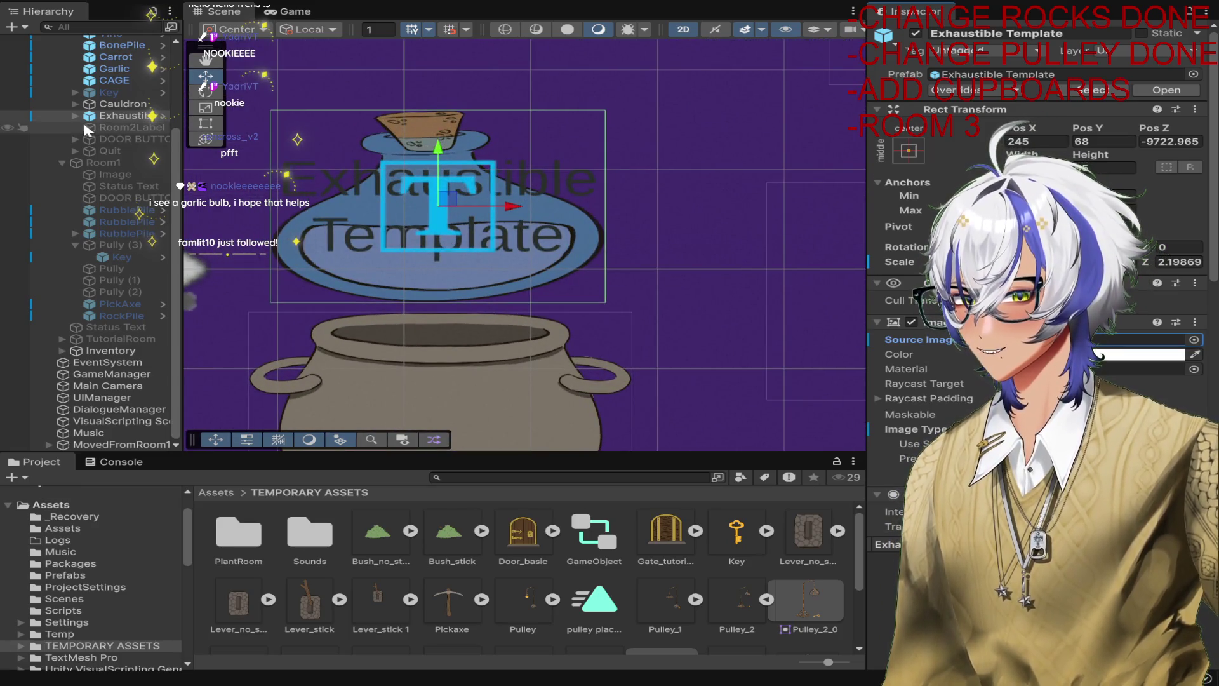
left_click(76, 115)
left_click(124, 127)
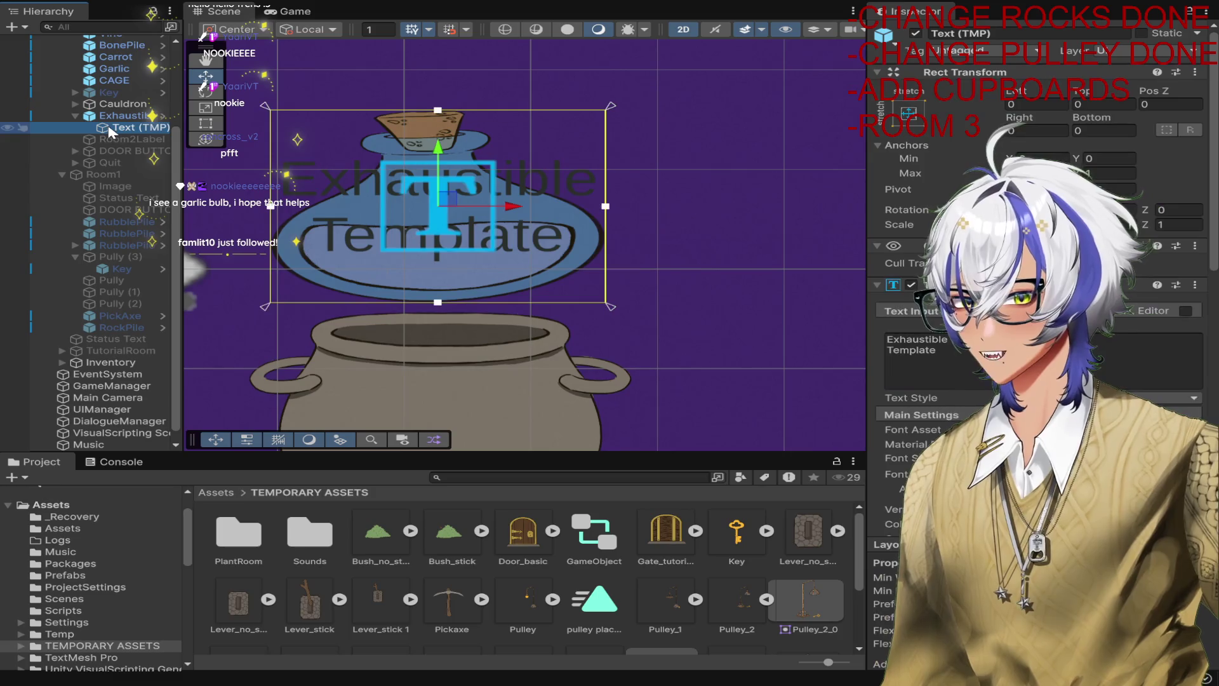
key("Delete")
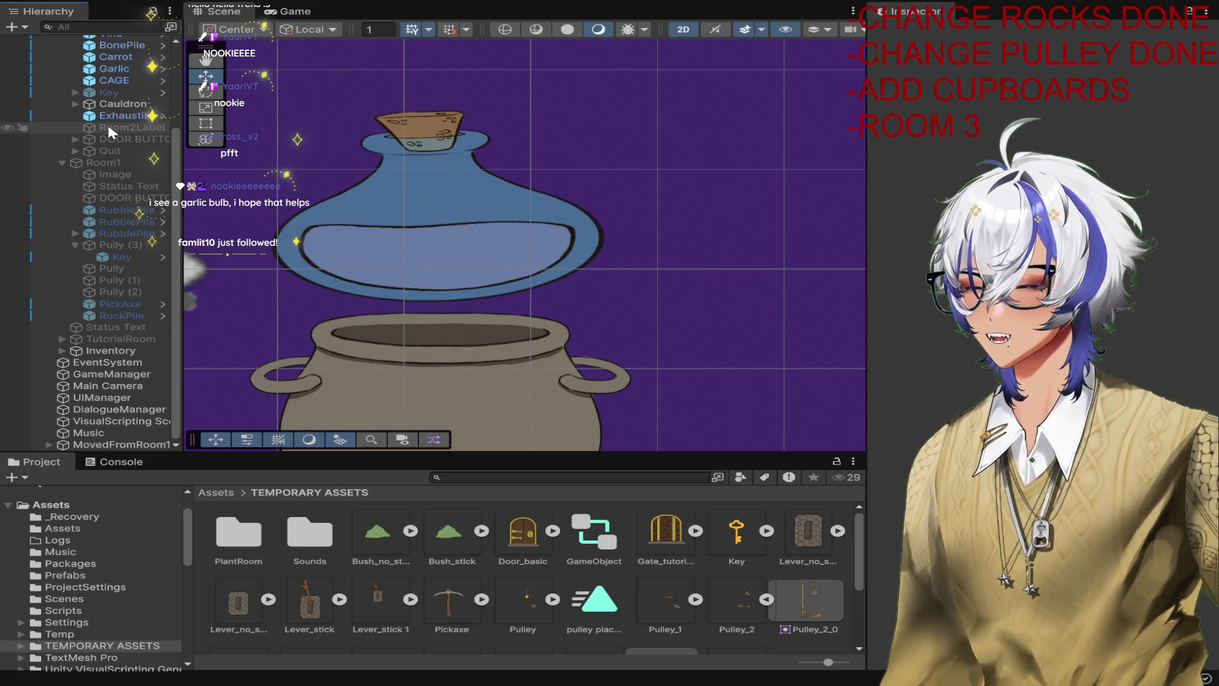
Deactivate the potion object, then start the game and try picking up the garlic.
left_click(404, 243)
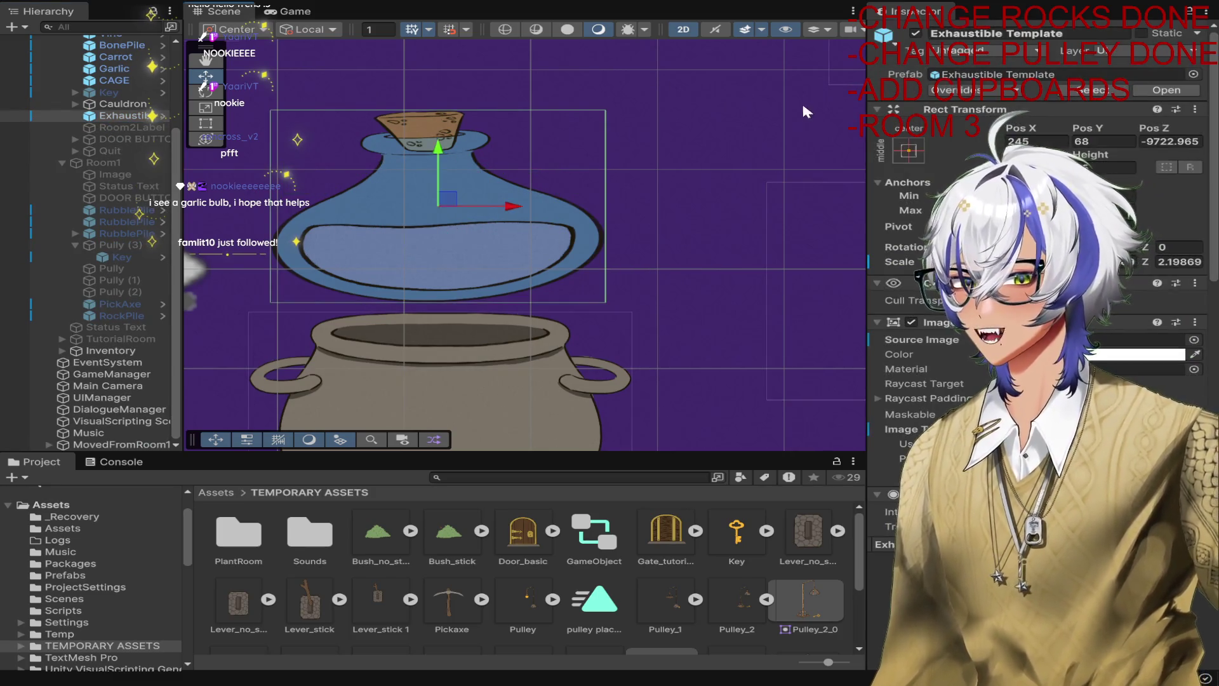
left_click(917, 33)
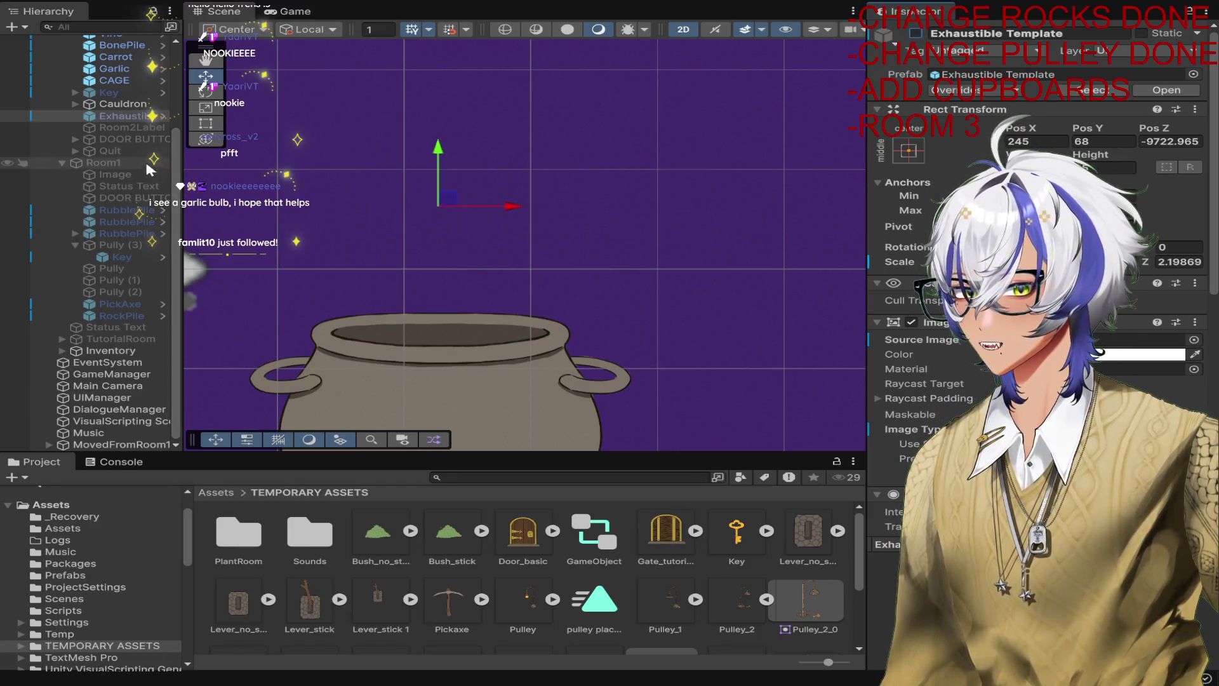
left_click(122, 104)
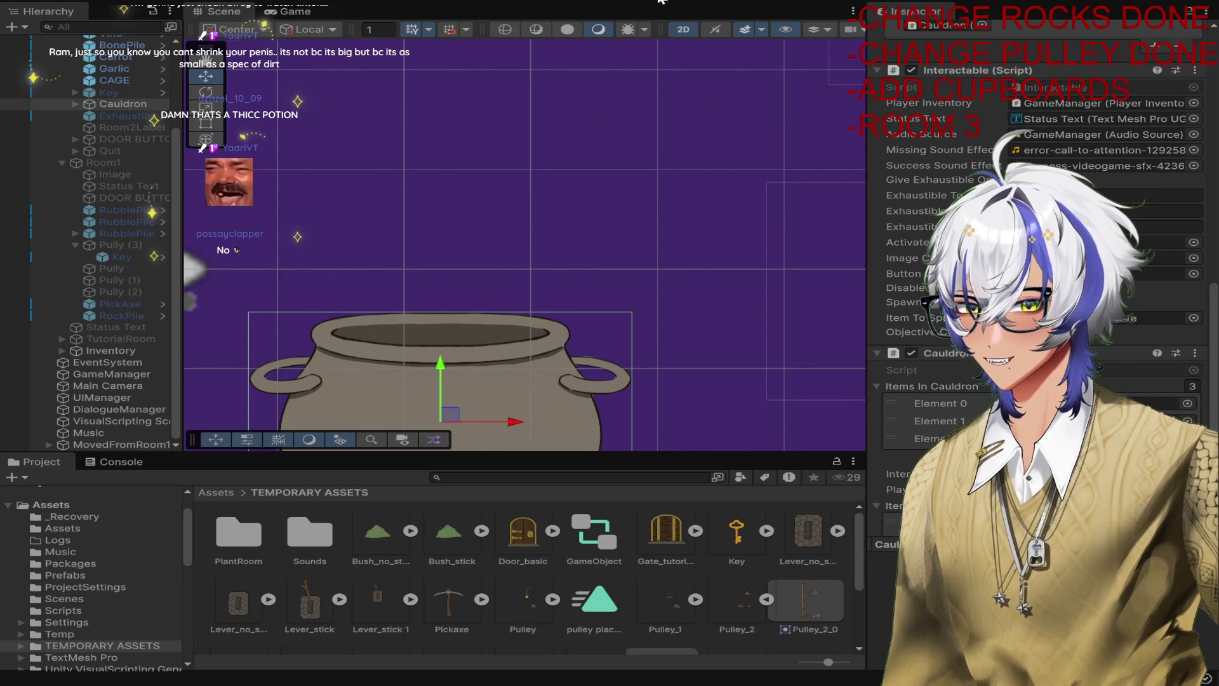
key("ctrl+p")
left_click(616, 305)
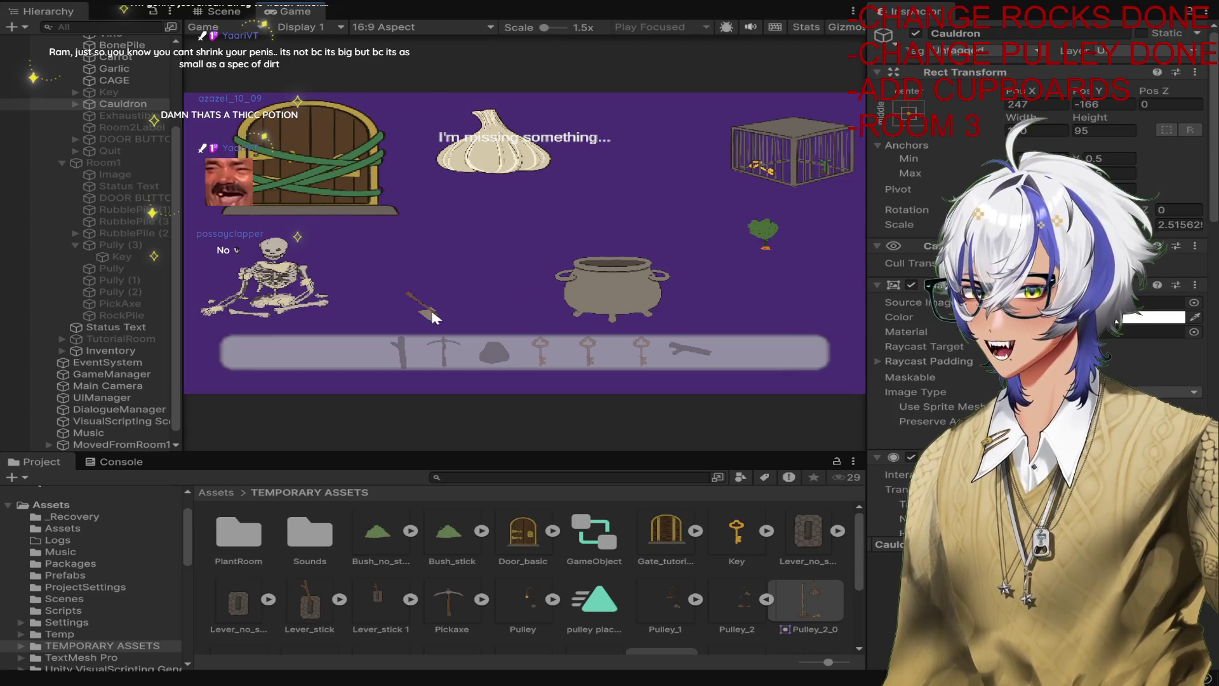
Collect the garlic and bush ingredient, then brew the potion in the cauldron and take it.
left_click(518, 152)
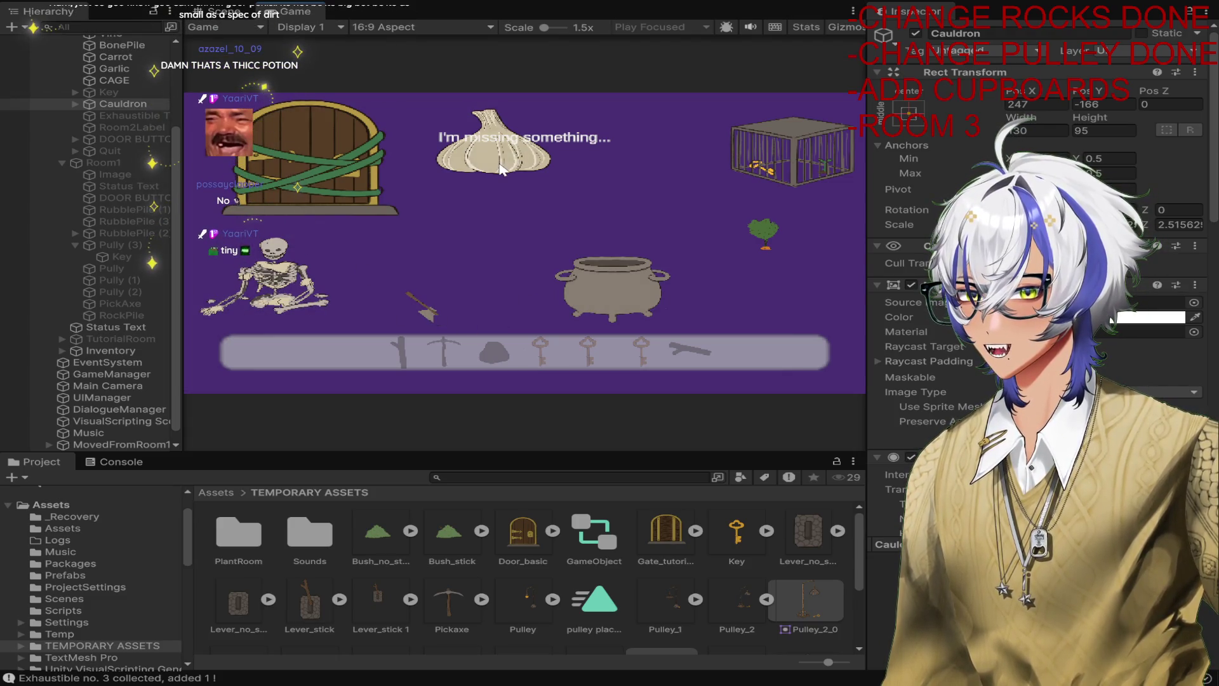
left_click(764, 241)
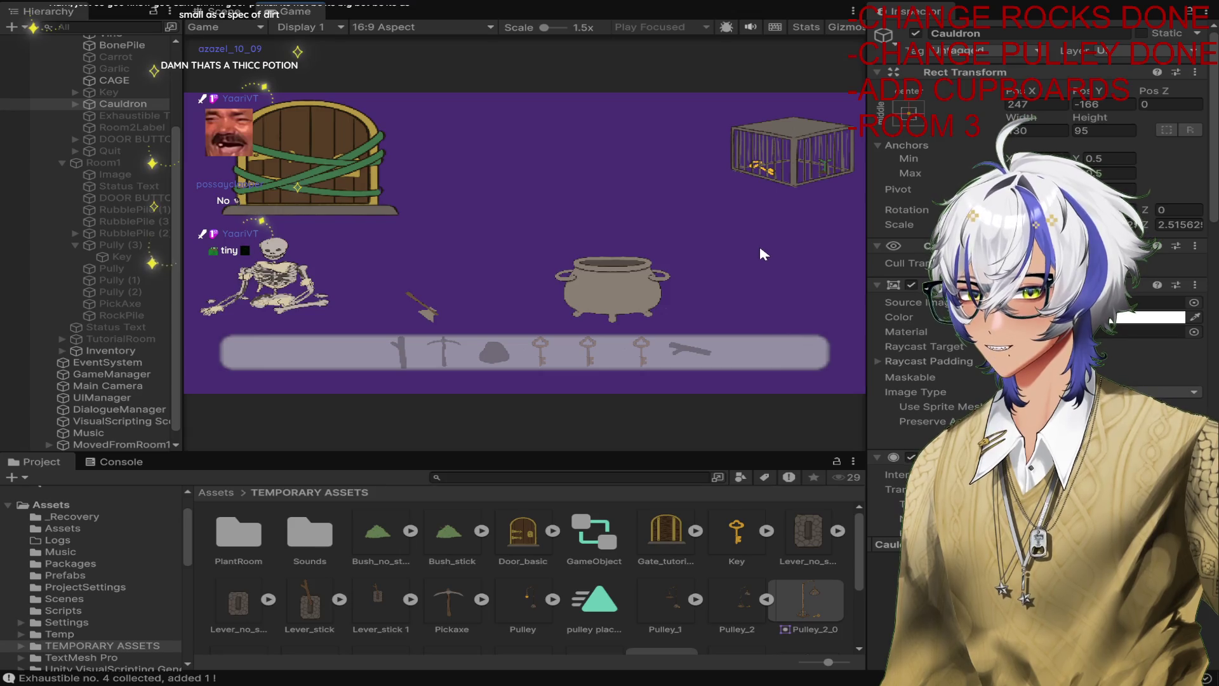
left_click(632, 284)
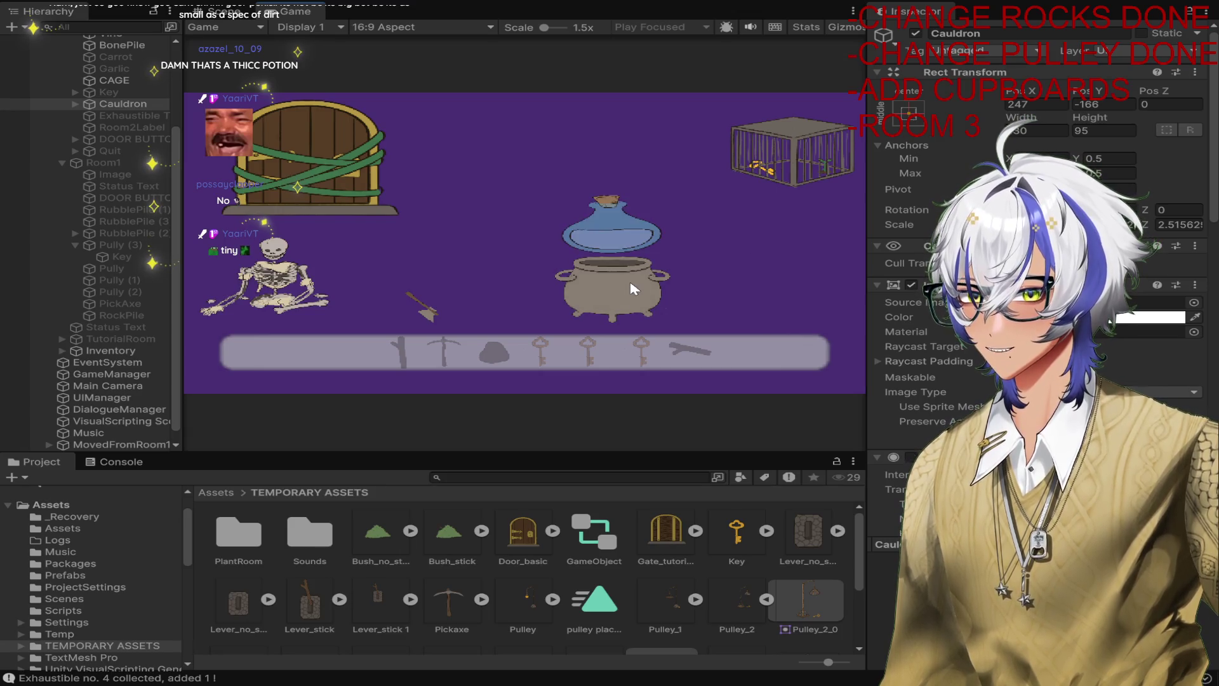
left_click(623, 244)
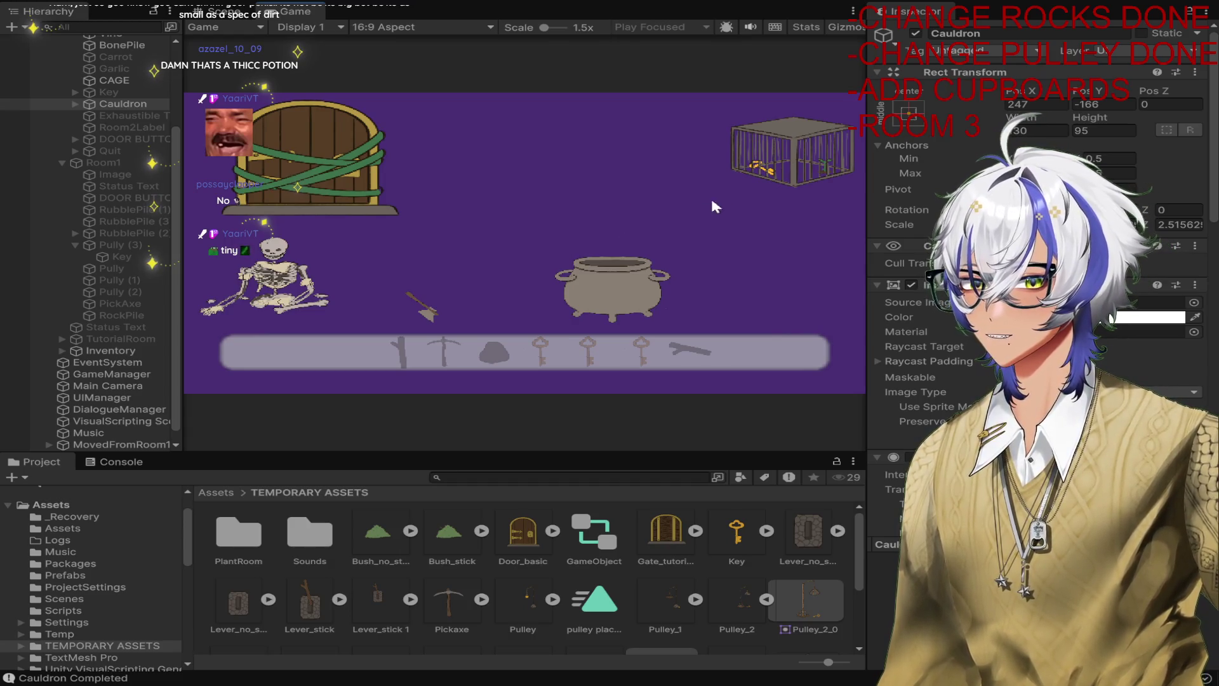
Break the cage, take the key and tool, cut the door vines, enter Room1, then stop.
left_click(790, 161)
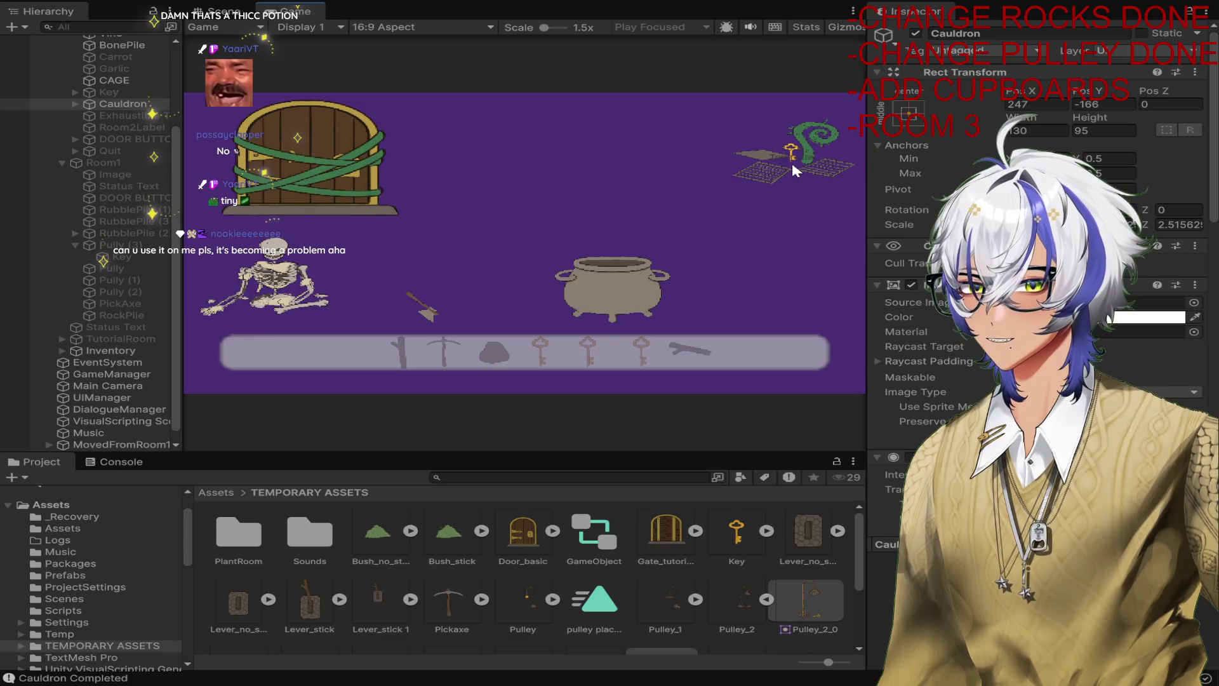
left_click(794, 152)
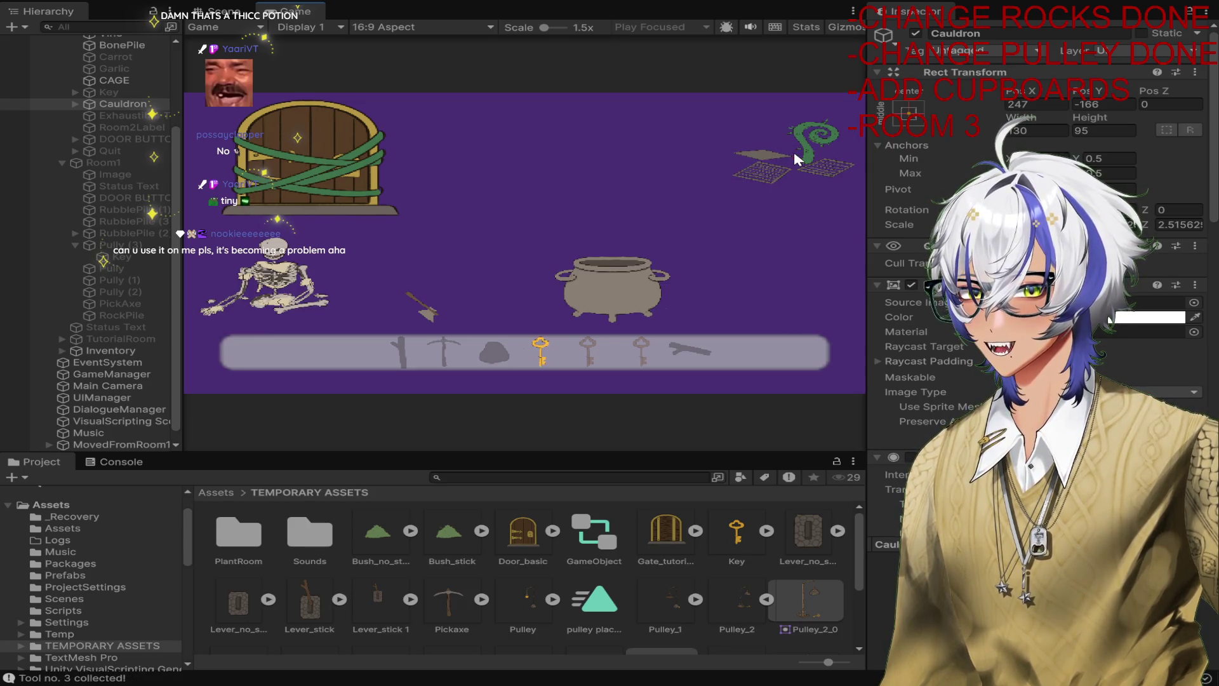
left_click(423, 309)
left_click(353, 186)
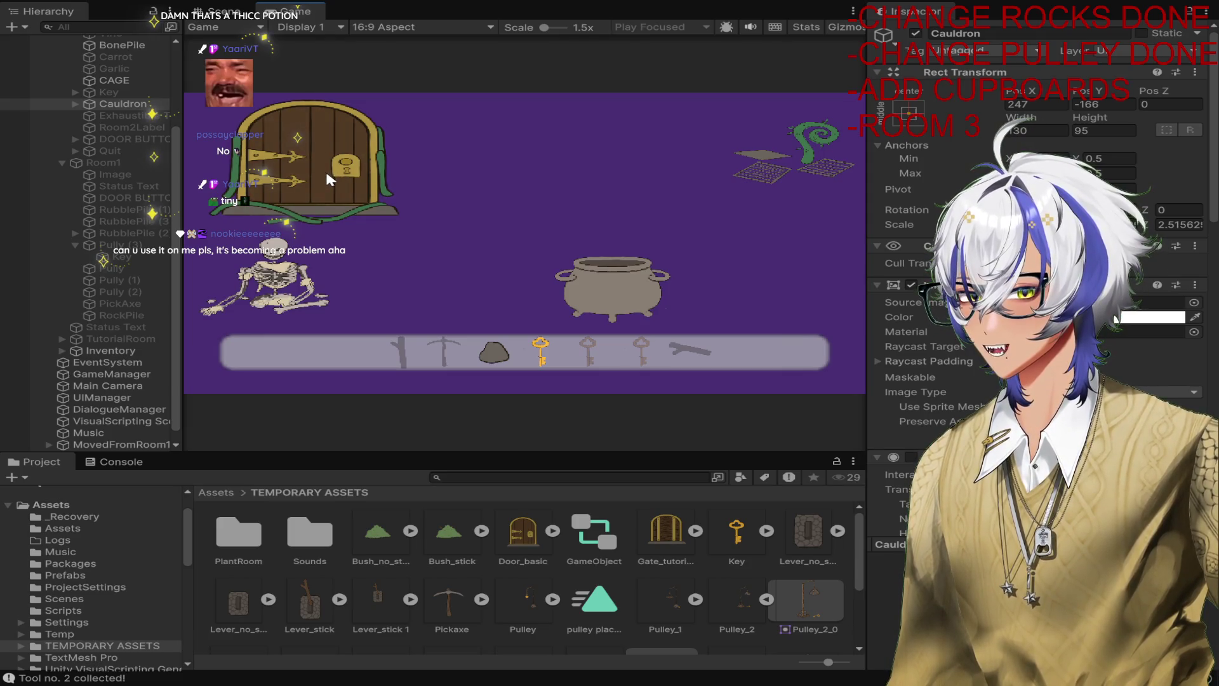
left_click(327, 181)
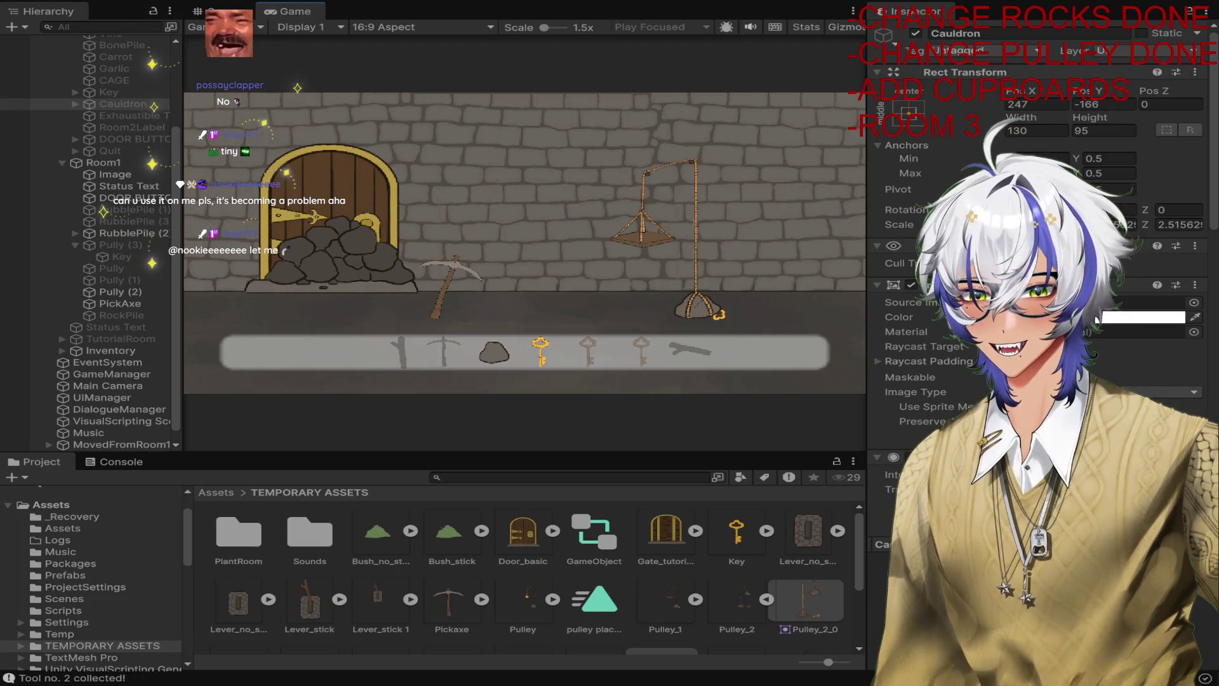
left_click(576, 7)
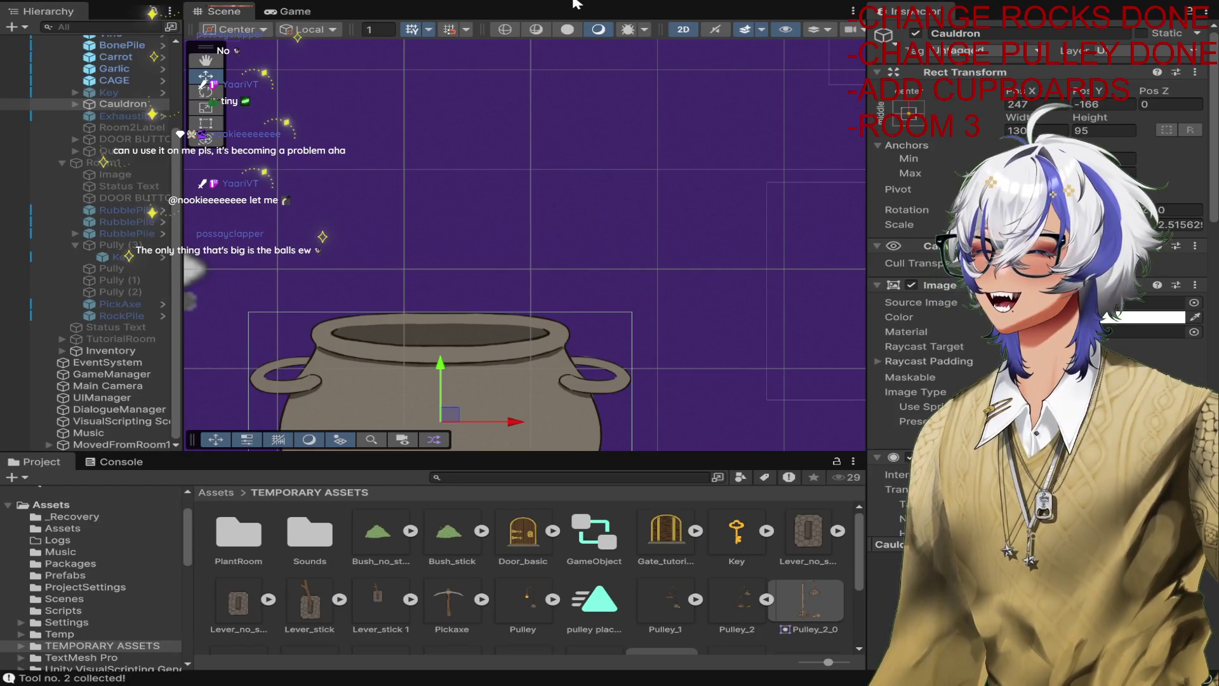
scroll(678, 240, "down", 5)
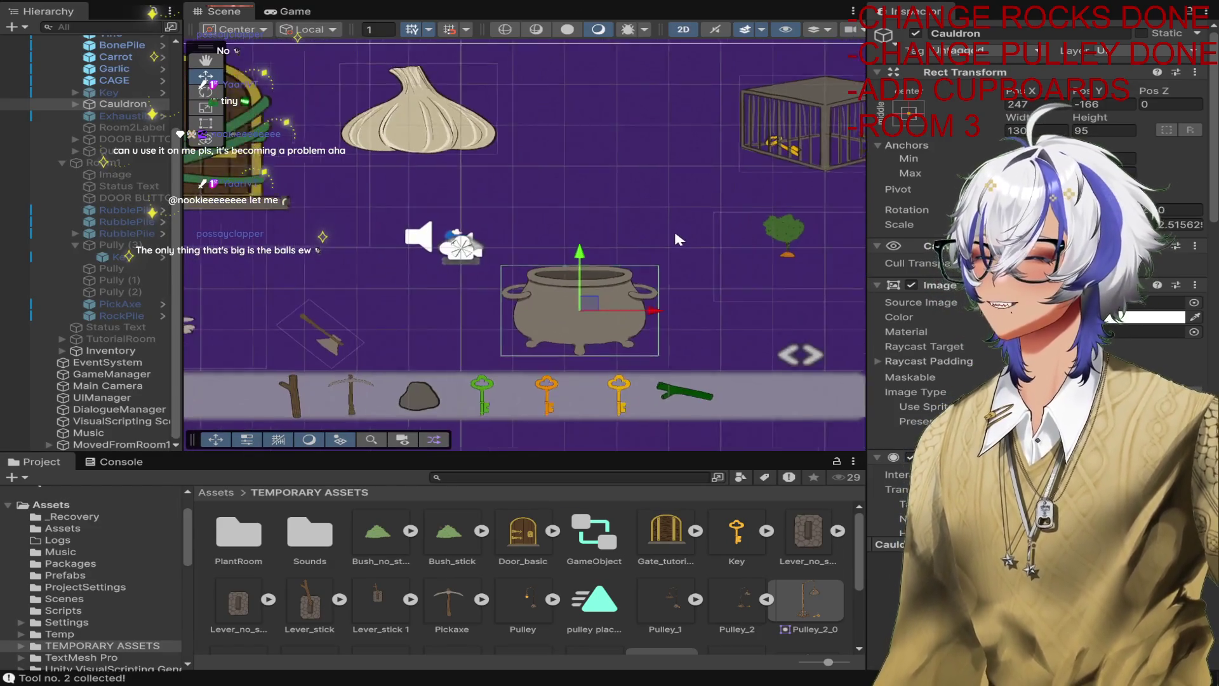
scroll(678, 240, "down", 1)
scroll(678, 239, "down", 1)
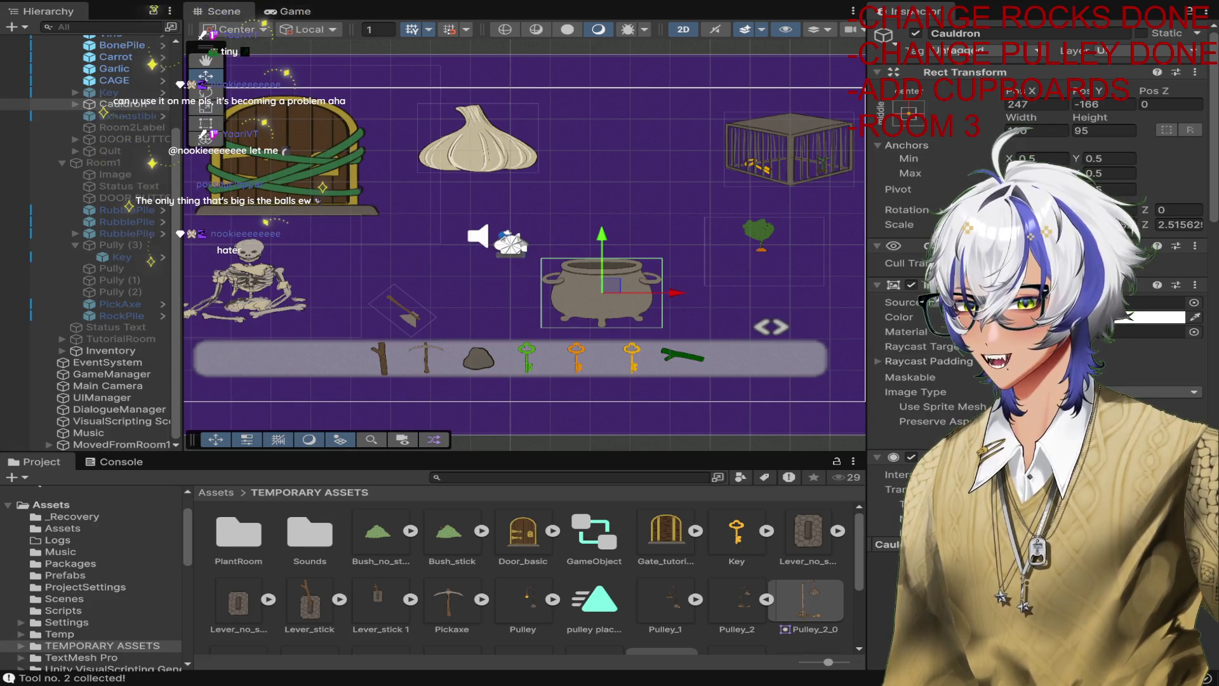
key("ctrl+p")
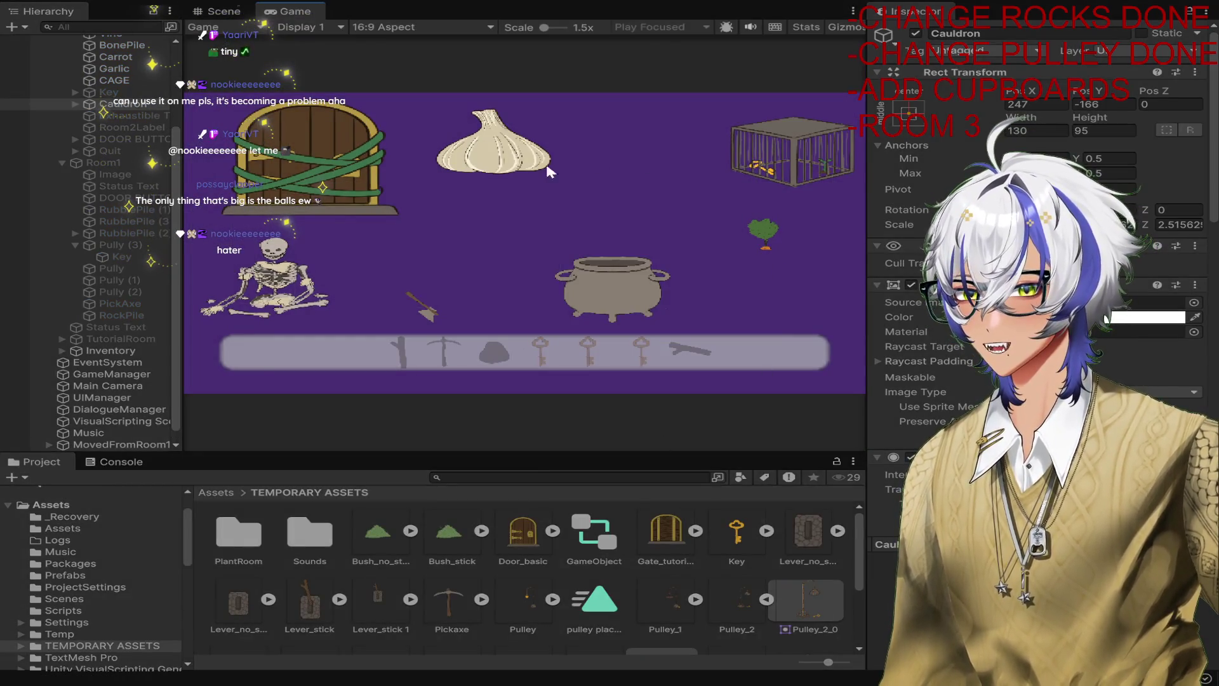
left_click(558, 169)
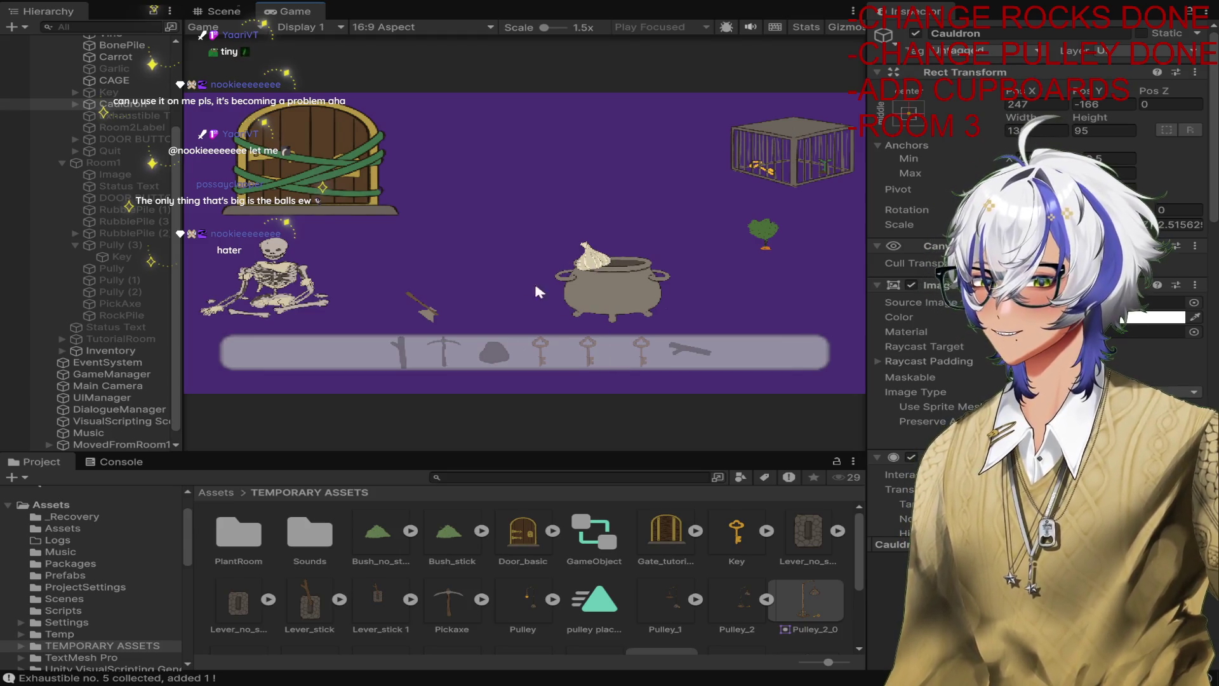
left_click(269, 295)
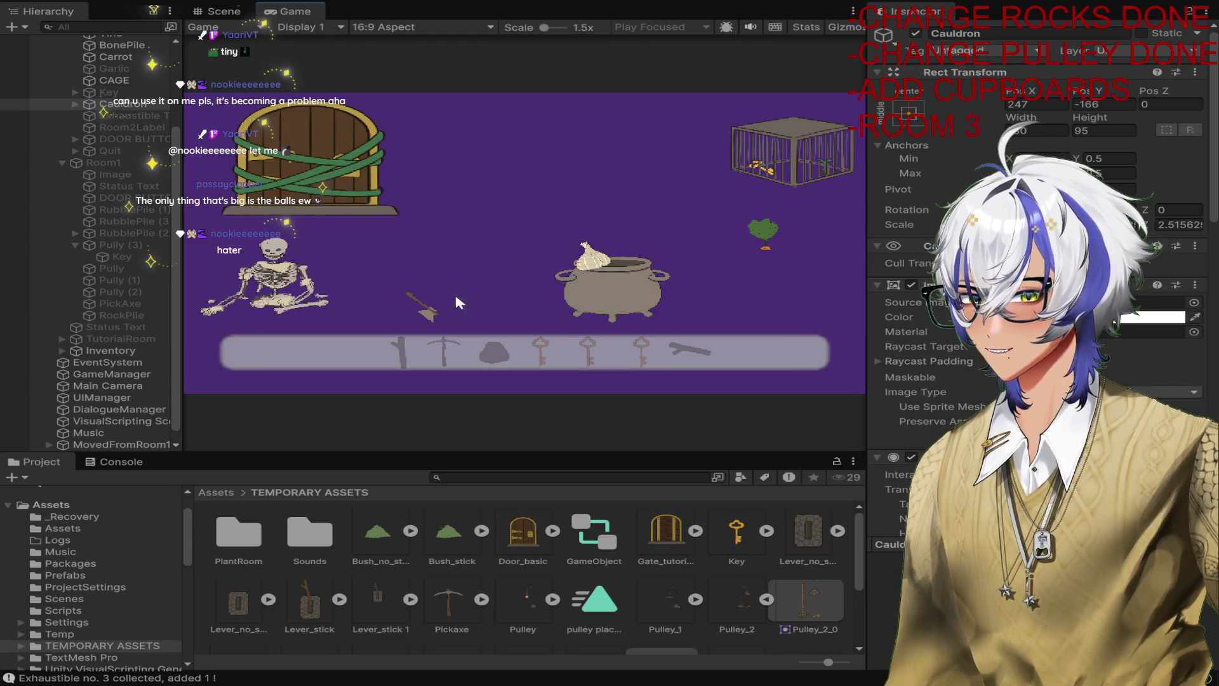
left_click(638, 298)
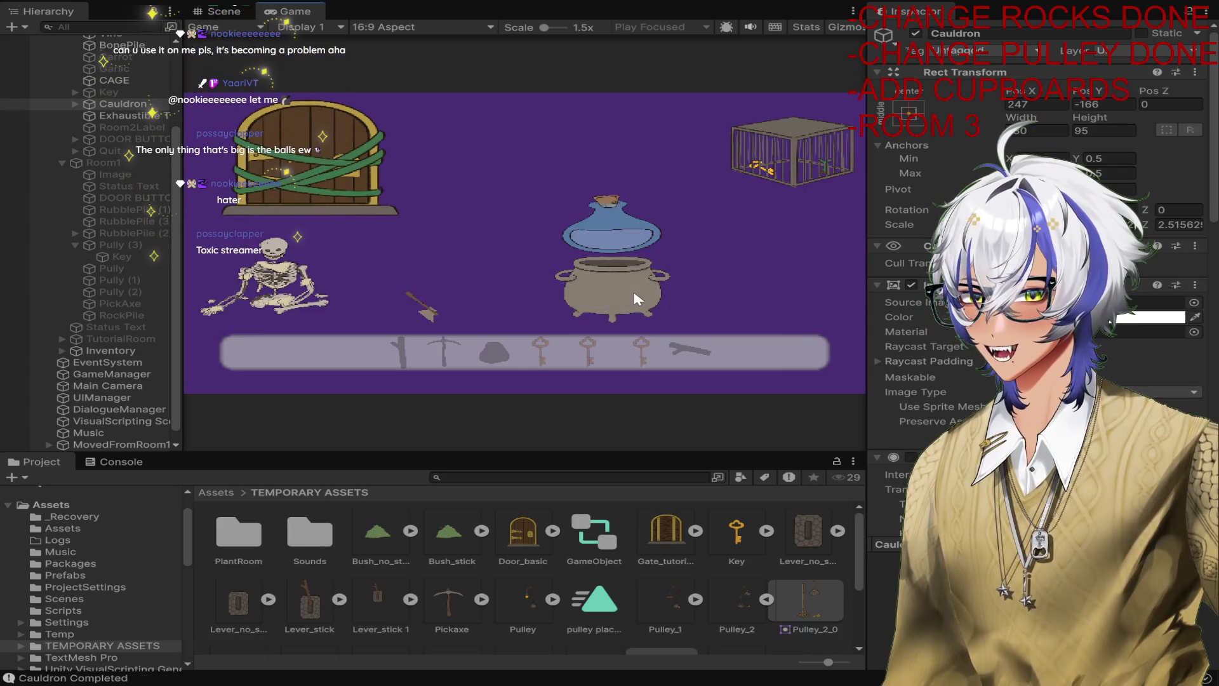
left_click(621, 224)
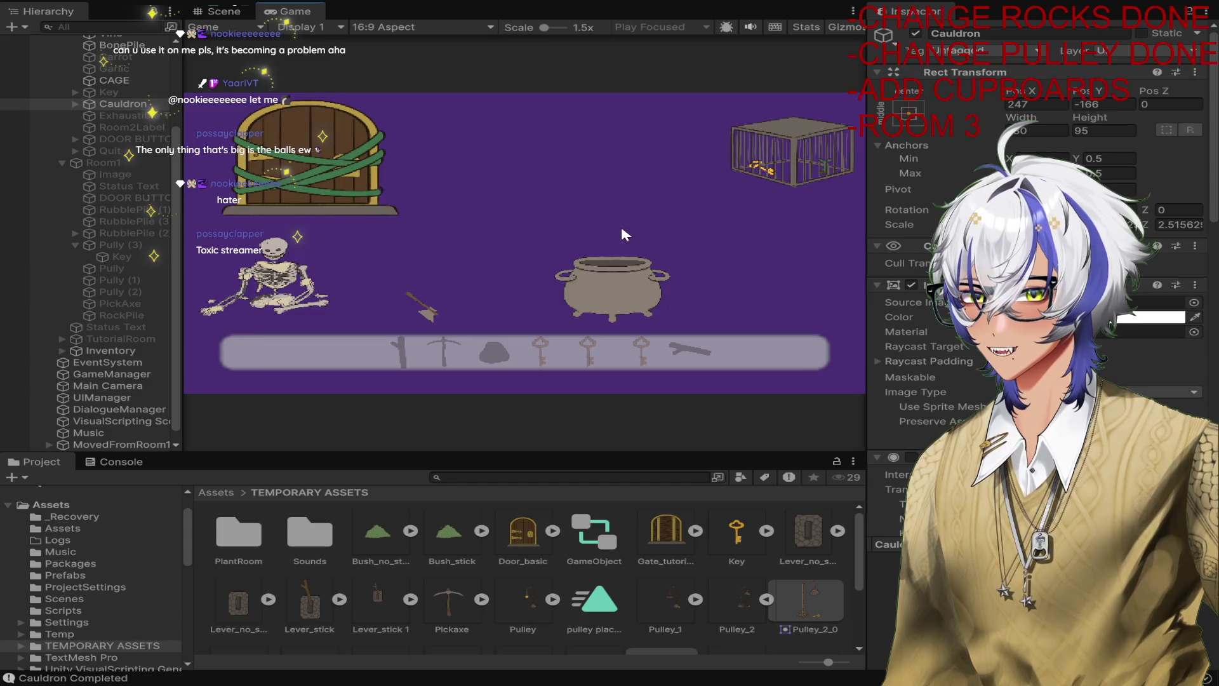
left_click(798, 167)
left_click(351, 184)
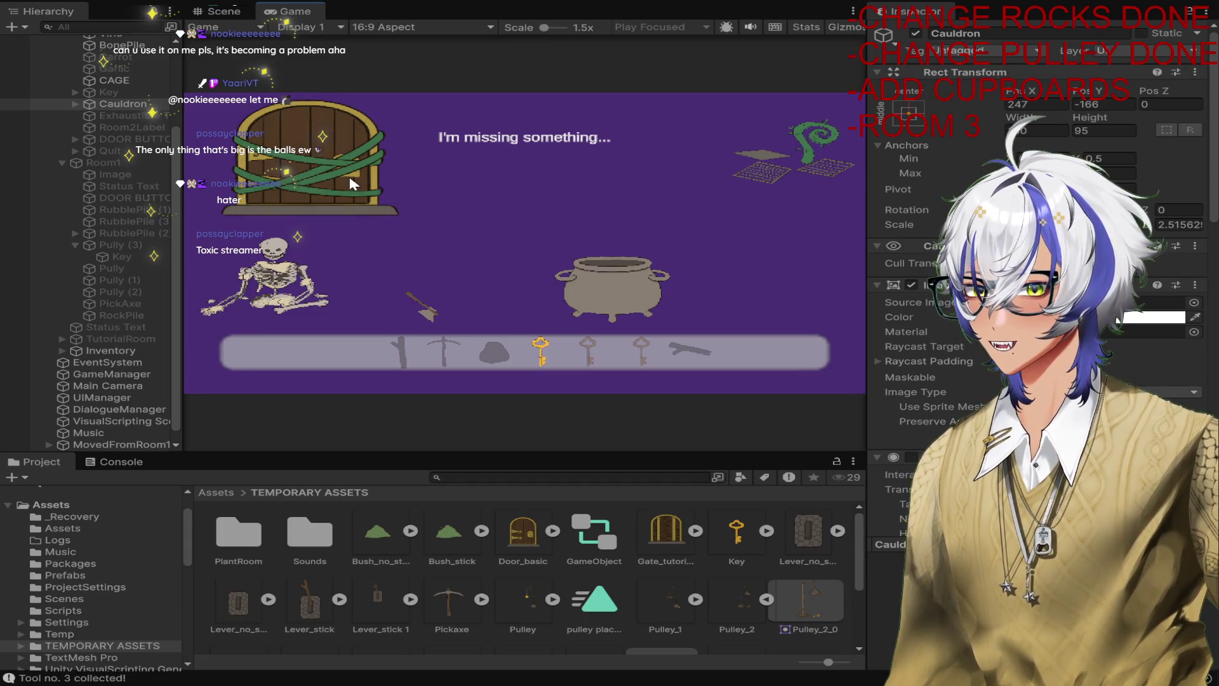
left_click(341, 194)
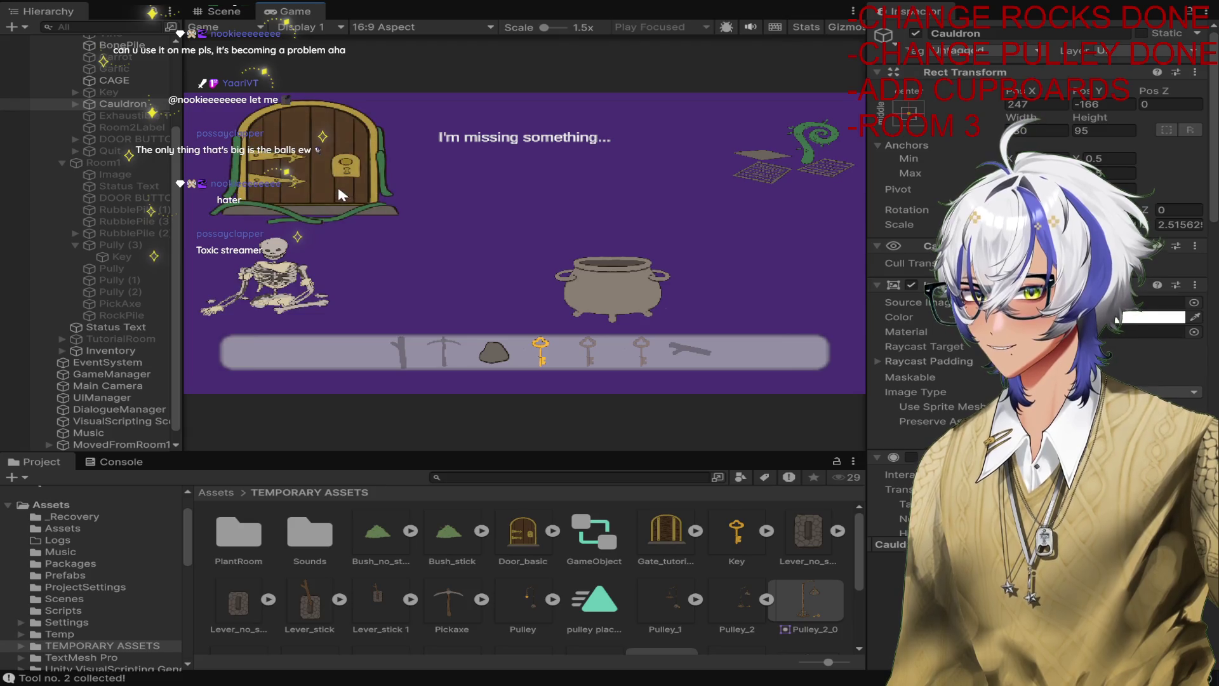
key("ctrl+p")
key("ctrl+1")
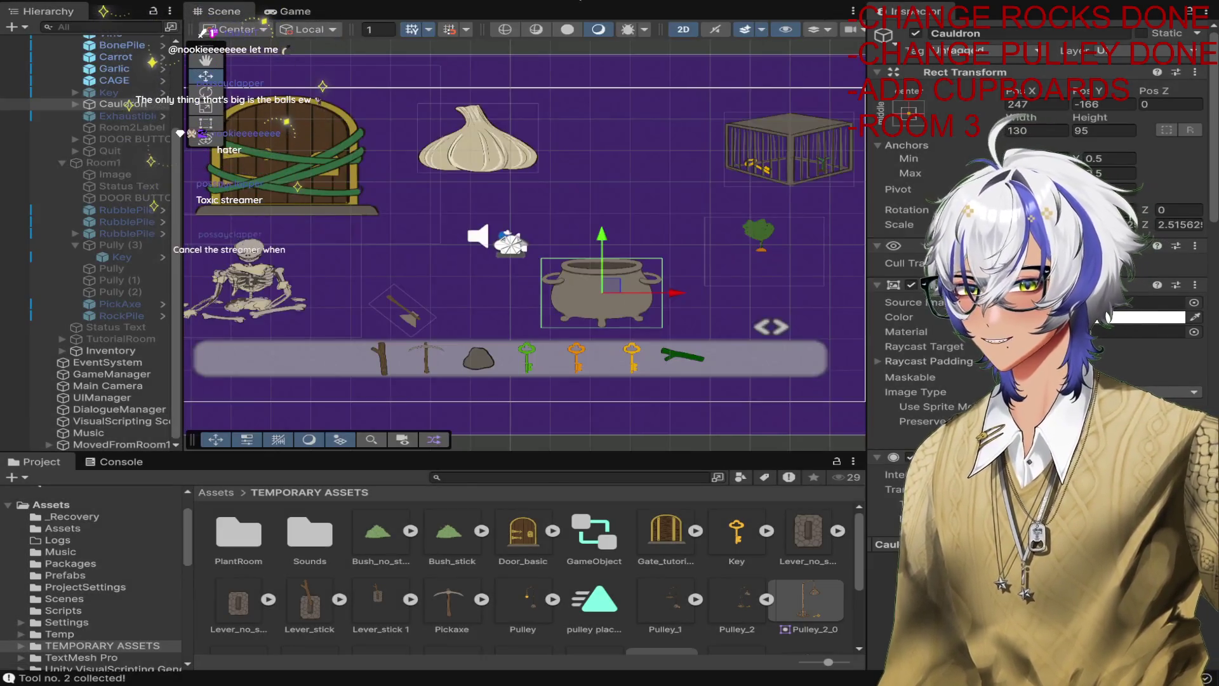
Find the potion's Pick Up Sound Effect clip in the Sounds folder, then reselect Exhaustible.
scroll(1041, 191, "down", 10)
scroll(1180, 367, "down", 3)
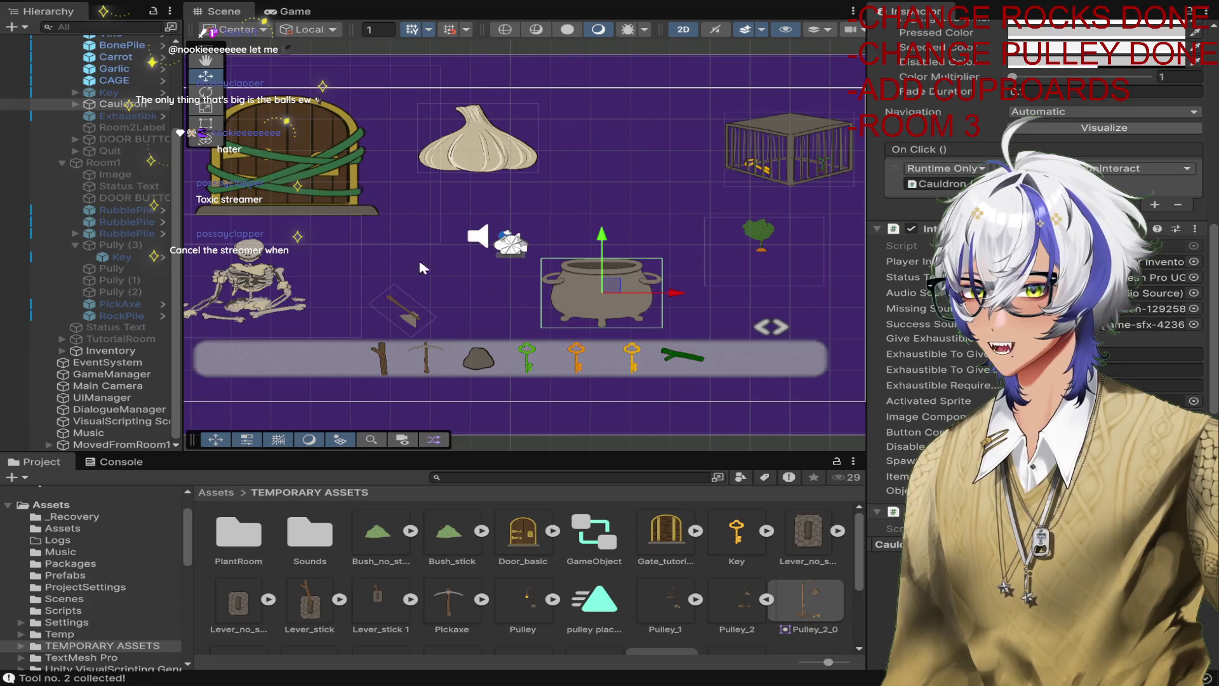
left_click(141, 119)
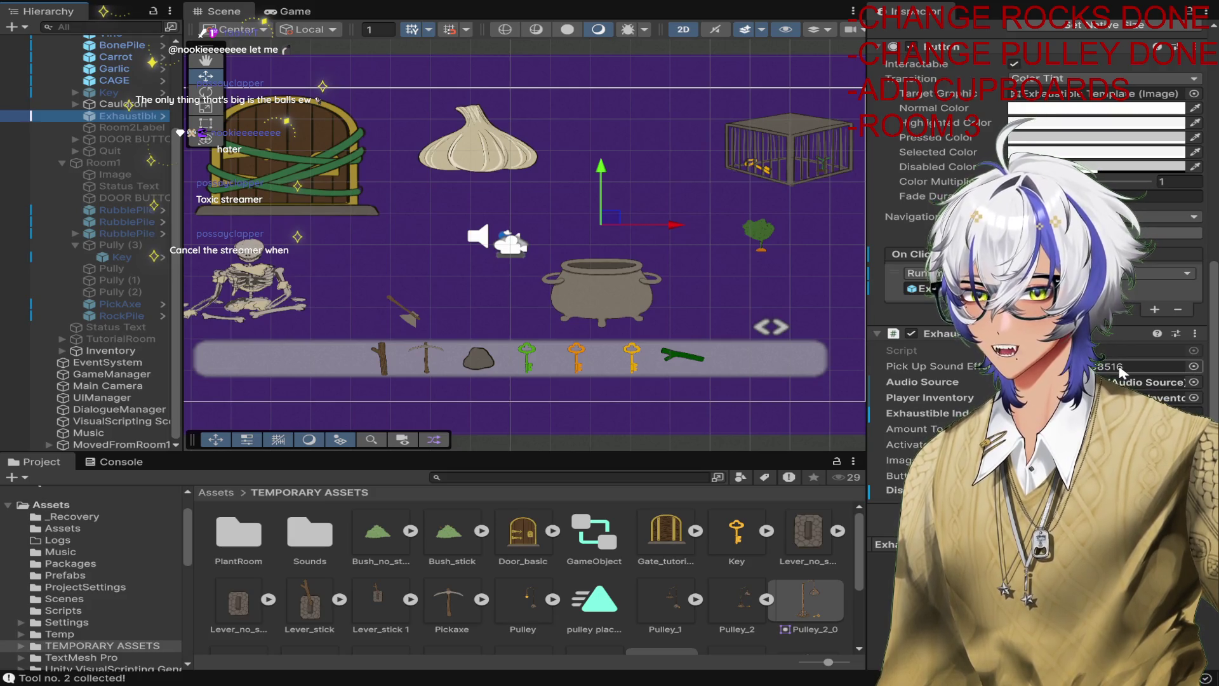
left_click(1120, 368)
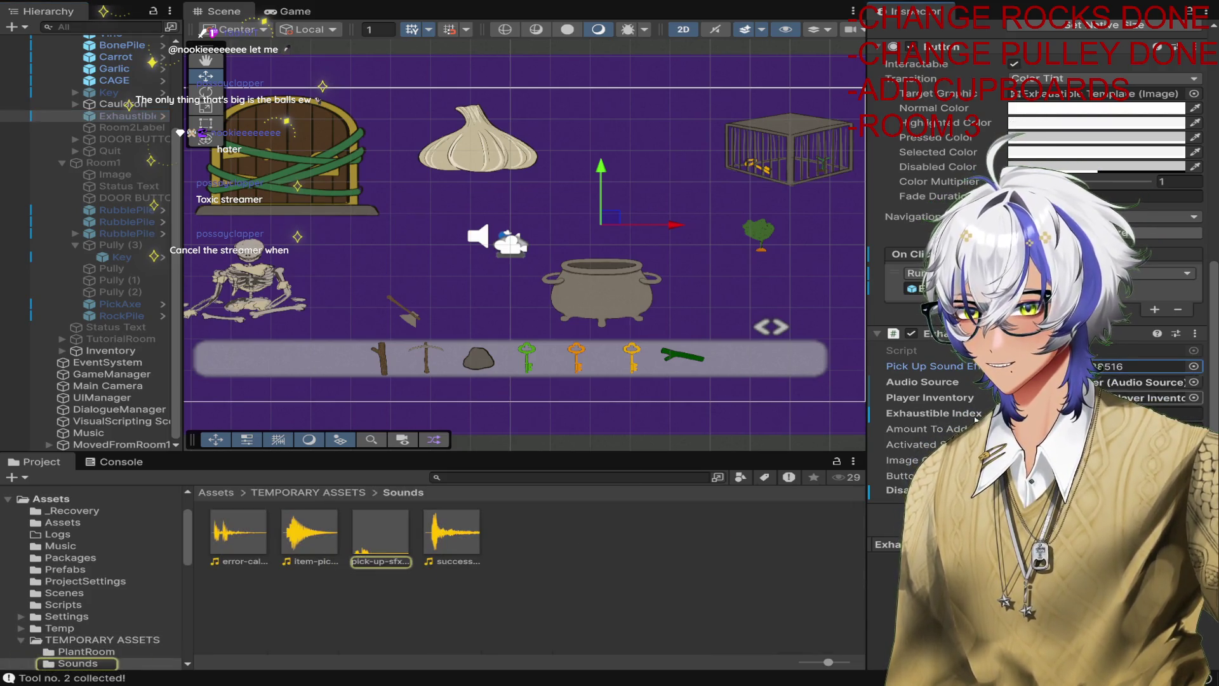
left_click(380, 547)
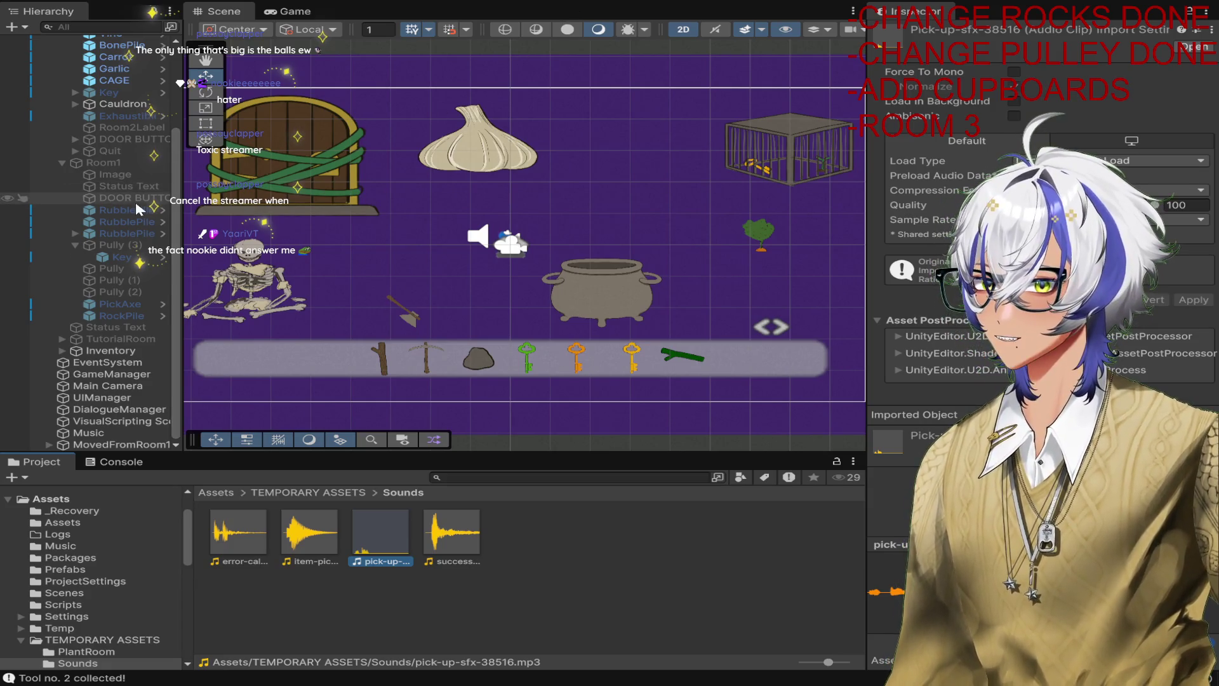
left_click(127, 116)
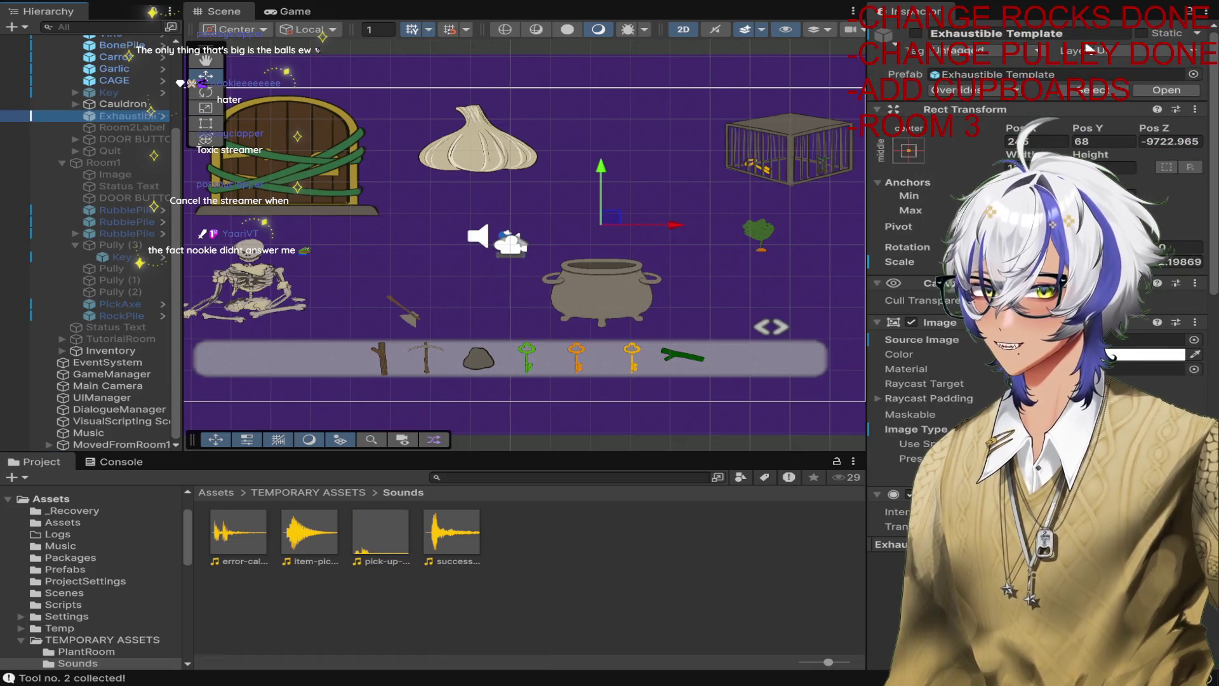
Rename the Exhaustible Template object to POTION.
left_click(1073, 35)
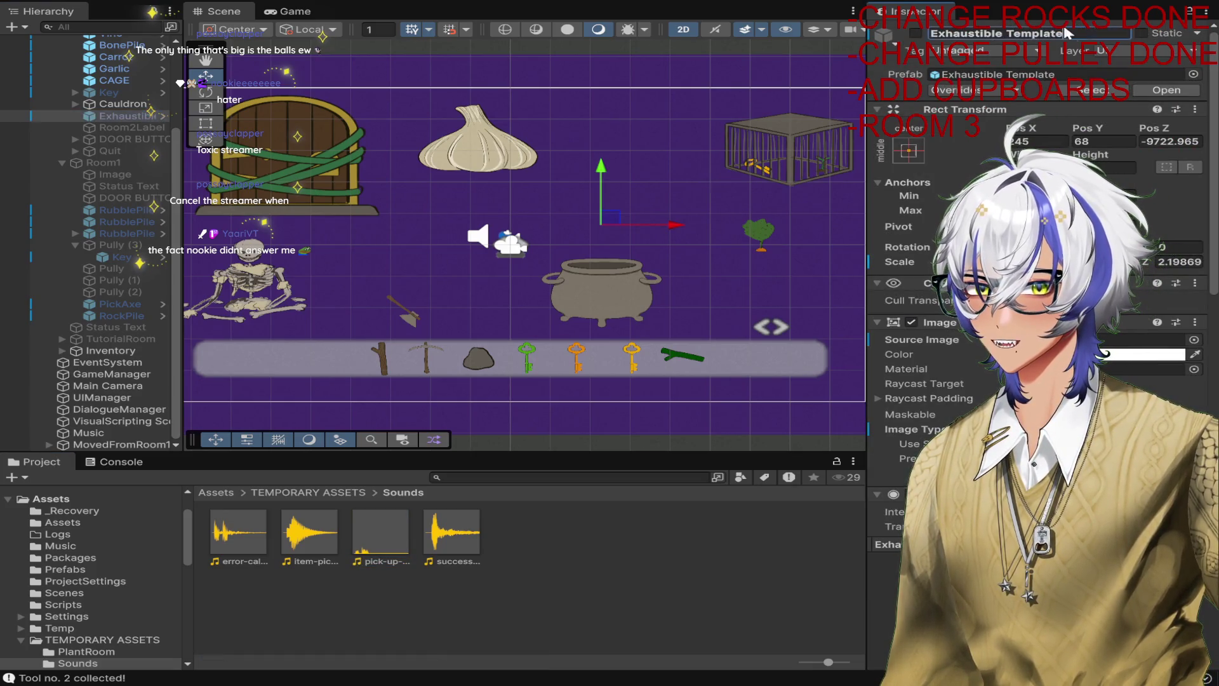
type("POTION")
key("Return")
Add an On Click entry targeting POTION's Exhaustible script, then remove it again.
scroll(1128, 306, "down", 5)
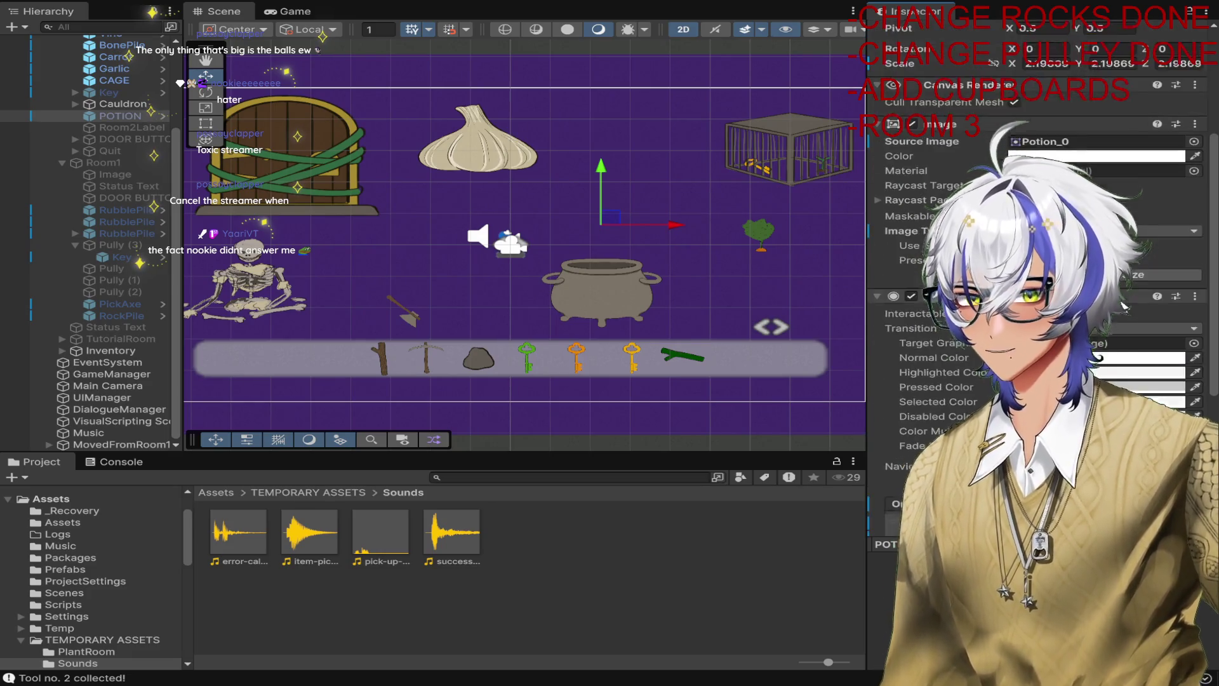
scroll(1128, 305, "down", 5)
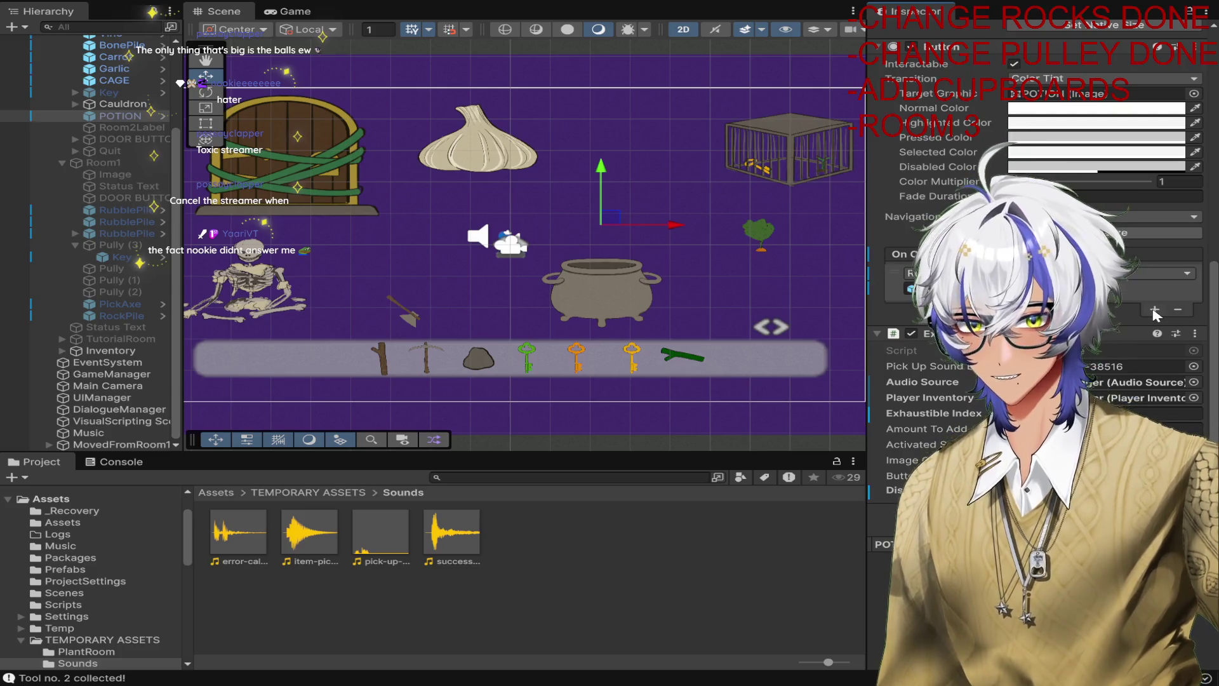
scroll(1111, 371, "up", 1)
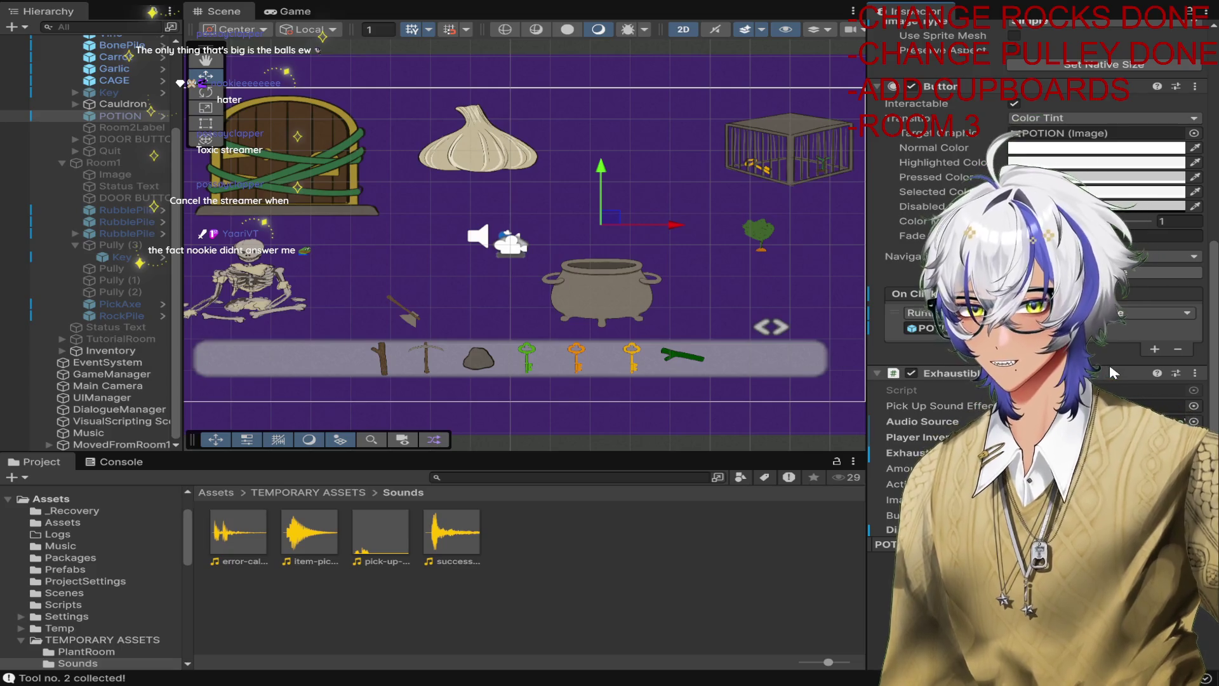
scroll(1113, 371, "down", 1)
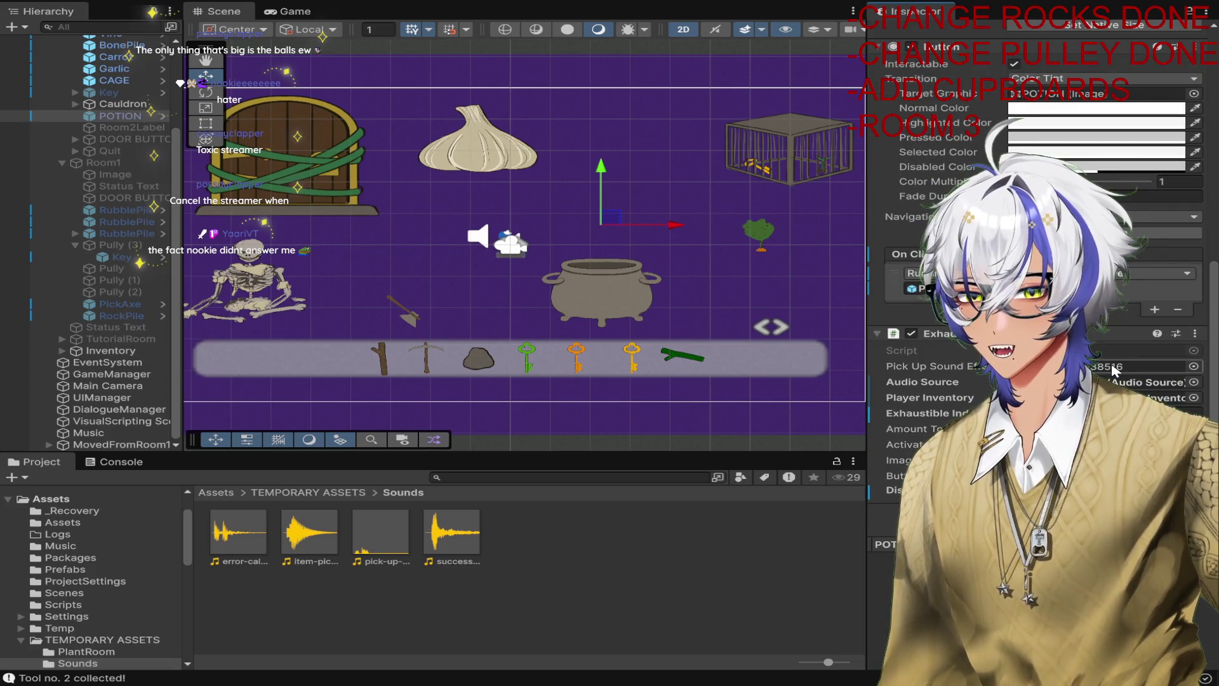
left_click(1154, 310)
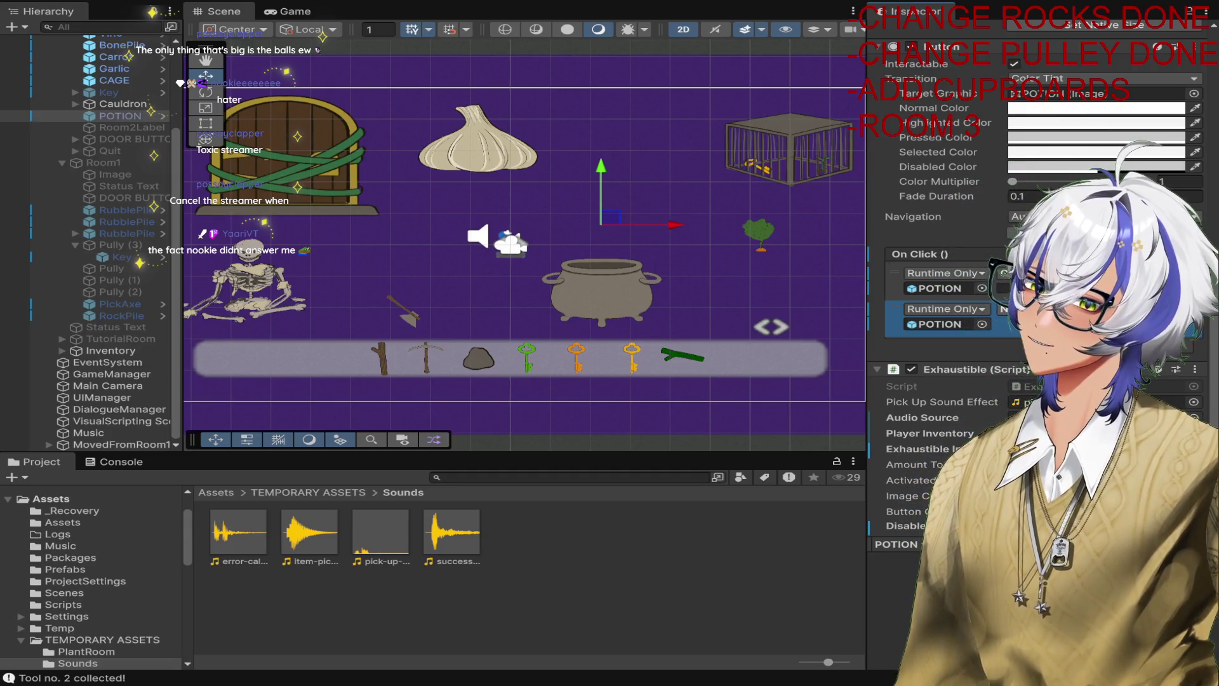
left_click_drag(959, 369, 940, 323)
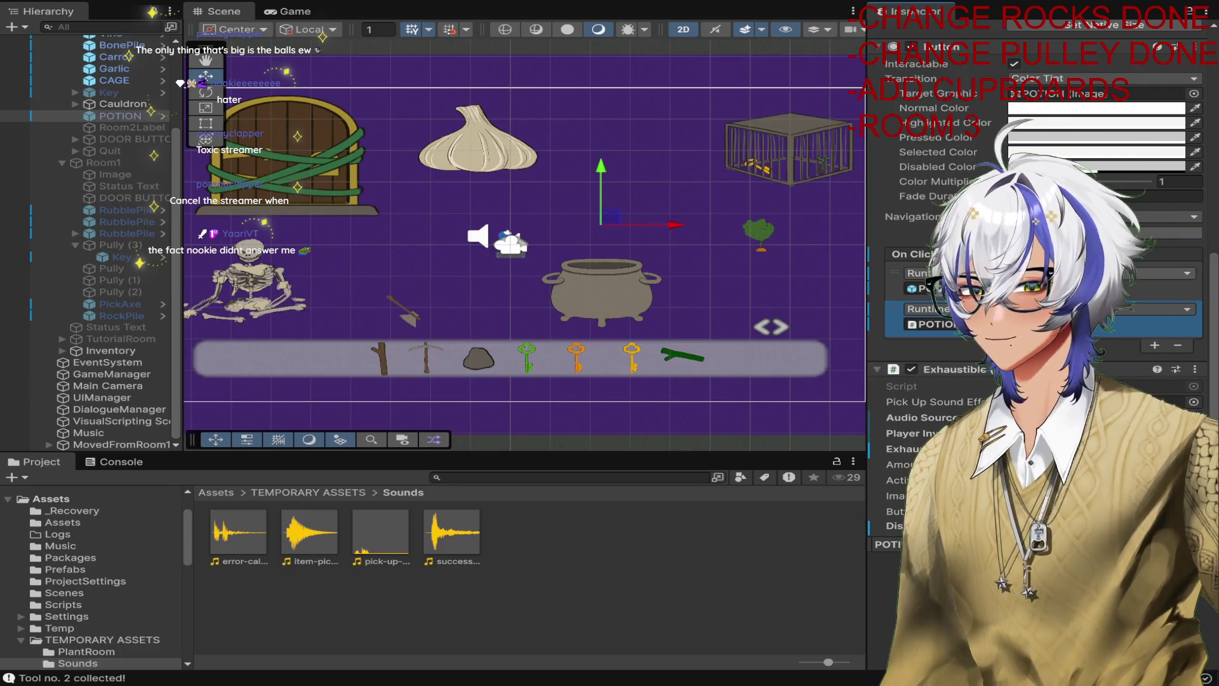
left_click(1178, 345)
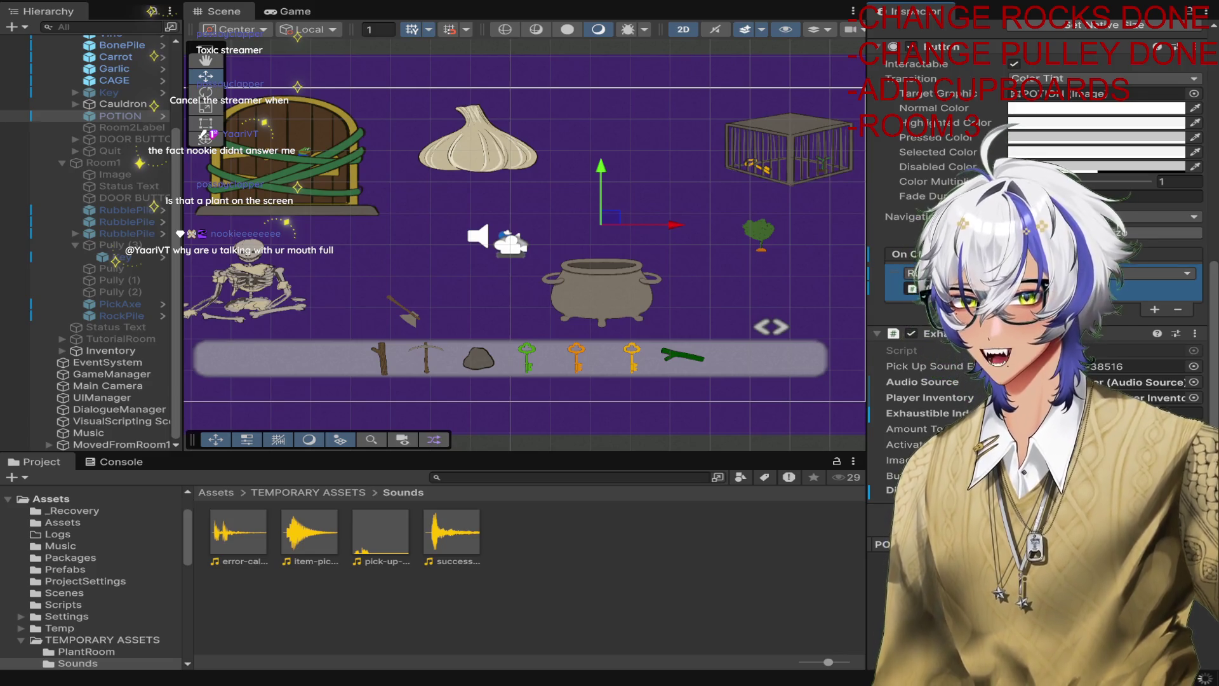
Run the game, brew and take the potion, free the plant's key, clear the vines, and exit.
scroll(1042, 317, "up", 10)
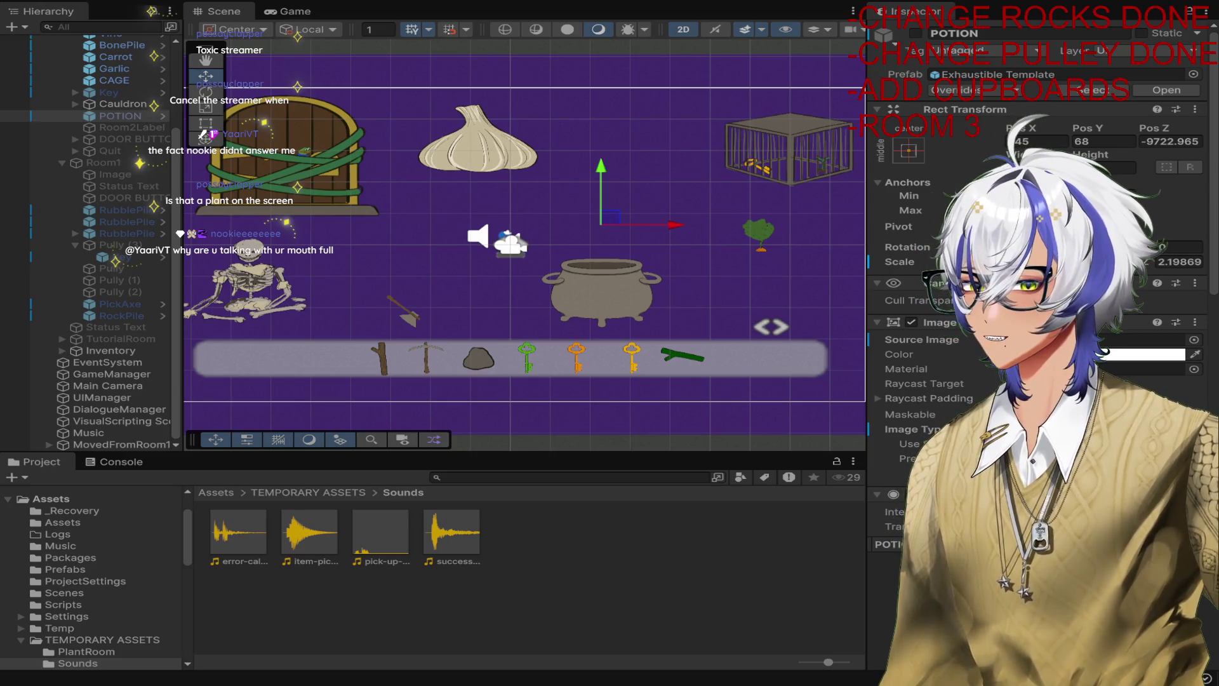
left_click(761, 236)
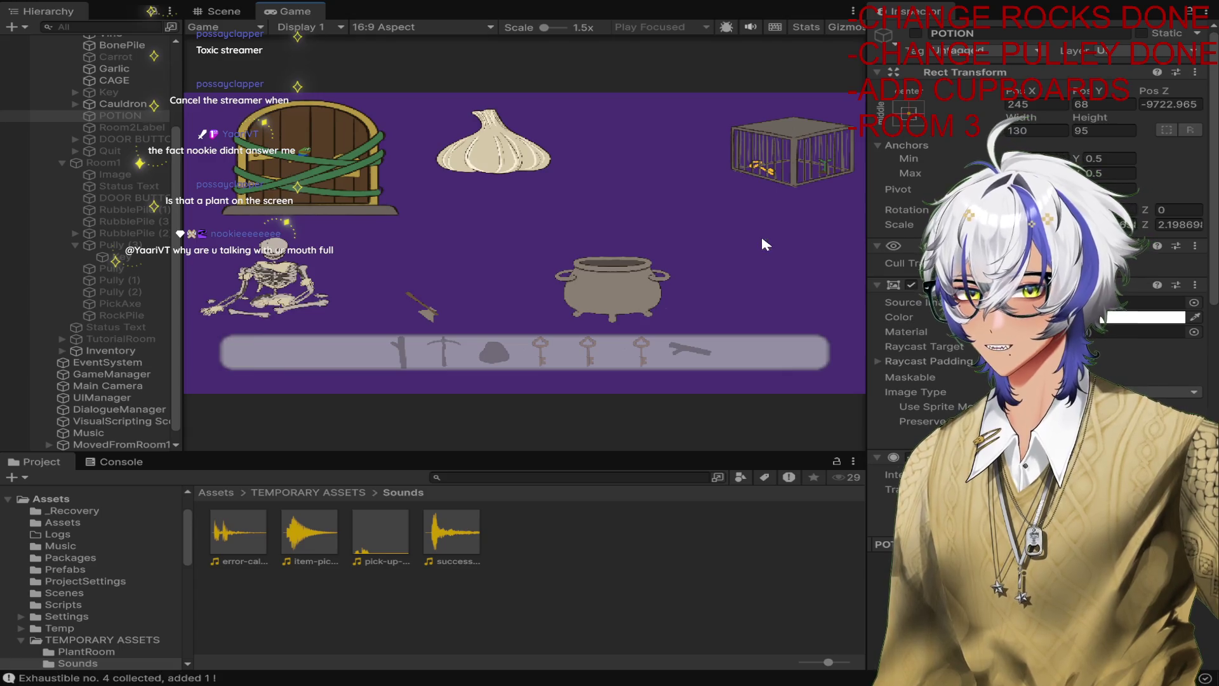
left_click(488, 151)
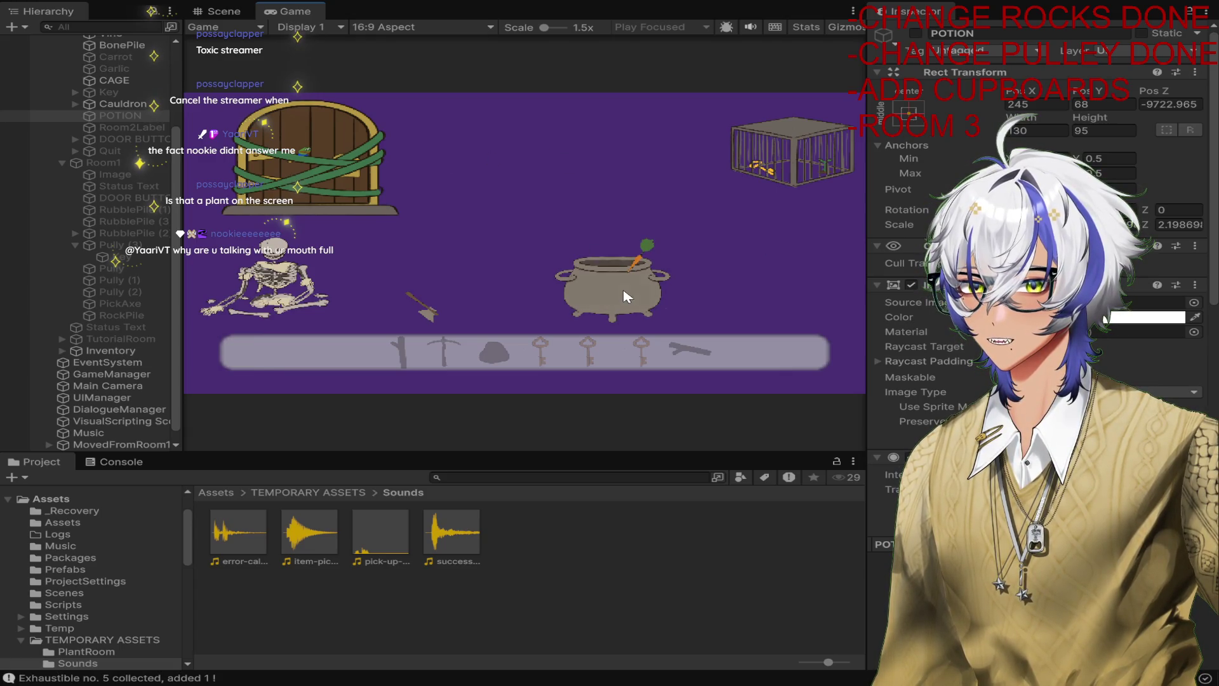
left_click(292, 290)
left_click(581, 280)
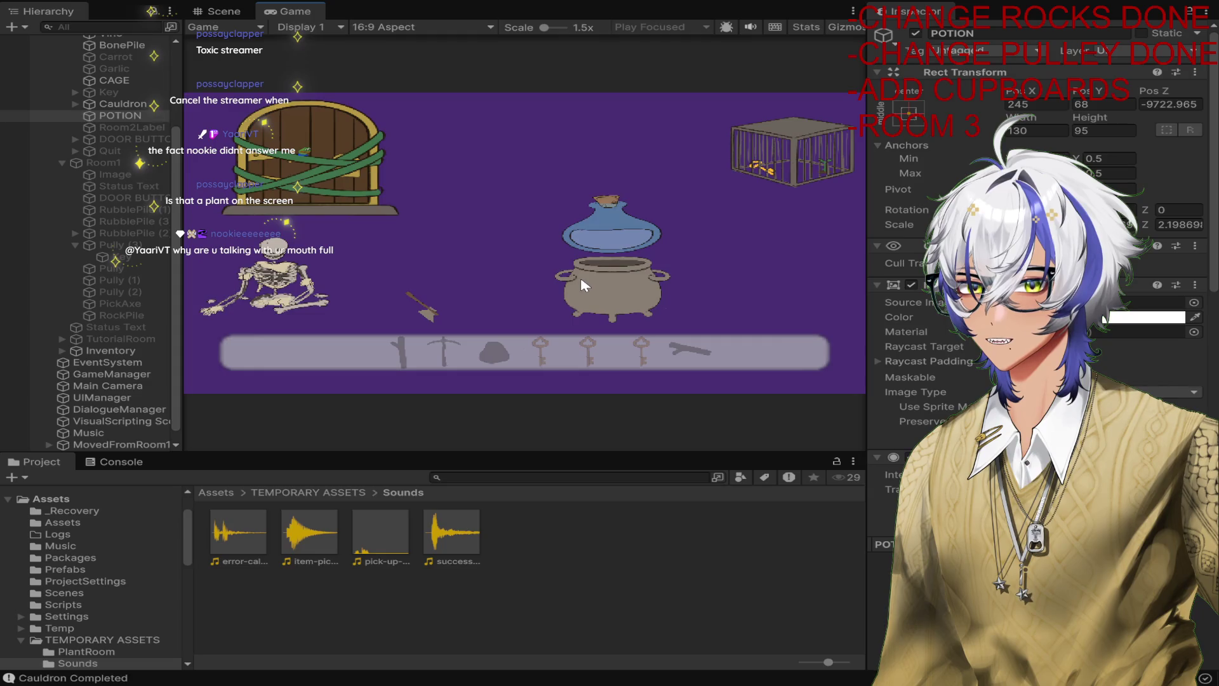
left_click(604, 241)
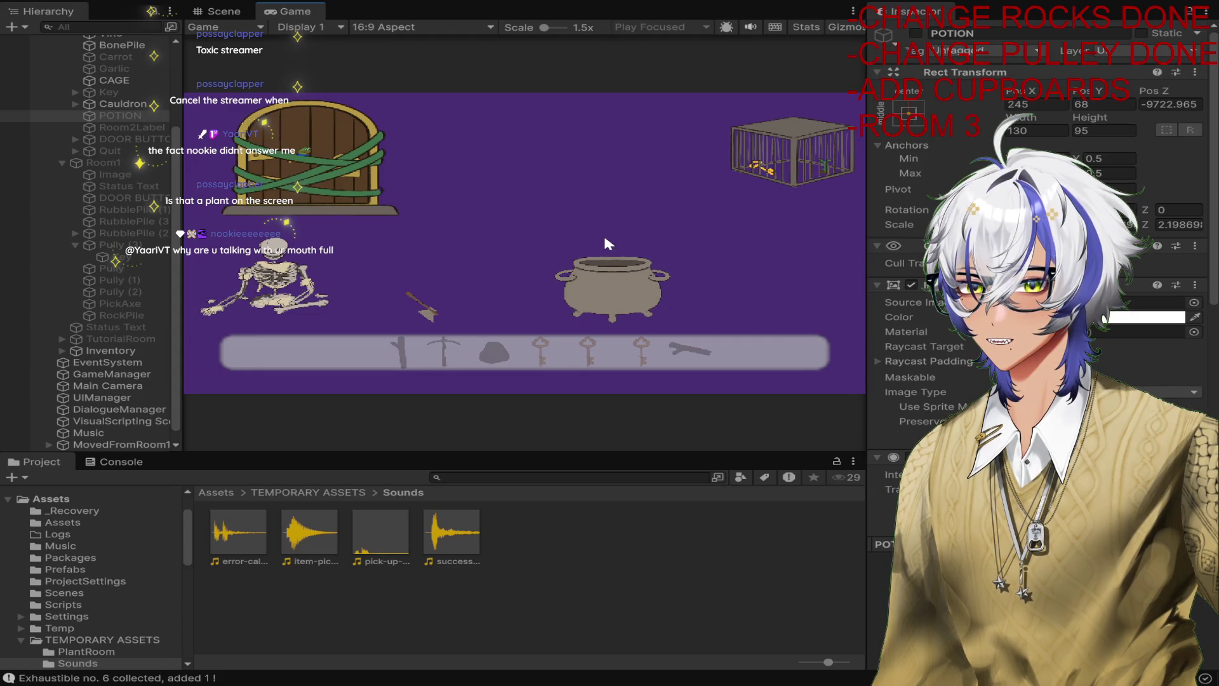
left_click(774, 155)
left_click(795, 153)
left_click(347, 177)
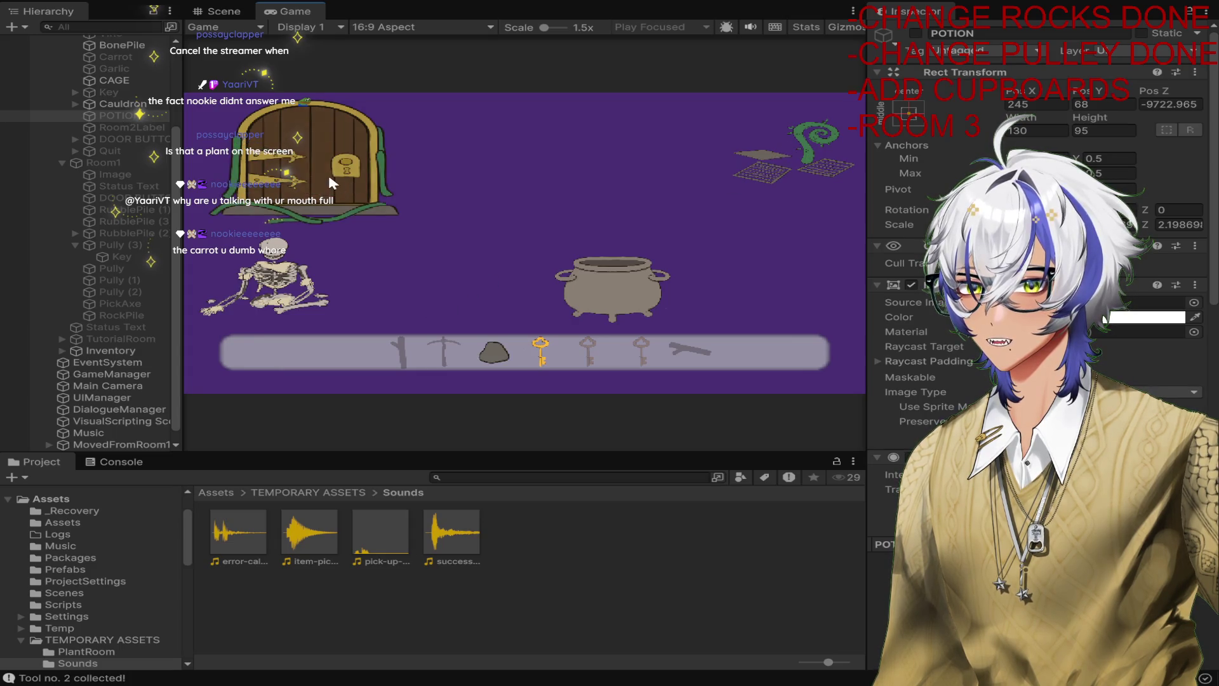
left_click(329, 180)
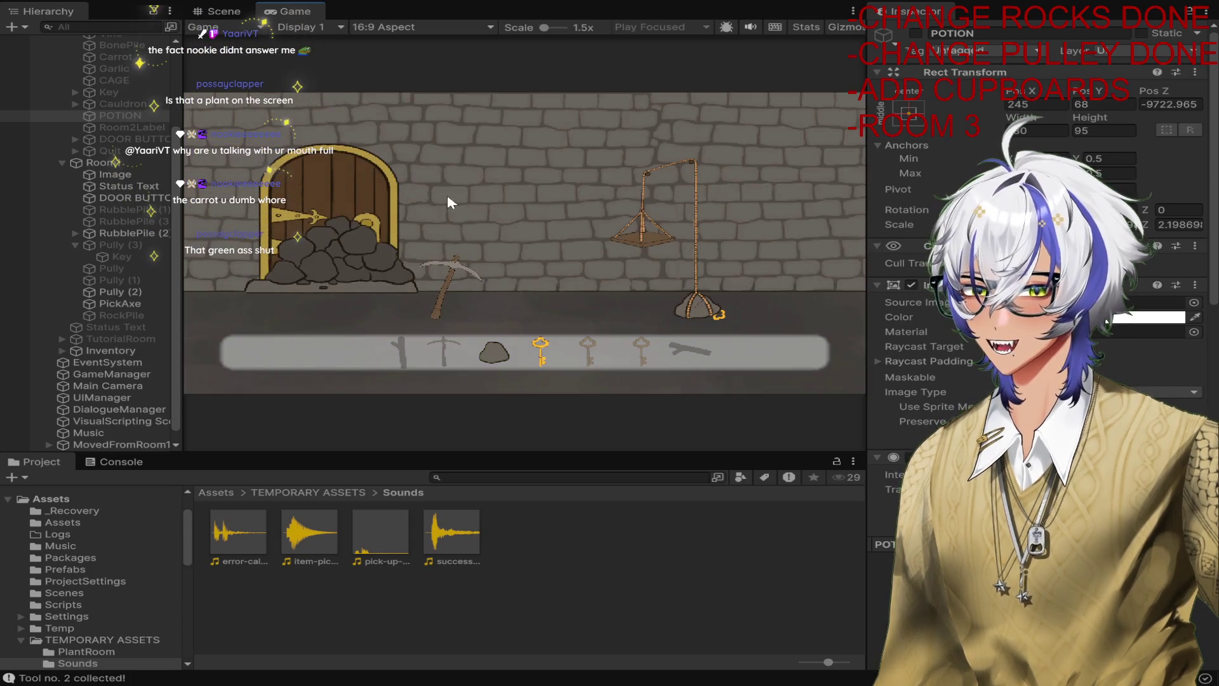
In the next room take the pickaxe, break the rubble, get the pulley key, return, and stop.
left_click(460, 273)
left_click(342, 254)
left_click(672, 220)
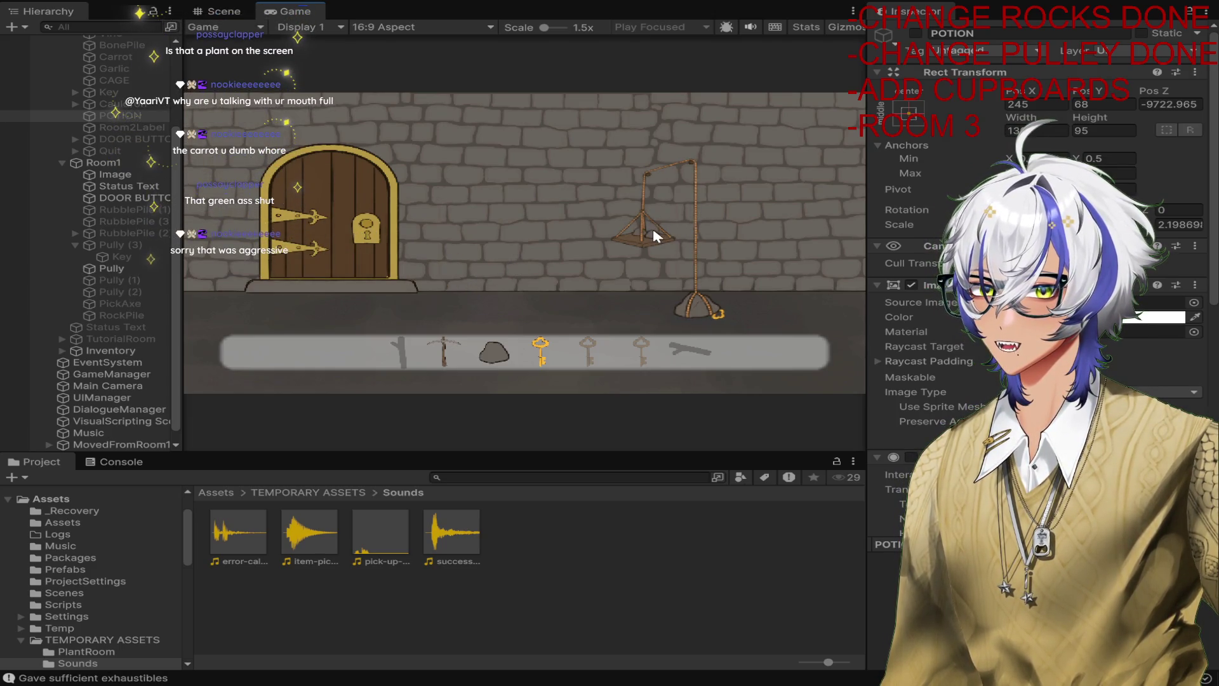
left_click(704, 308)
left_click(273, 224)
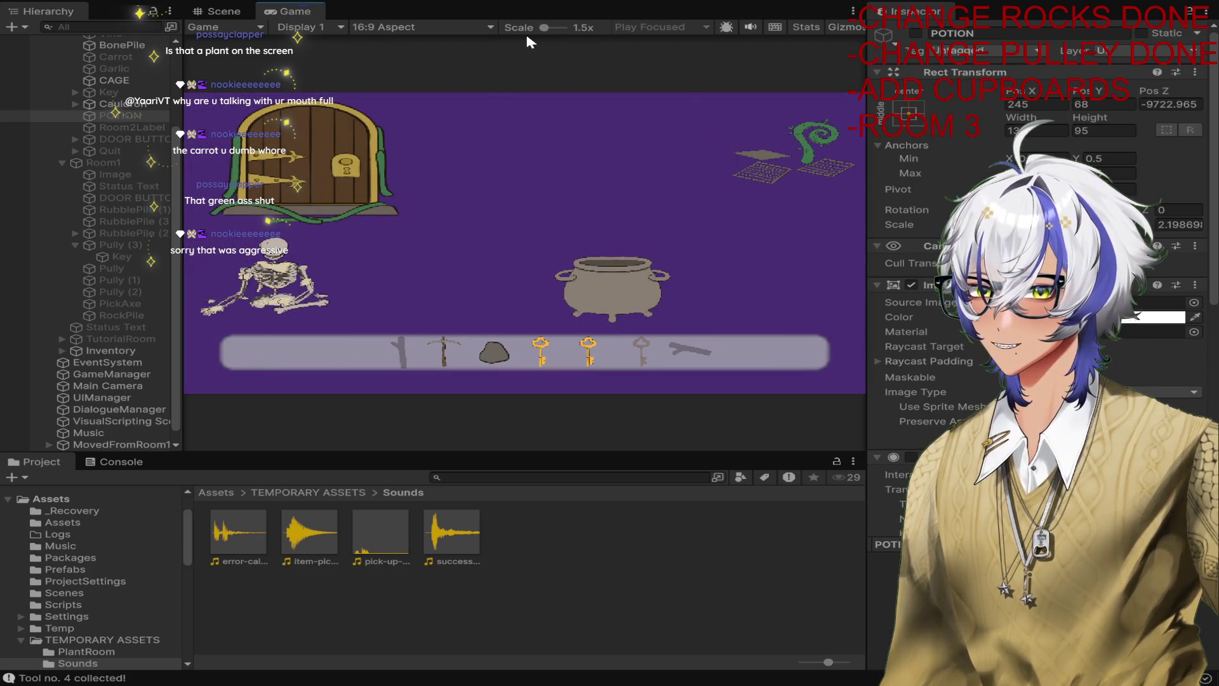
left_click_drag(546, 25, 483, 26)
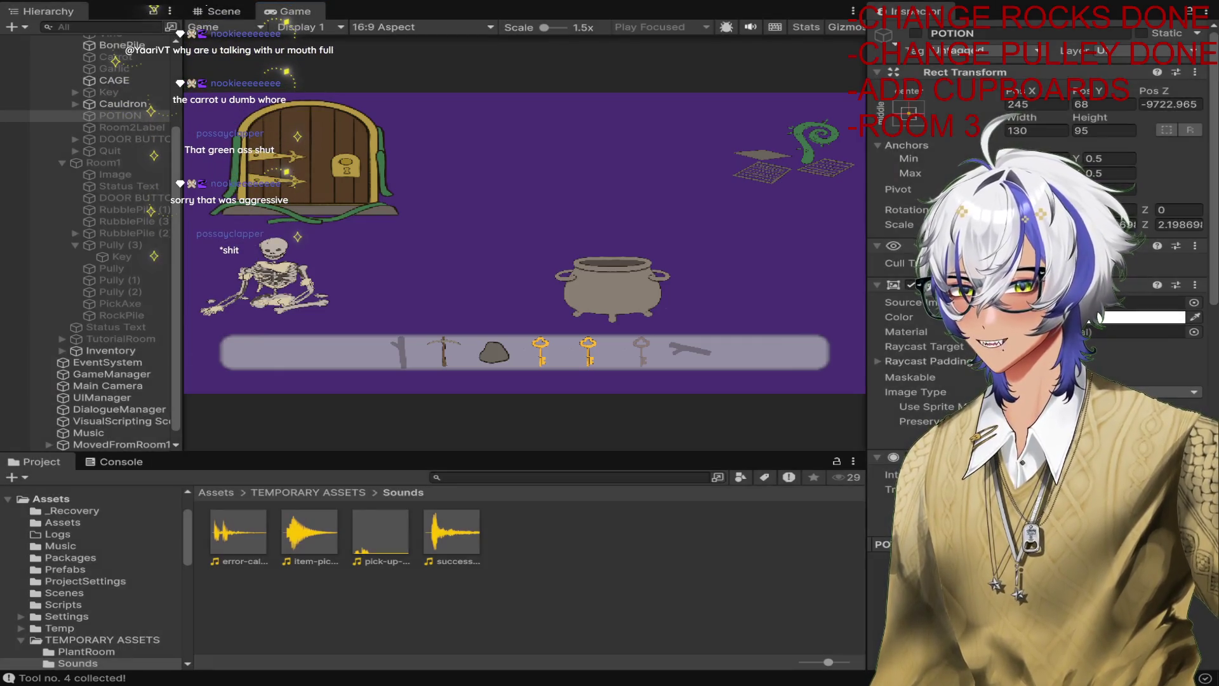
key("ctrl+p")
scroll(771, 269, "up", 5)
Zoom and pan the Scene view over the tree, door and skeleton, selecting the Background object.
mouse_move(773, 269)
left_mouse_down()
mouse_move(772, 204)
mouse_move(590, 264)
left_mouse_up()
scroll(590, 264, "up", 2)
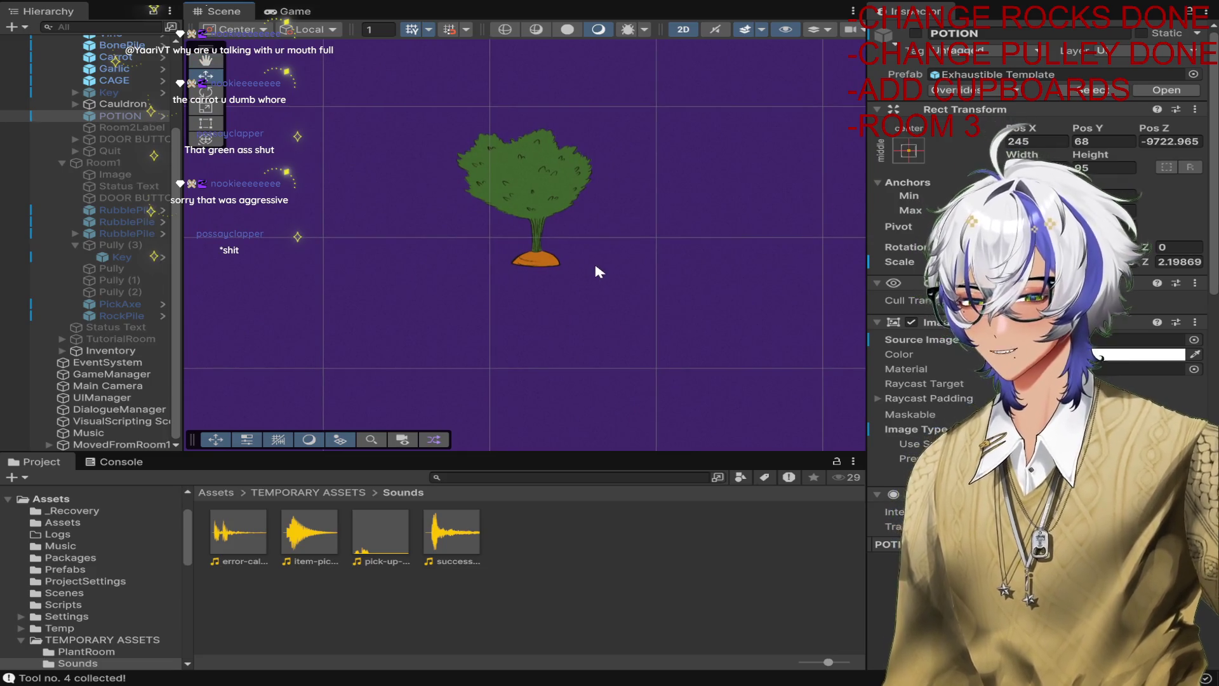
scroll(597, 272, "down", 6)
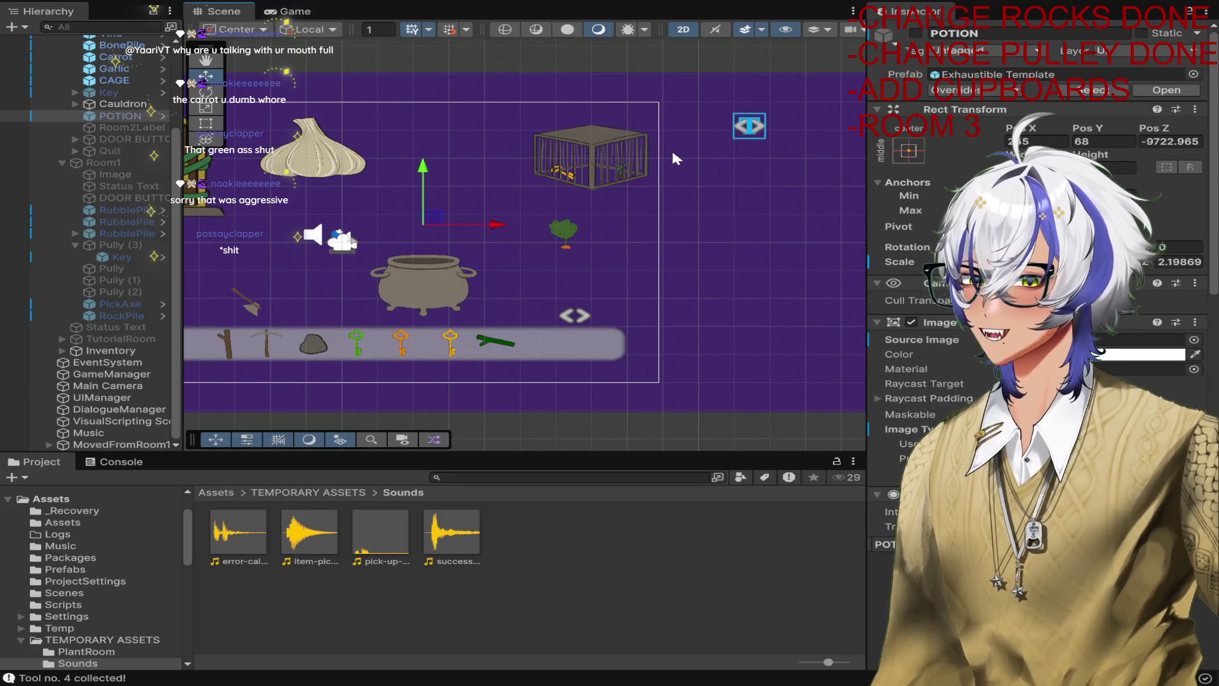
left_click(761, 252)
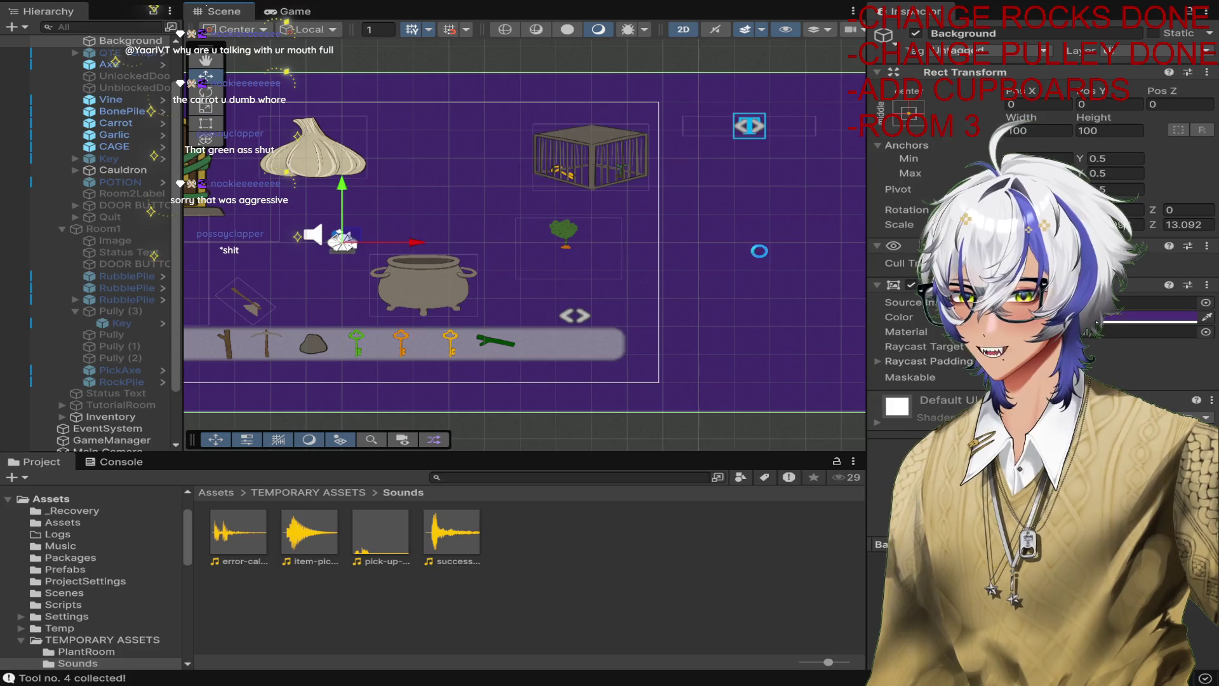
mouse_move(496, 376)
left_mouse_down()
mouse_move(776, 371)
mouse_move(734, 370)
left_mouse_up()
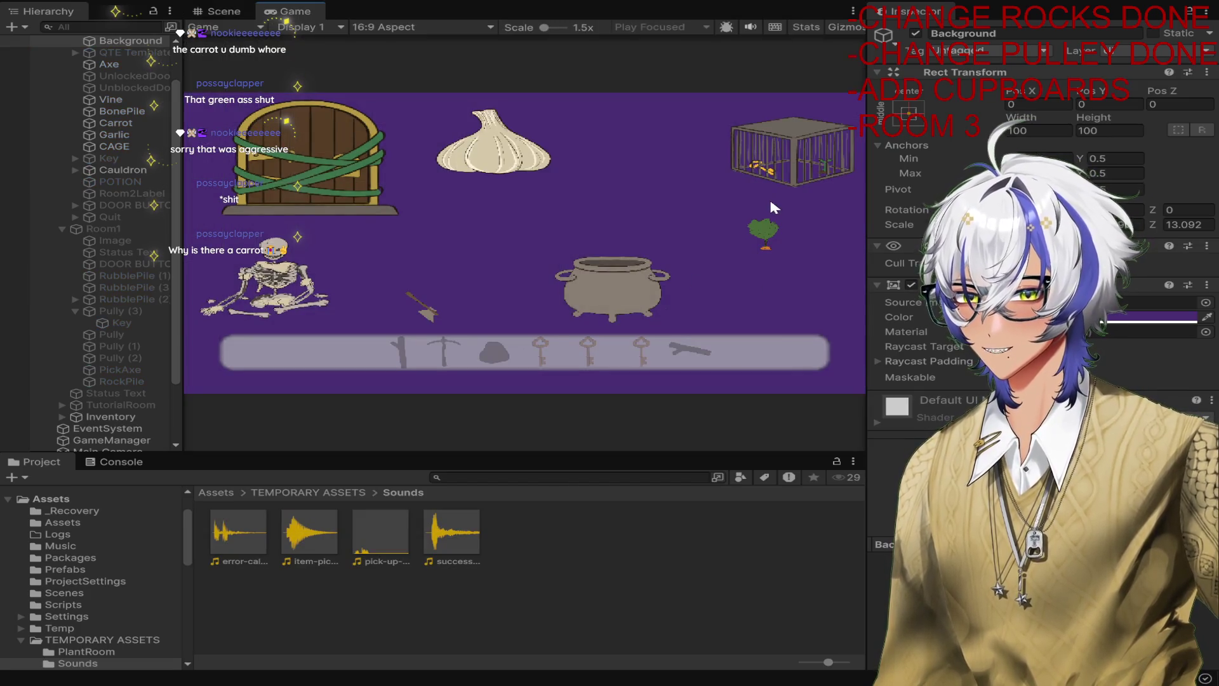
Zoom the Game view past 2.2x, return to the Scene view, then run the room again.
mouse_move(544, 28)
left_mouse_down()
mouse_move(558, 29)
mouse_move(508, 28)
left_mouse_up()
left_click(555, 28)
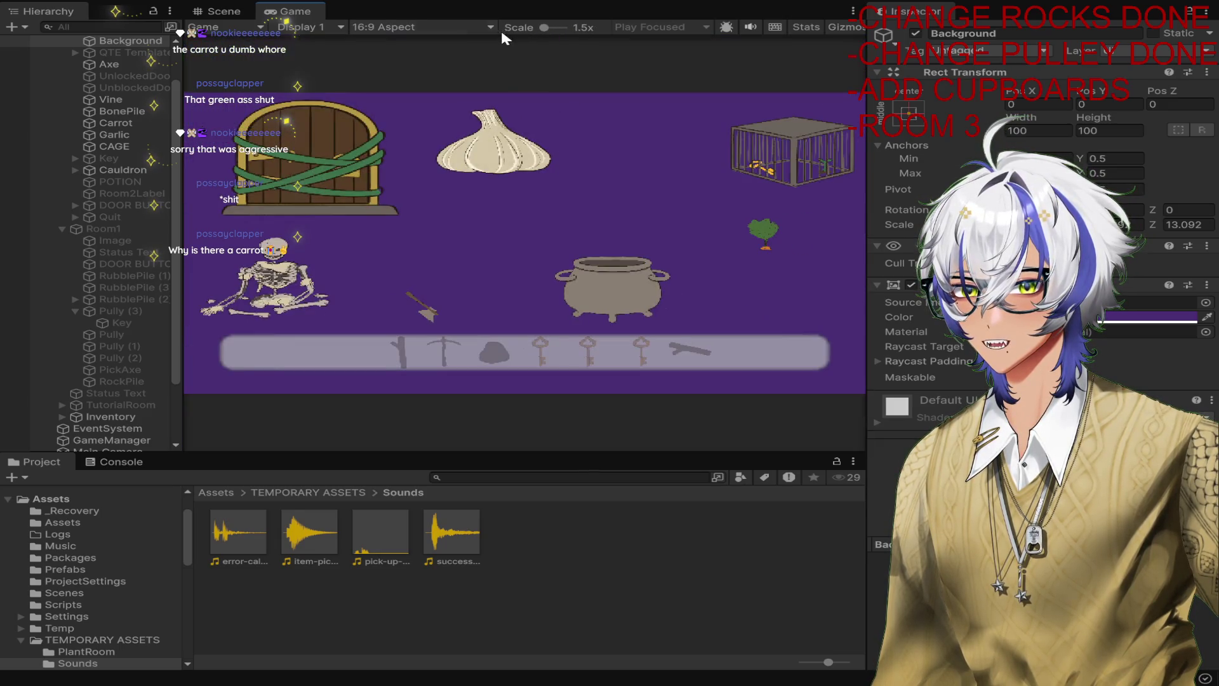
left_click(216, 11)
scroll(643, 142, "up", 6)
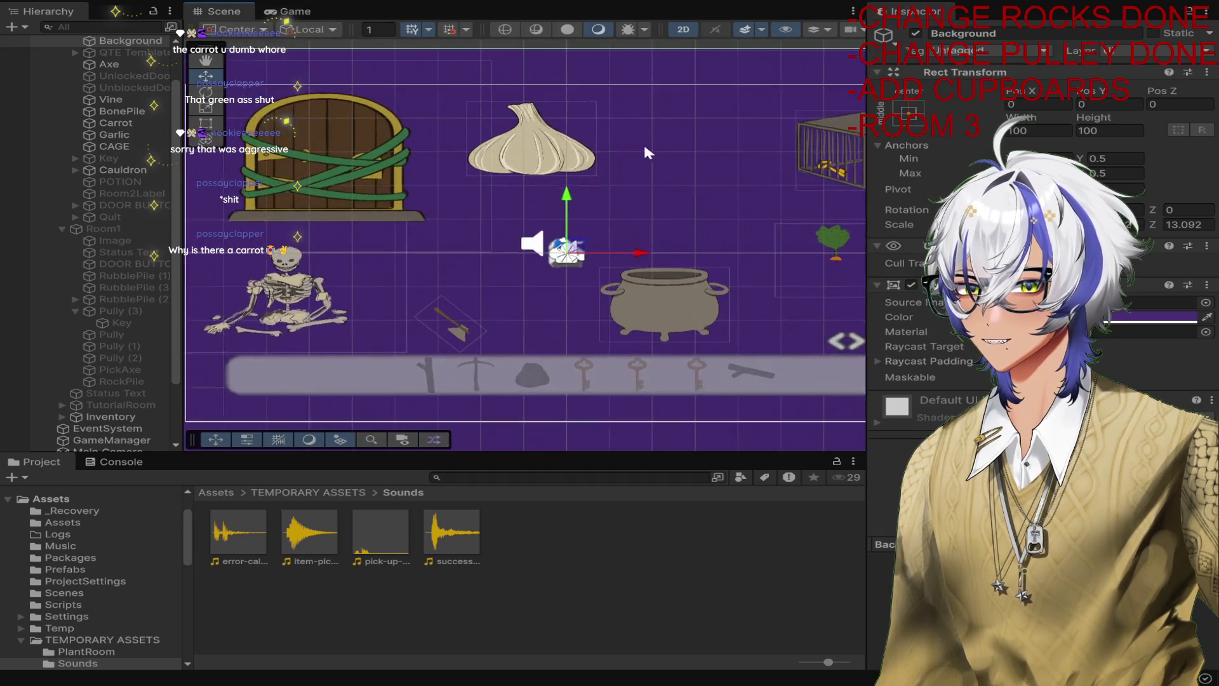
scroll(620, 256, "up", 4)
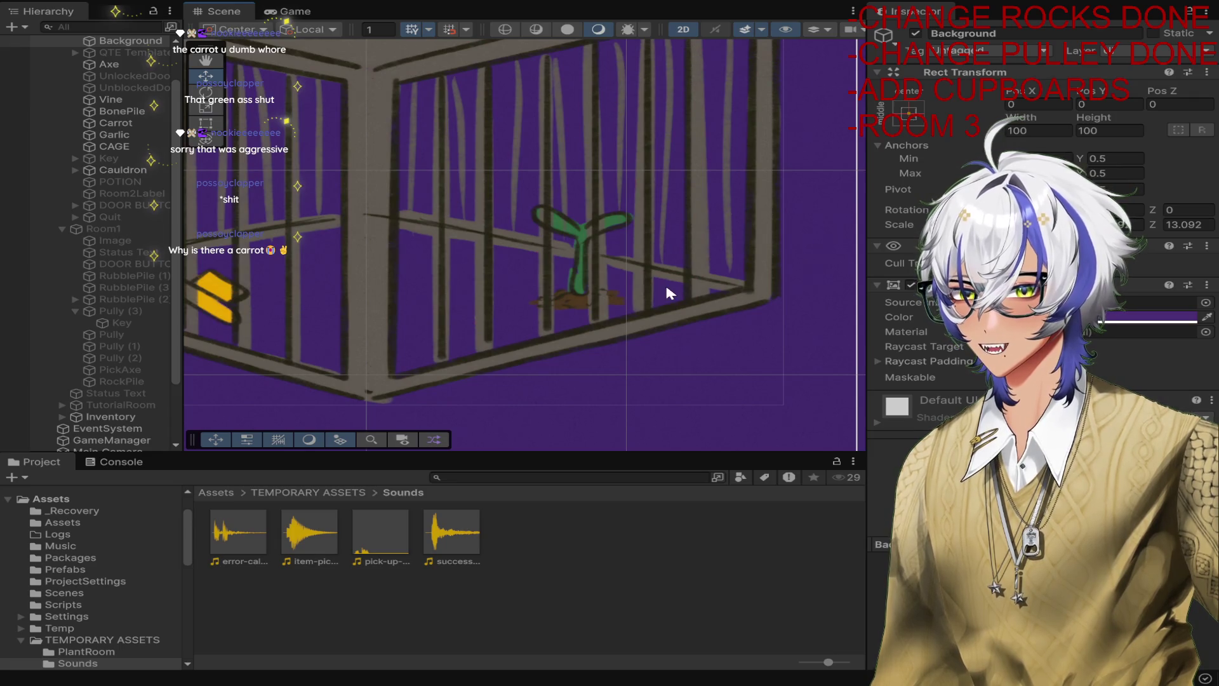
scroll(596, 202, "down", 5)
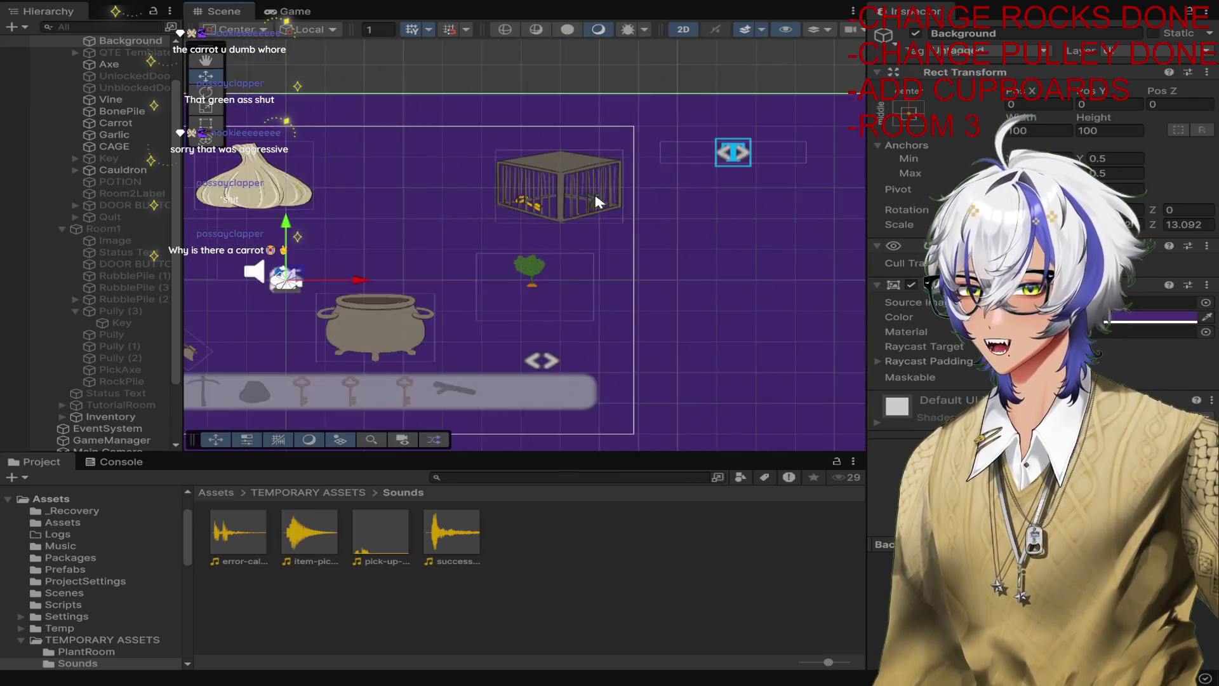
scroll(596, 202, "down", 5)
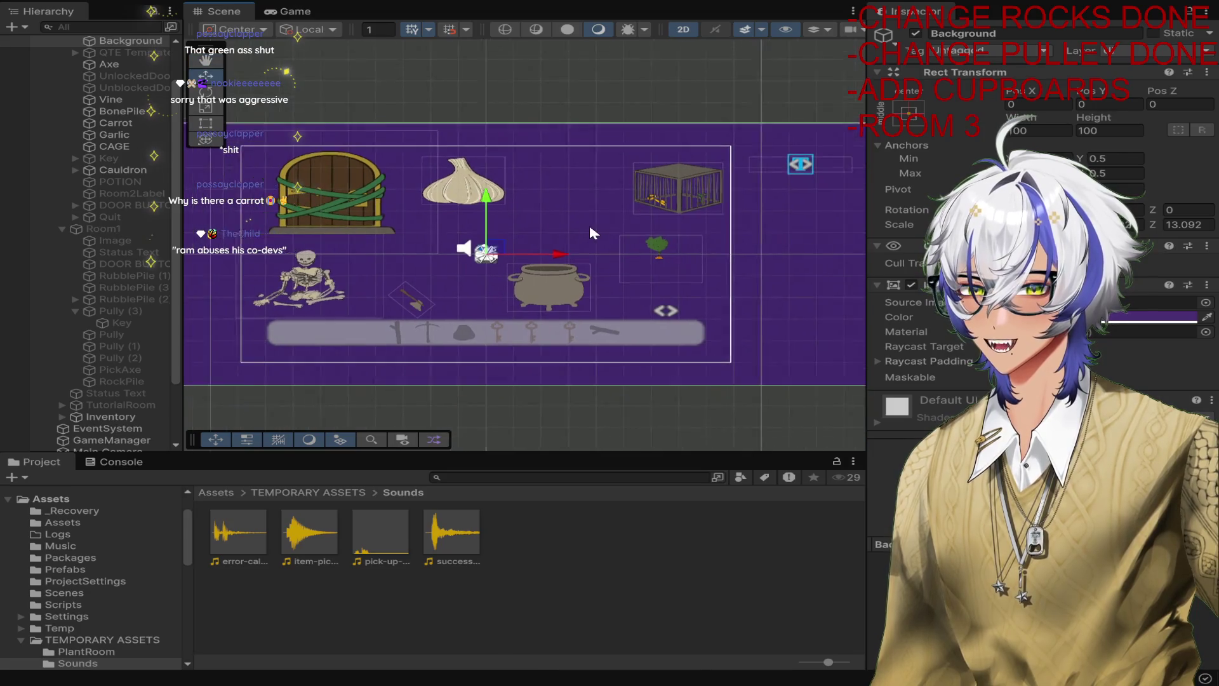
left_click(287, 11)
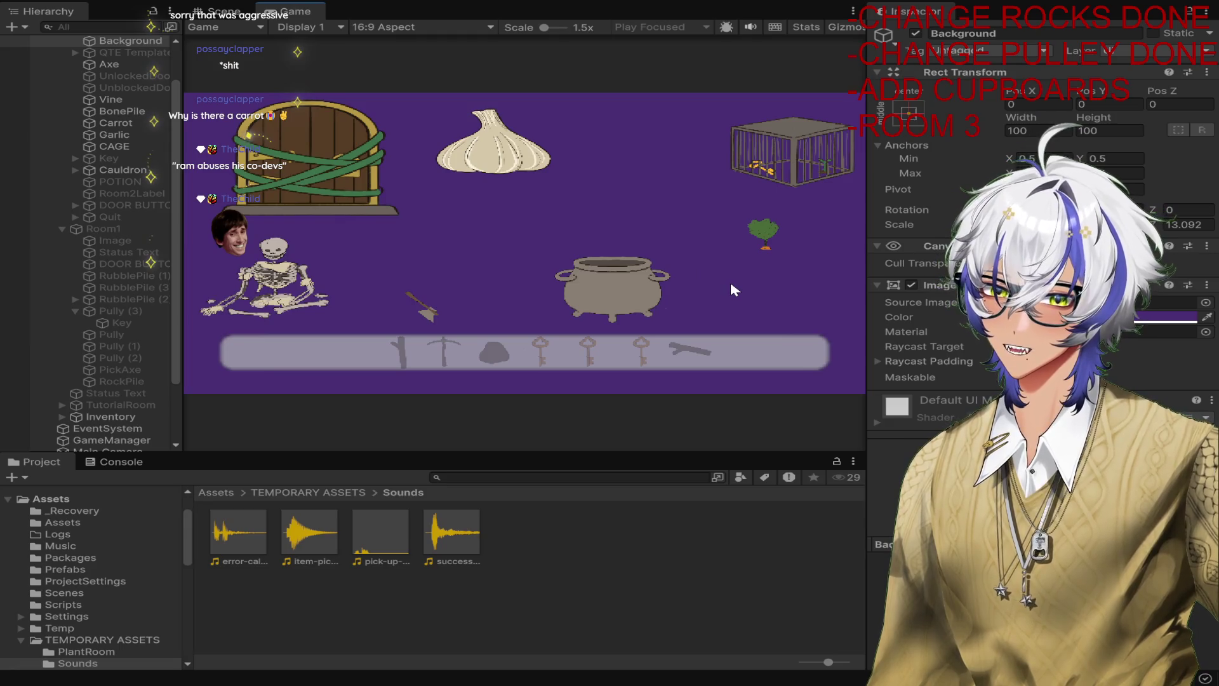
Collect the garlic and second ingredient, brew and take the blue potion, break the cage, then stop.
left_click(513, 152)
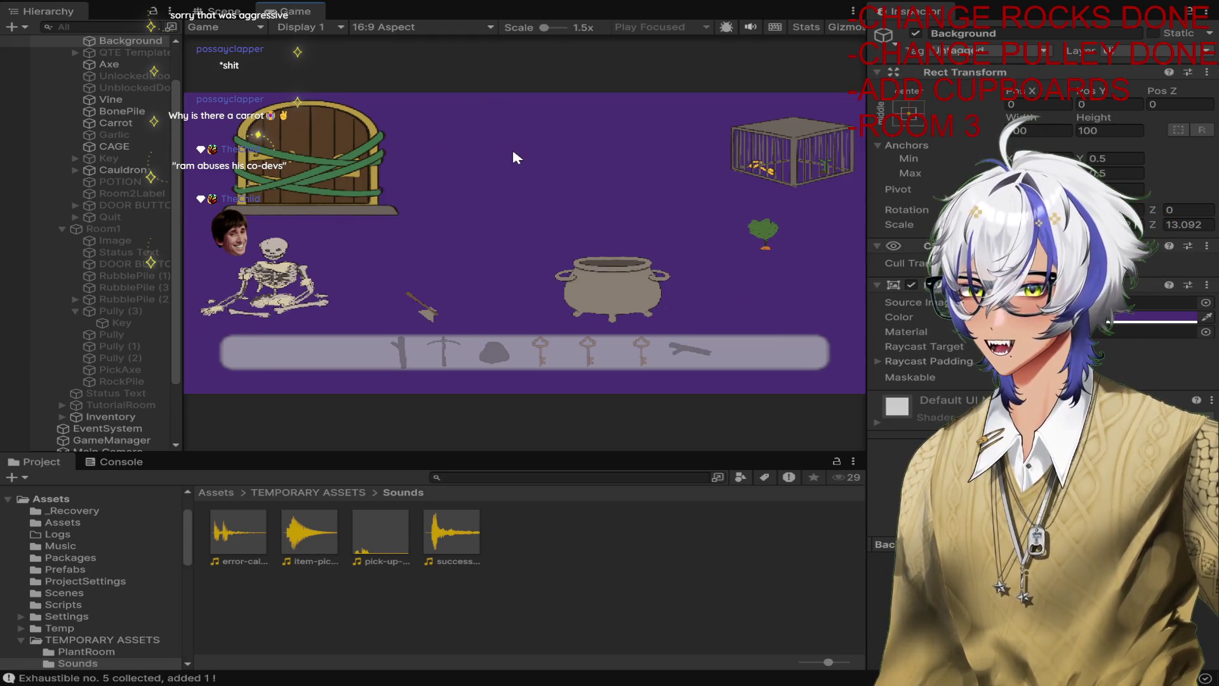
left_click(767, 240)
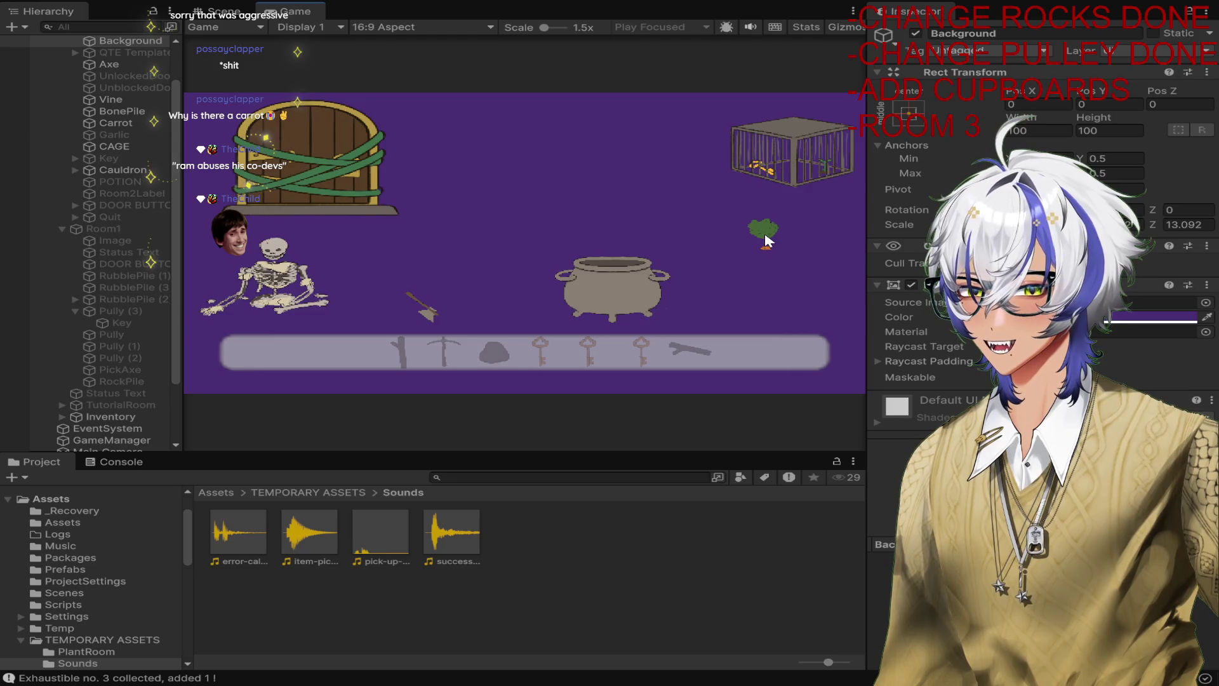
left_click(623, 276)
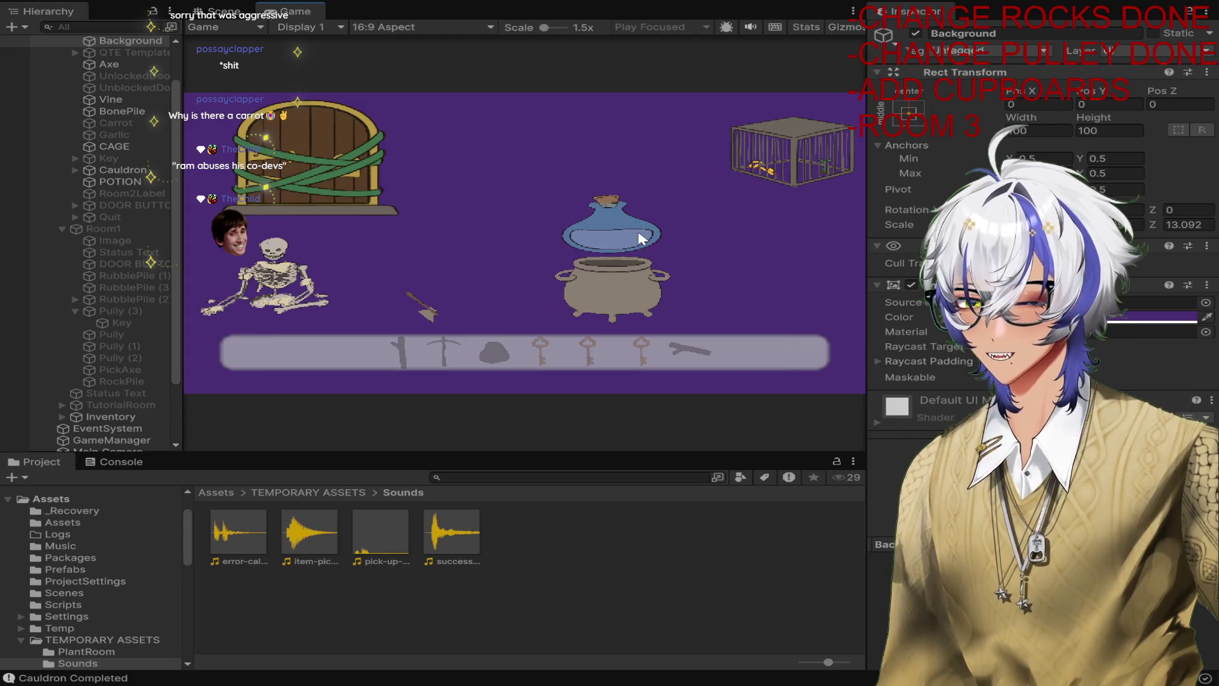
left_click(631, 235)
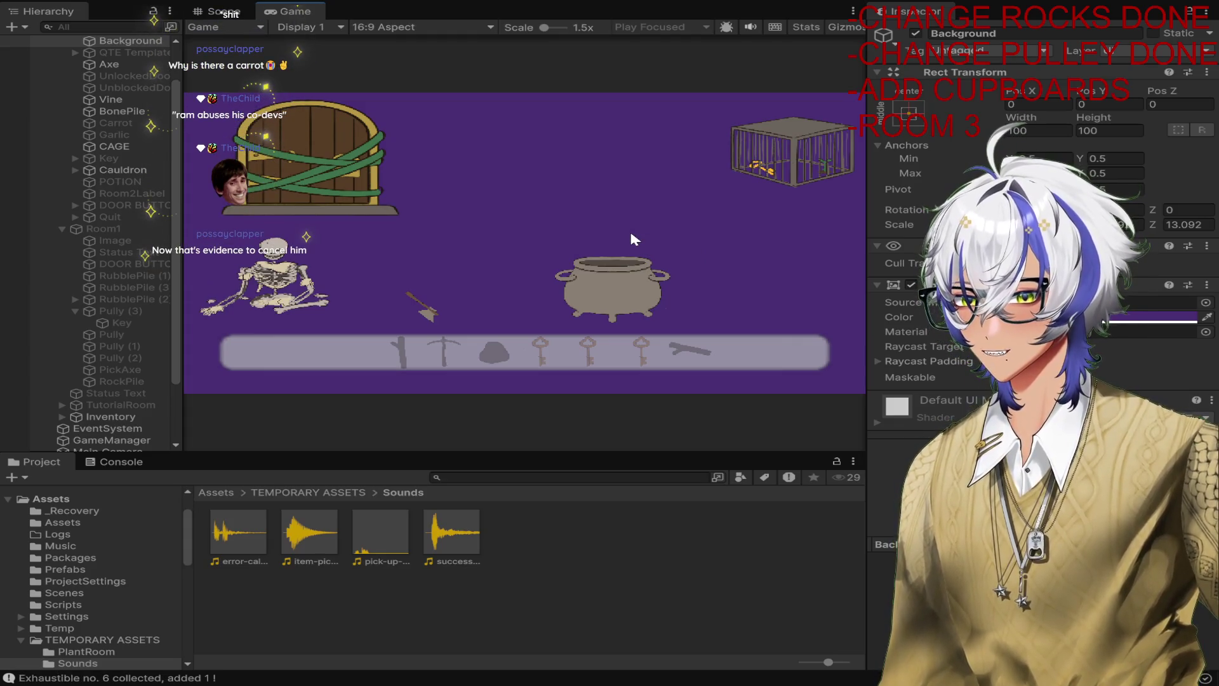
left_click(800, 154)
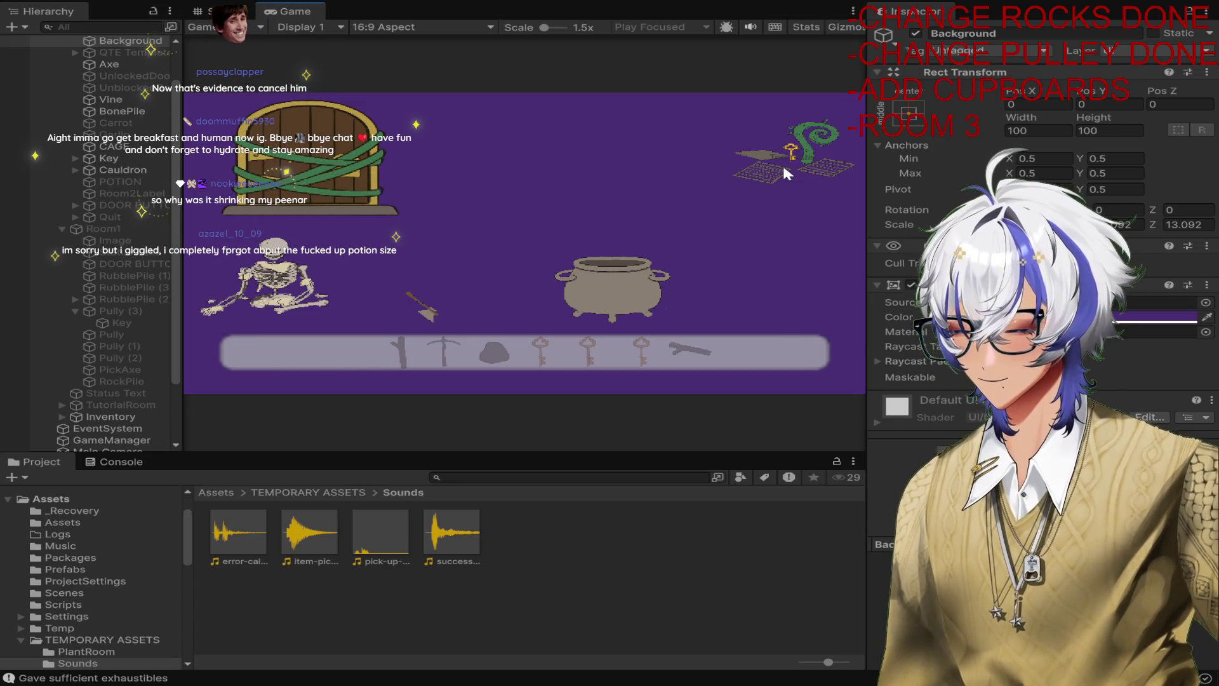
key("ctrl+p")
Scale the Garlic down to about 0.73, switch back to the Move tool, and start the game.
left_click(569, 200)
left_click_drag(695, 253, 585, 226)
scroll(584, 226, "down", 4)
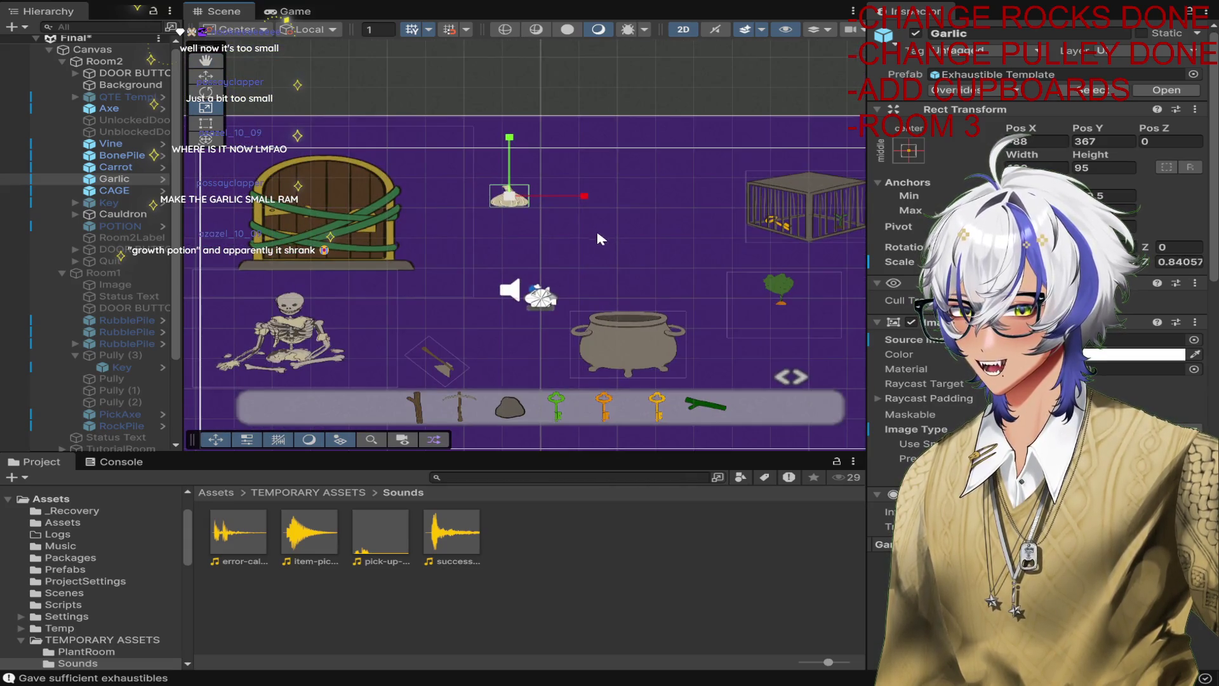
left_click_drag(511, 196, 504, 202)
key("w")
scroll(532, 207, "up", 4)
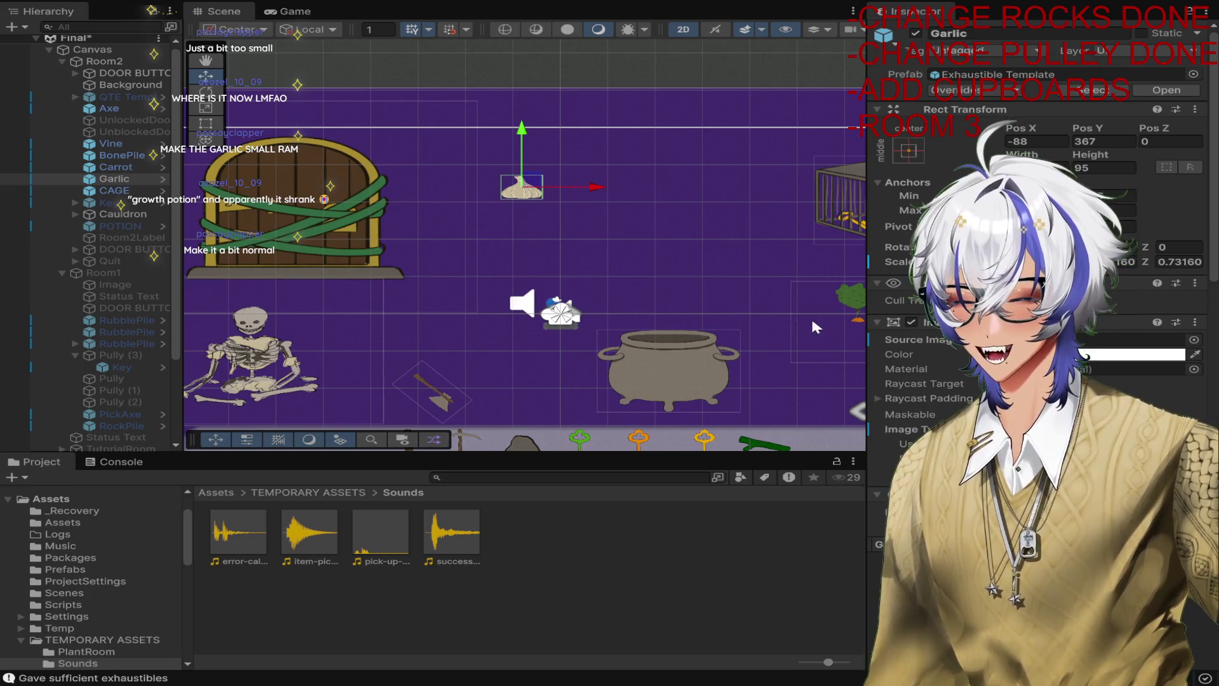
key("ctrl+p")
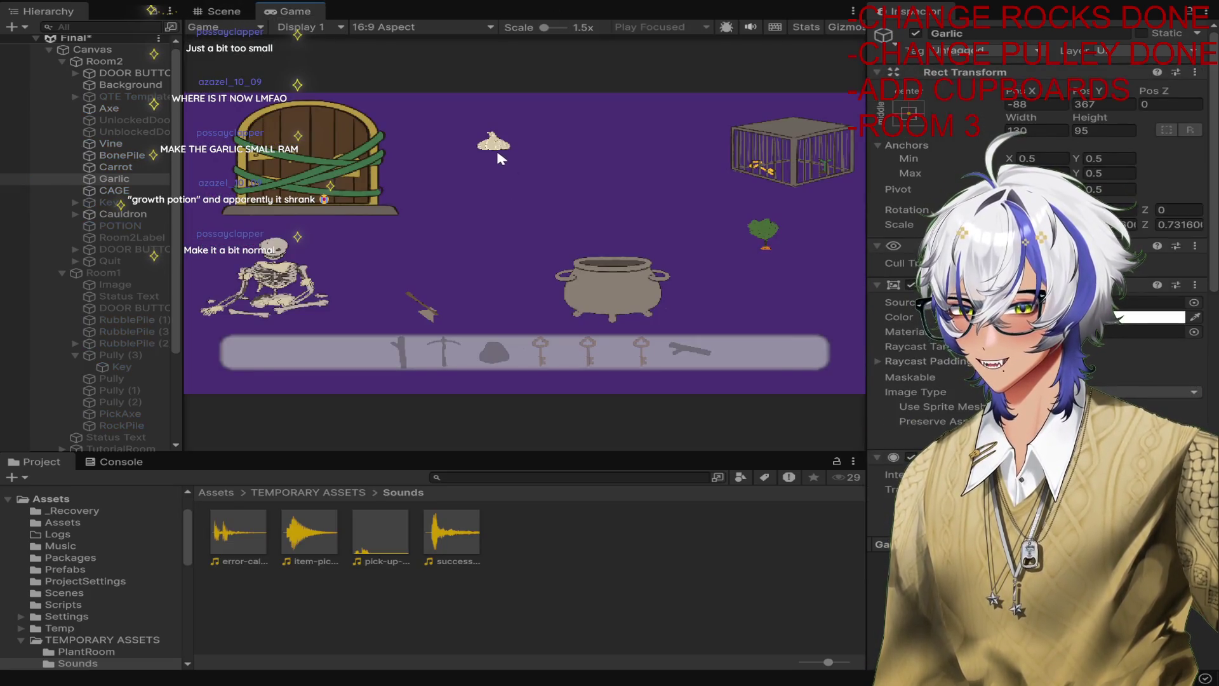
Collect the 0.73-scale garlic, drop the carrot on the cauldron, use the potion on the cage, then stop.
left_click(494, 148)
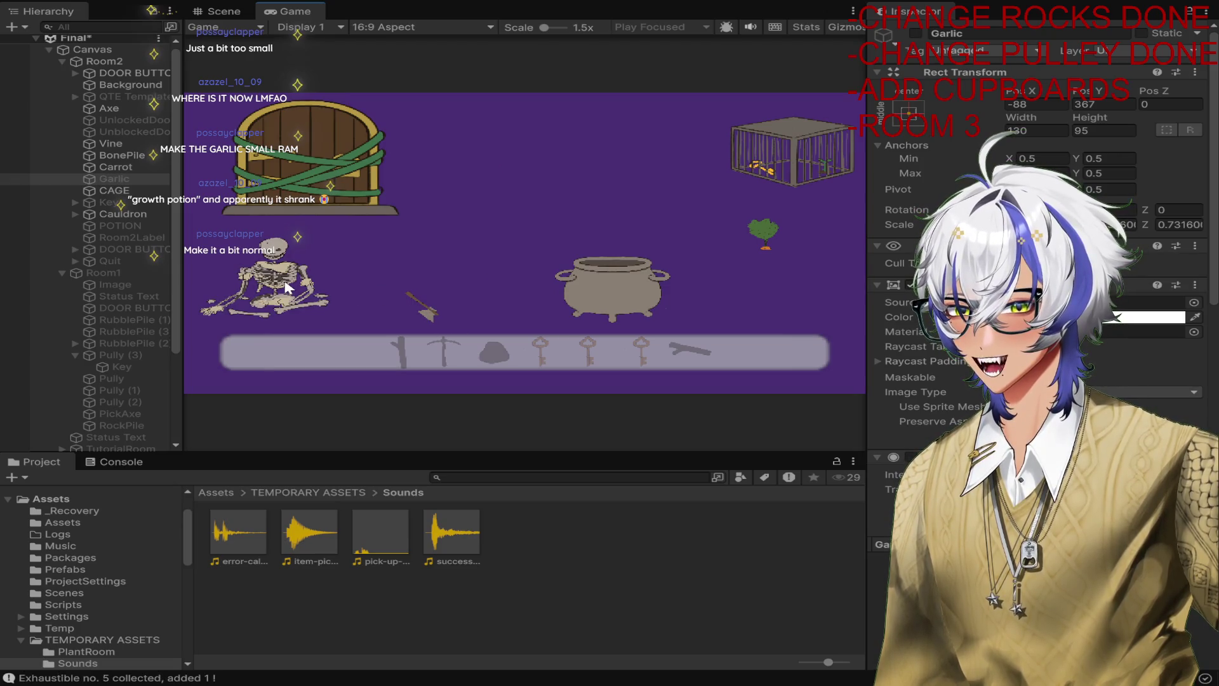
left_click_drag(762, 234, 568, 270)
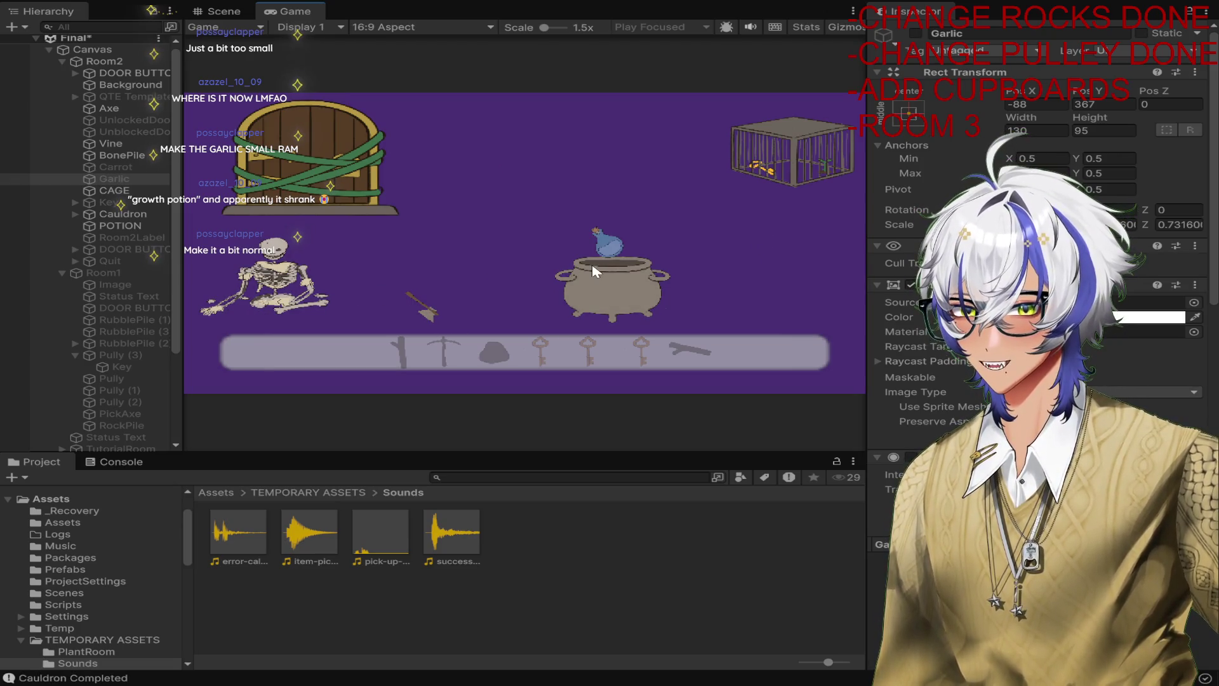
left_click(638, 256)
left_click(764, 150)
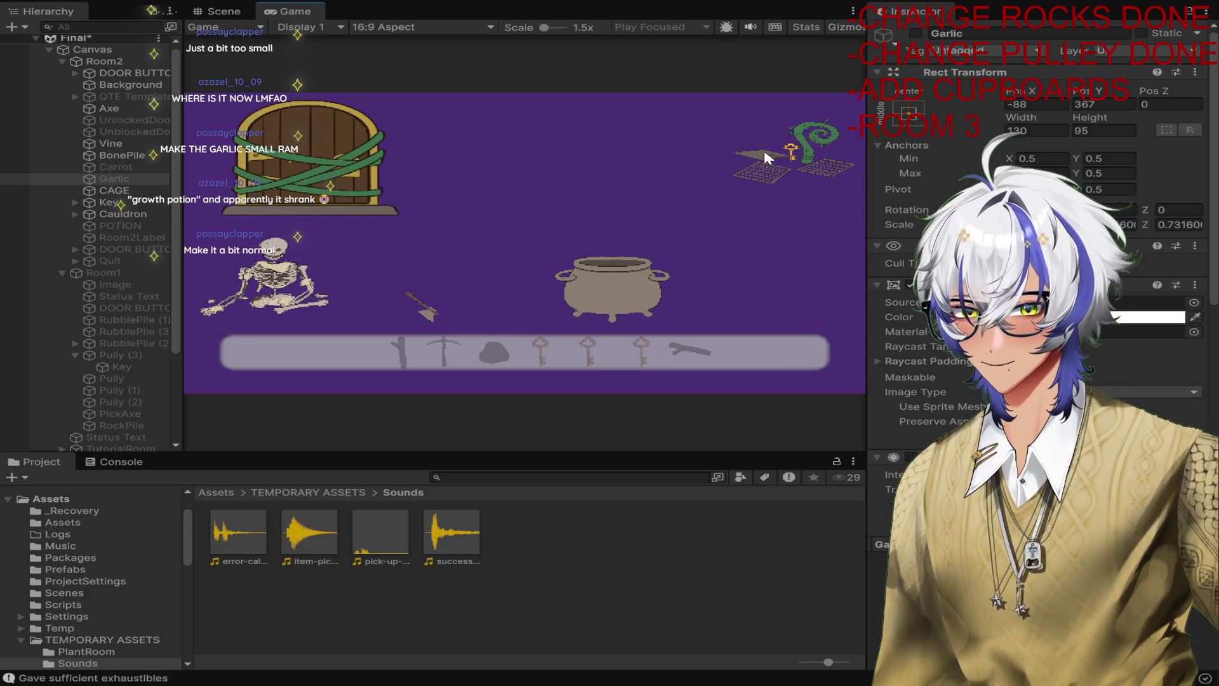
left_click(600, 2)
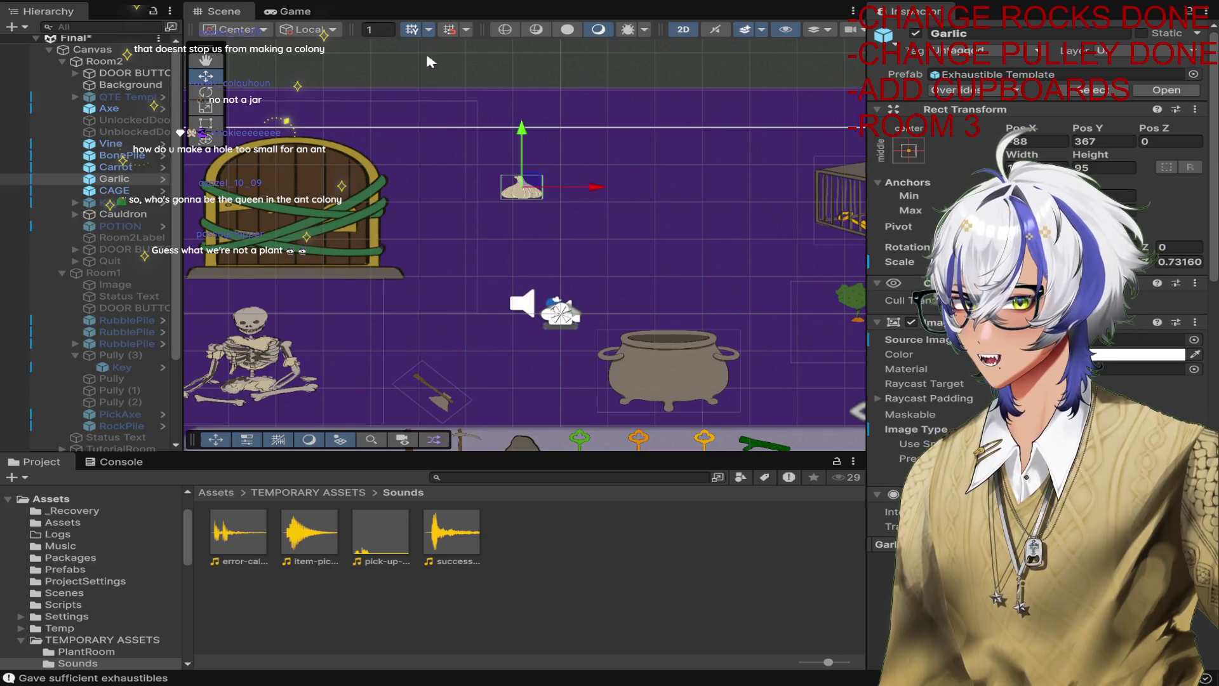
scroll(95, 143, "up", 1)
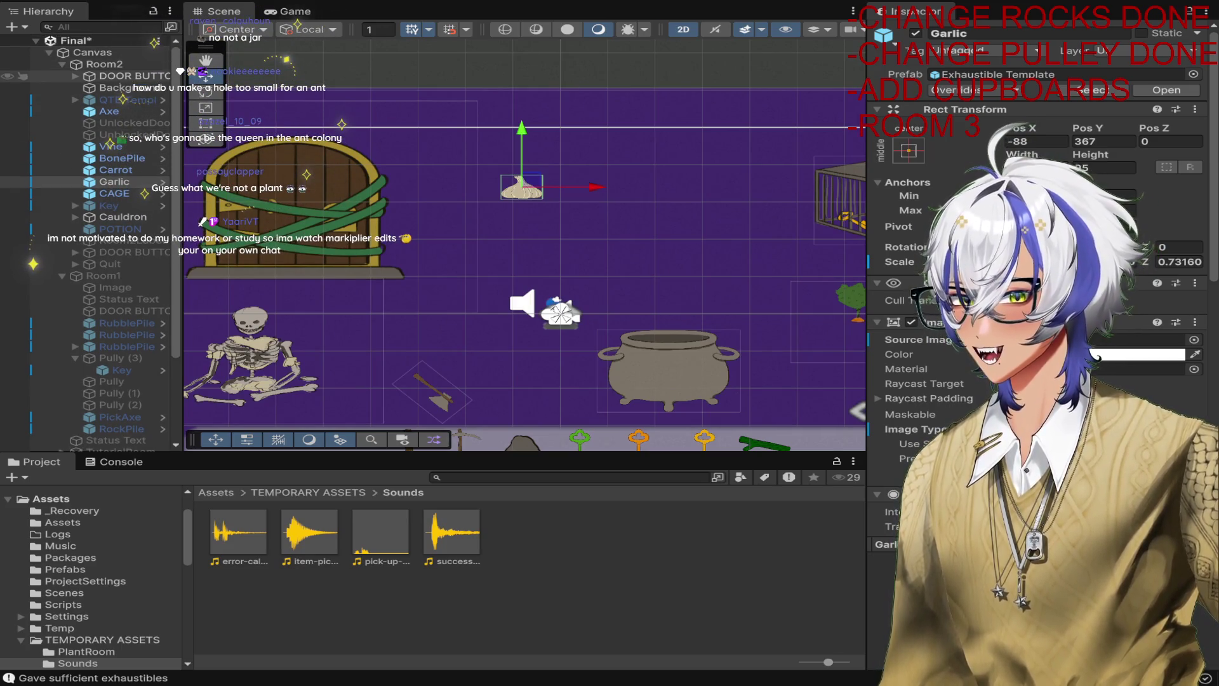
Collapse Room2, select the Canvas, and save the Final scene.
left_click(62, 64)
left_click(107, 55)
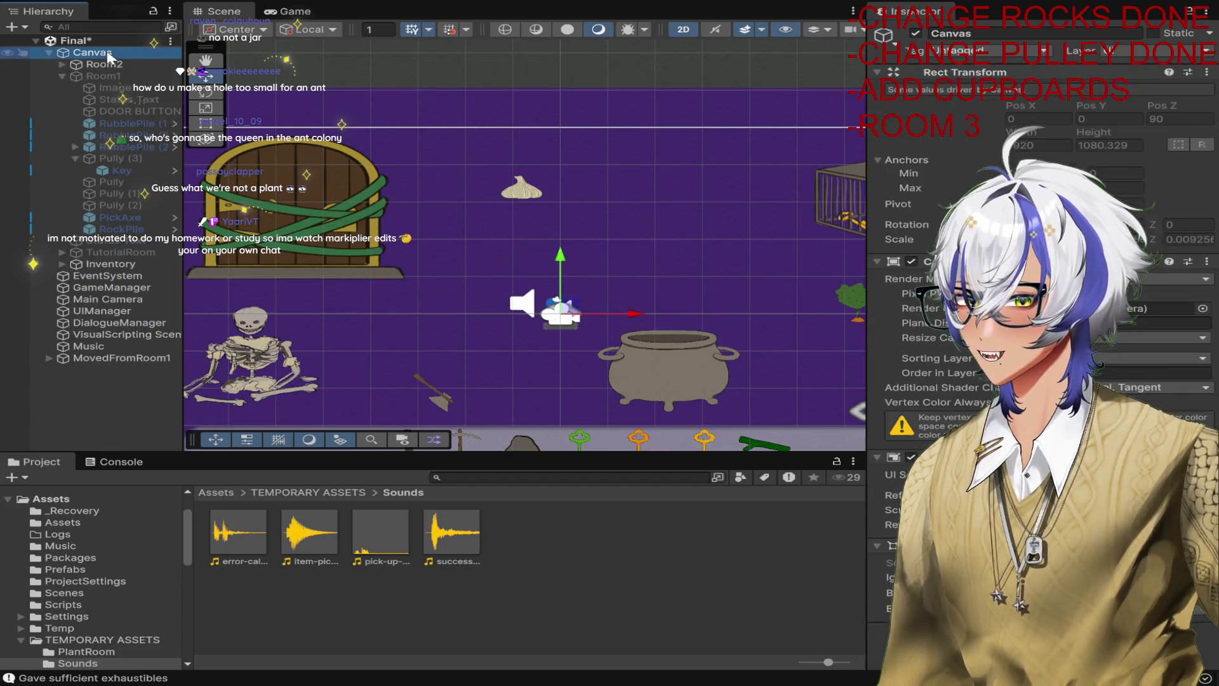
key("ctrl+s")
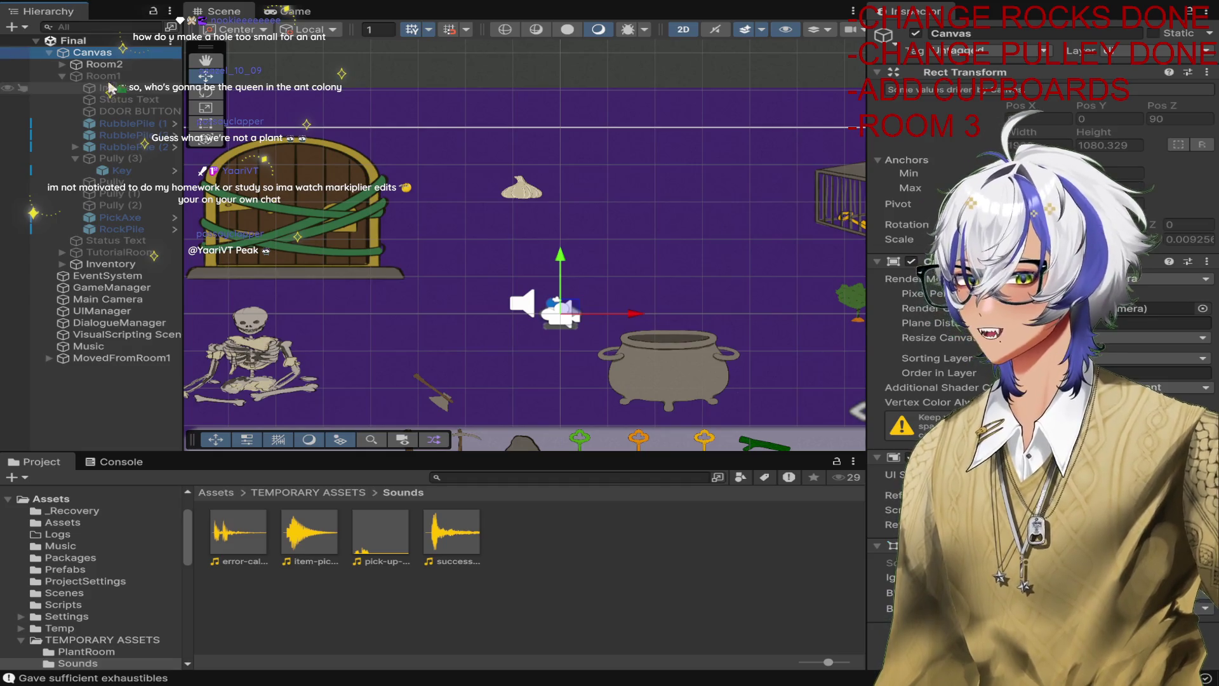
Create a new empty GameObject as a child of the Canvas with Alt+Shift+N.
left_click(106, 64)
left_click(92, 53)
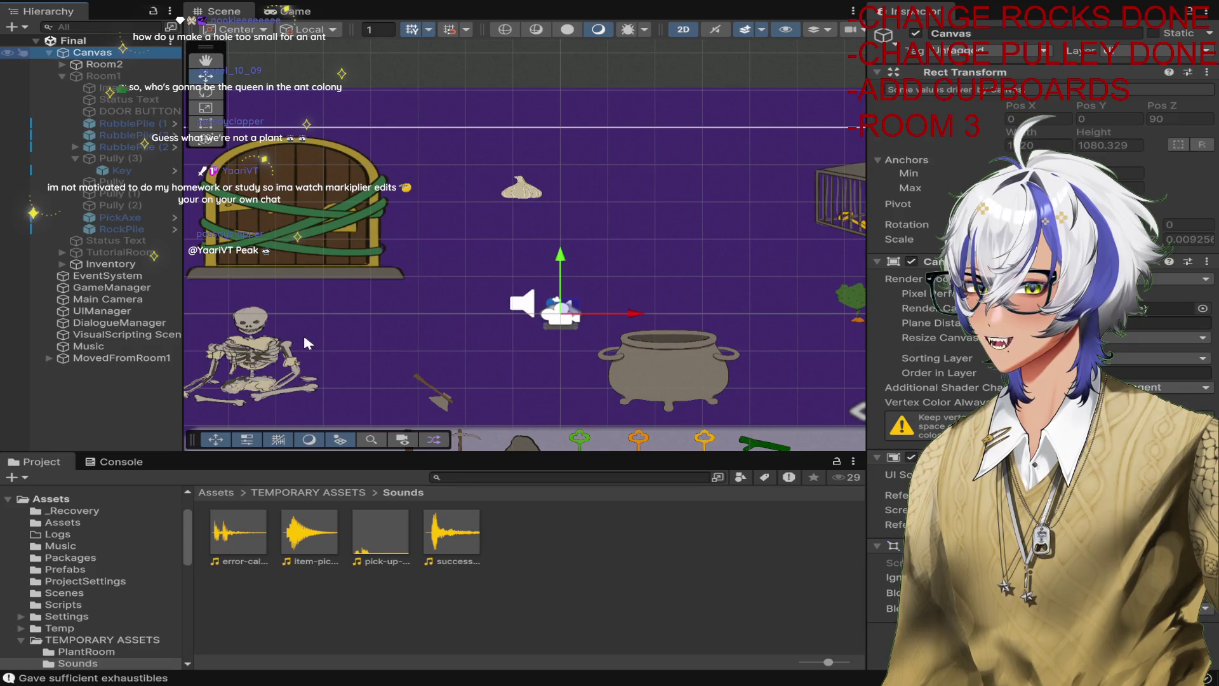
key("alt+shift+n")
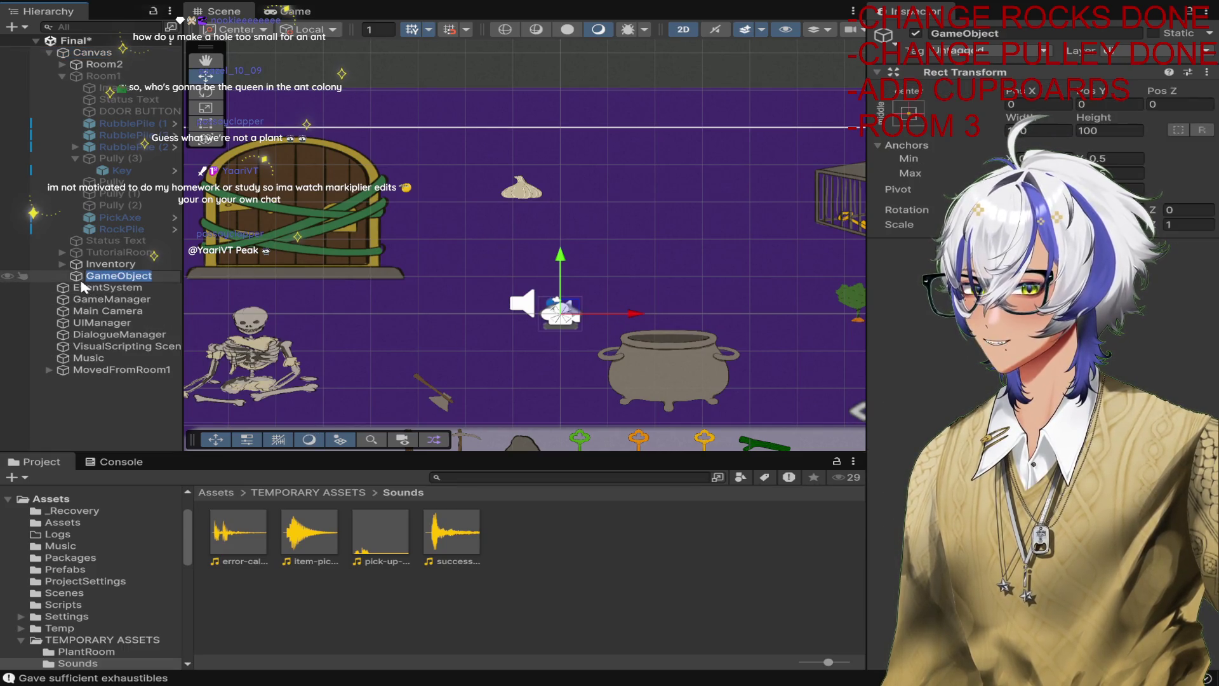
Move the new GameObject to the top of the Canvas and rename it Room3.
left_click(129, 273)
left_click_drag(130, 273, 113, 61)
left_click(941, 33)
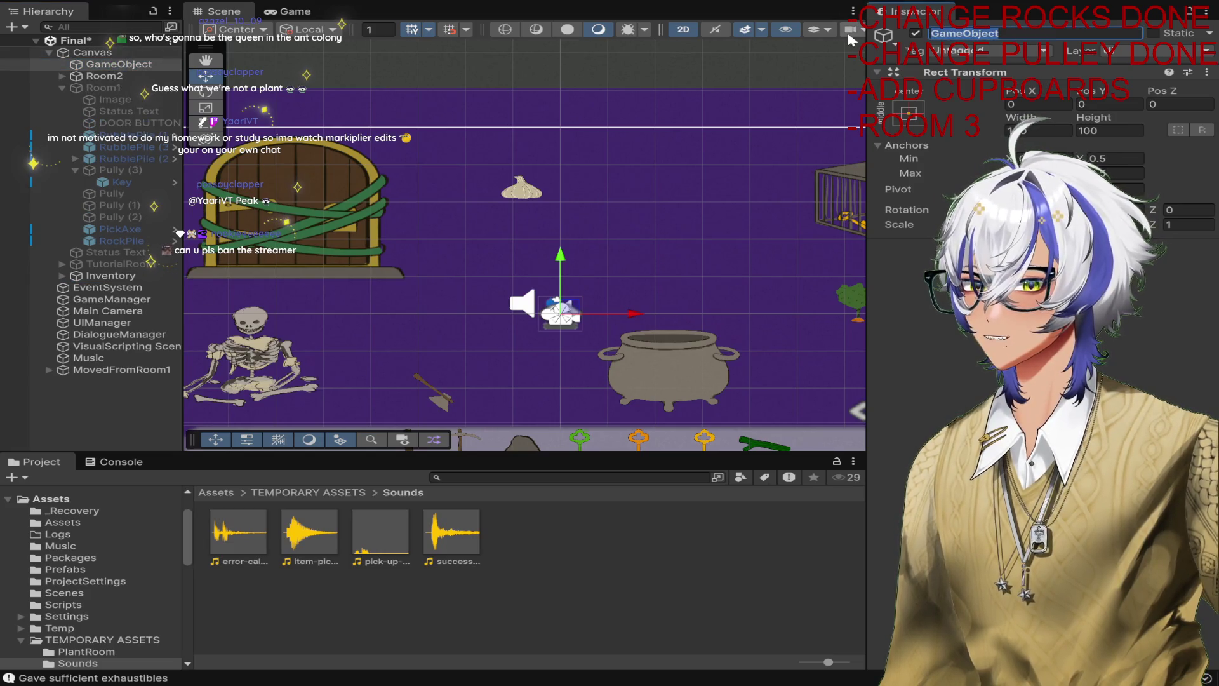
type("Room3")
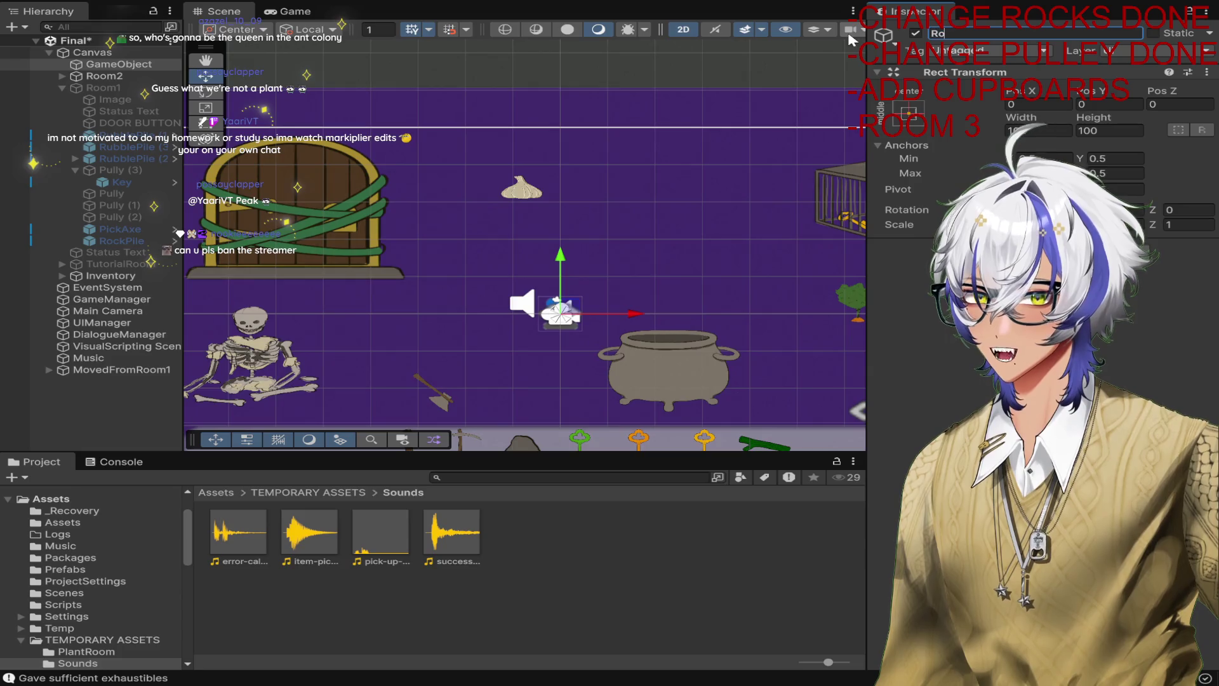
key("Return")
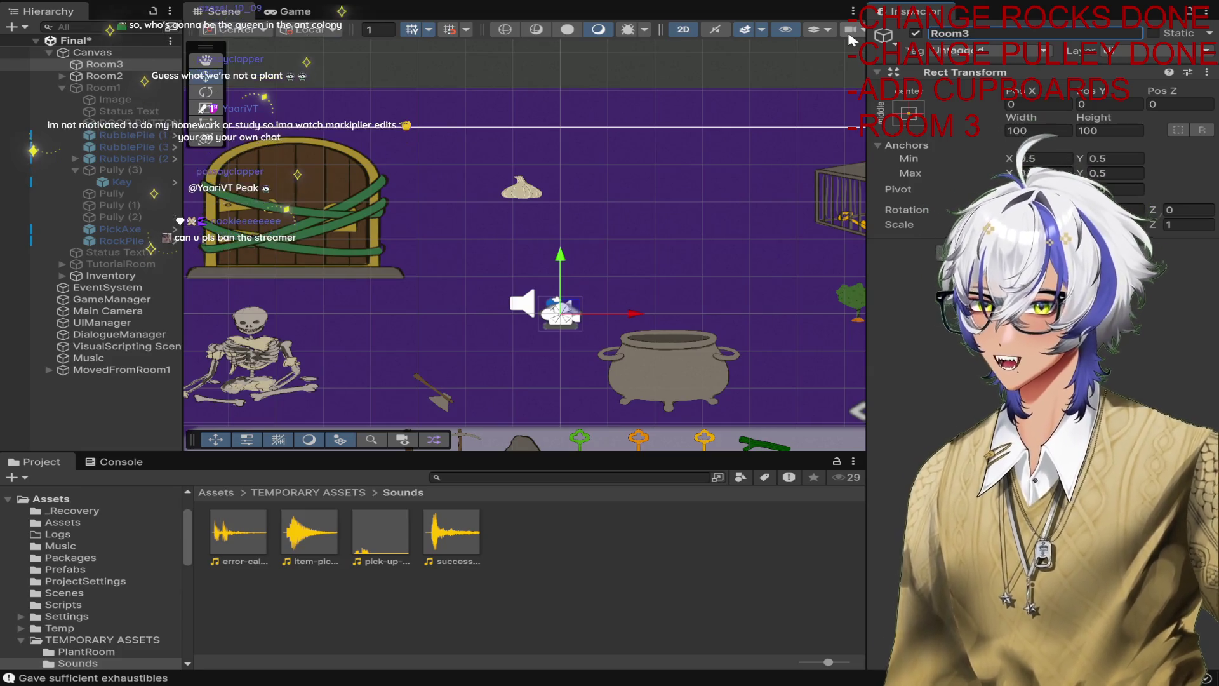
Check Room2's Background, toggle Room2 inactive then undo it, and open the Scripts folder.
left_click(62, 76)
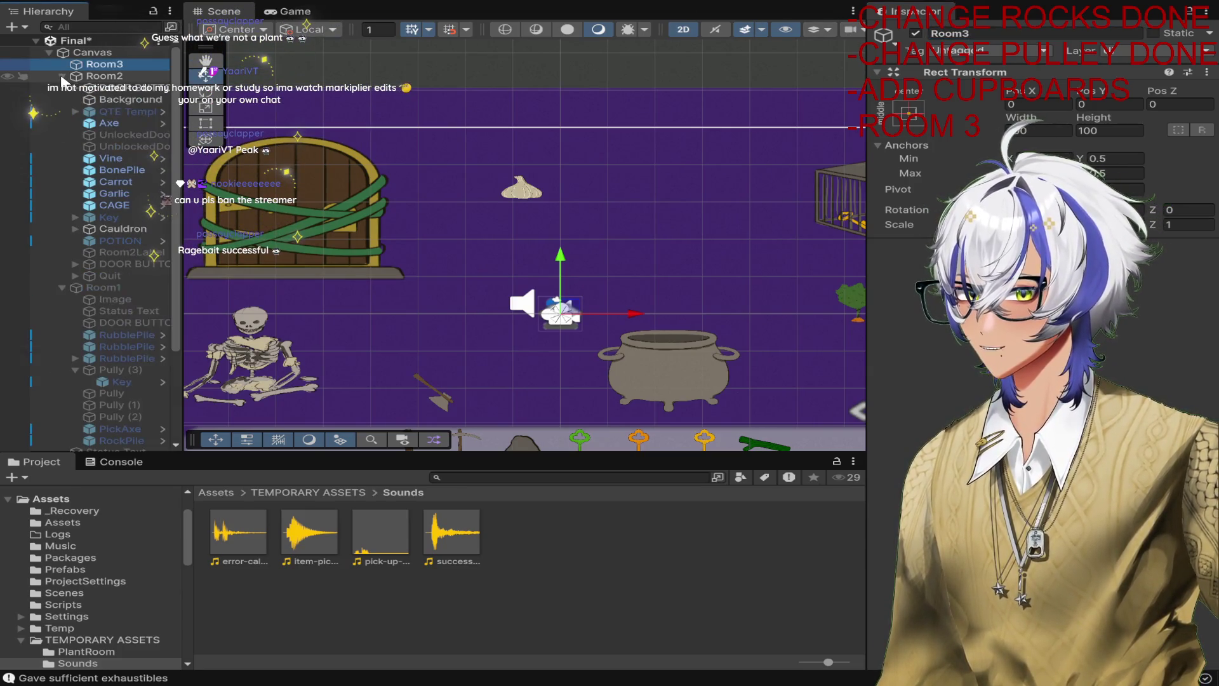
left_click(117, 100)
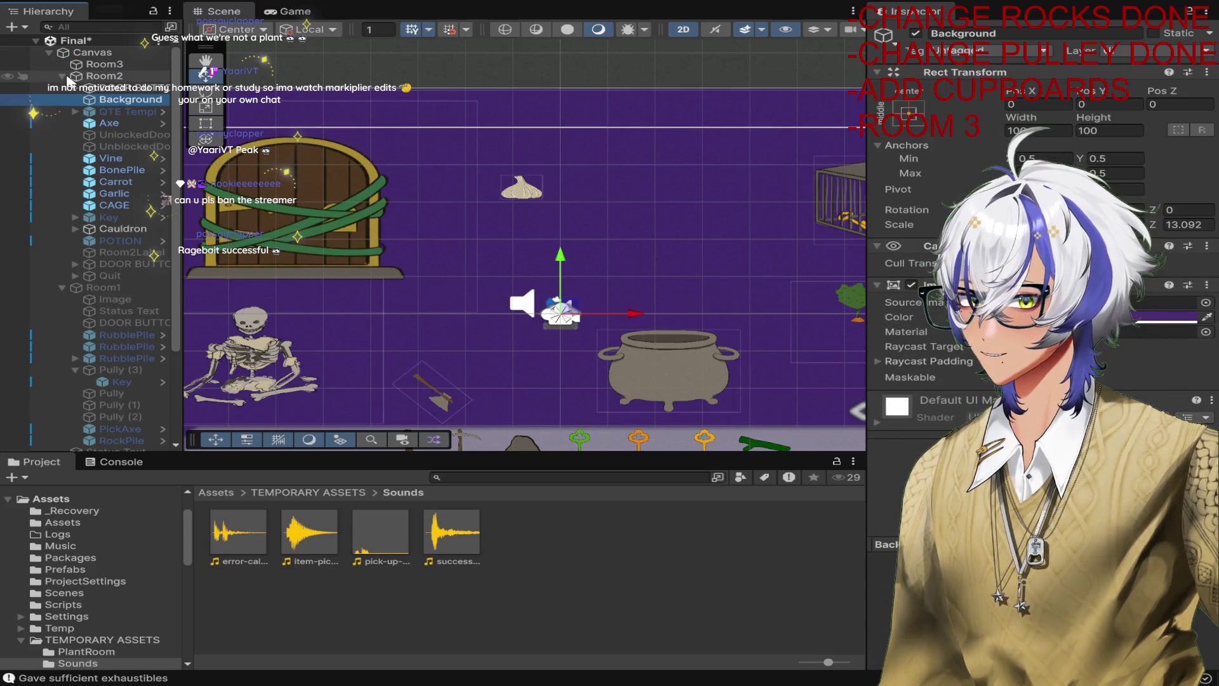
left_click(63, 76)
left_click(101, 66)
left_click(101, 76)
left_click(915, 33)
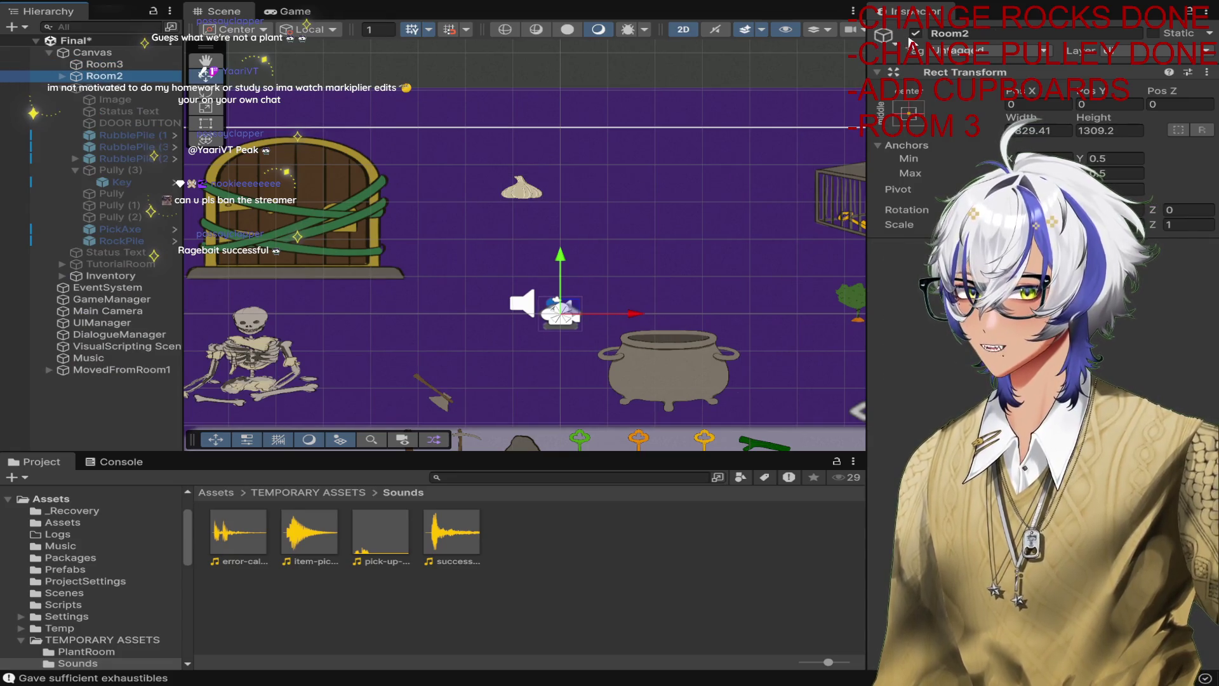
key("ctrl+z")
key("ctrl+z")
key("ctrl+z")
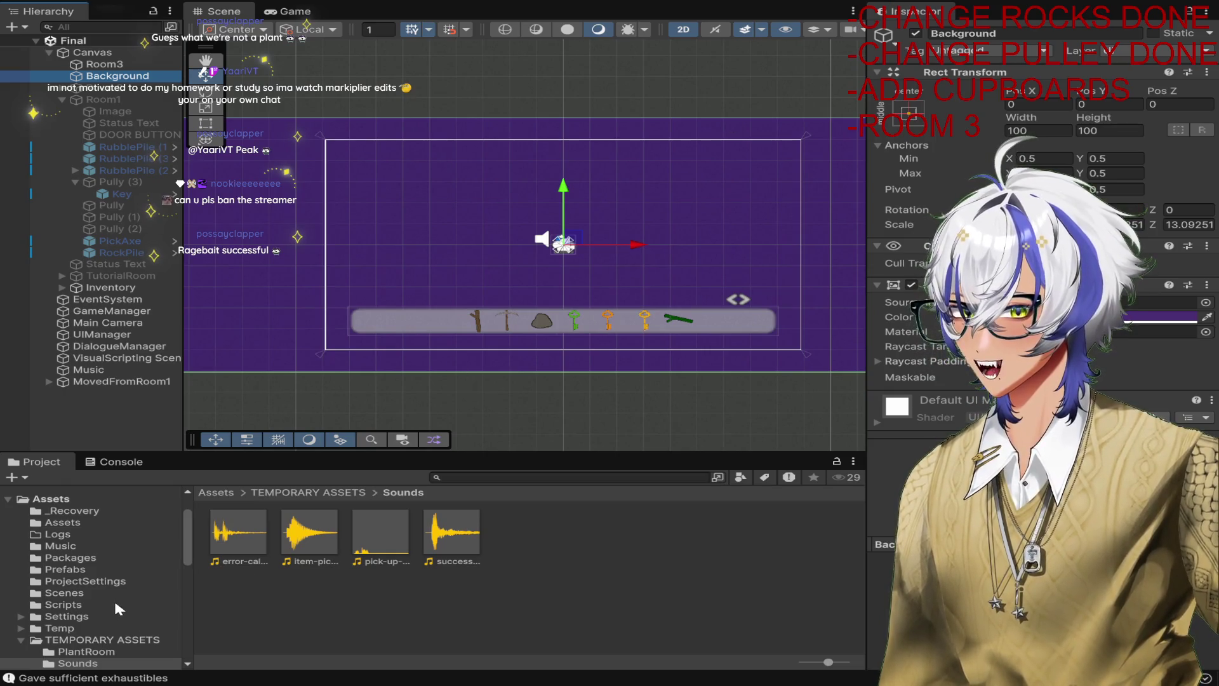
left_click(64, 604)
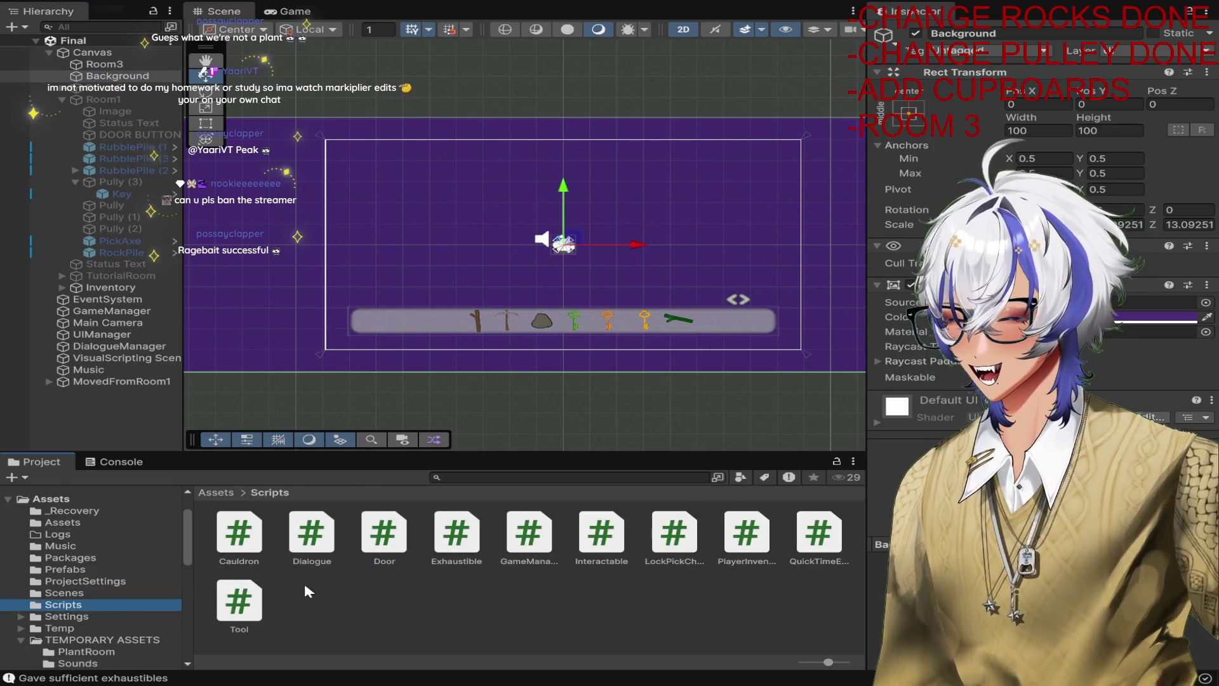